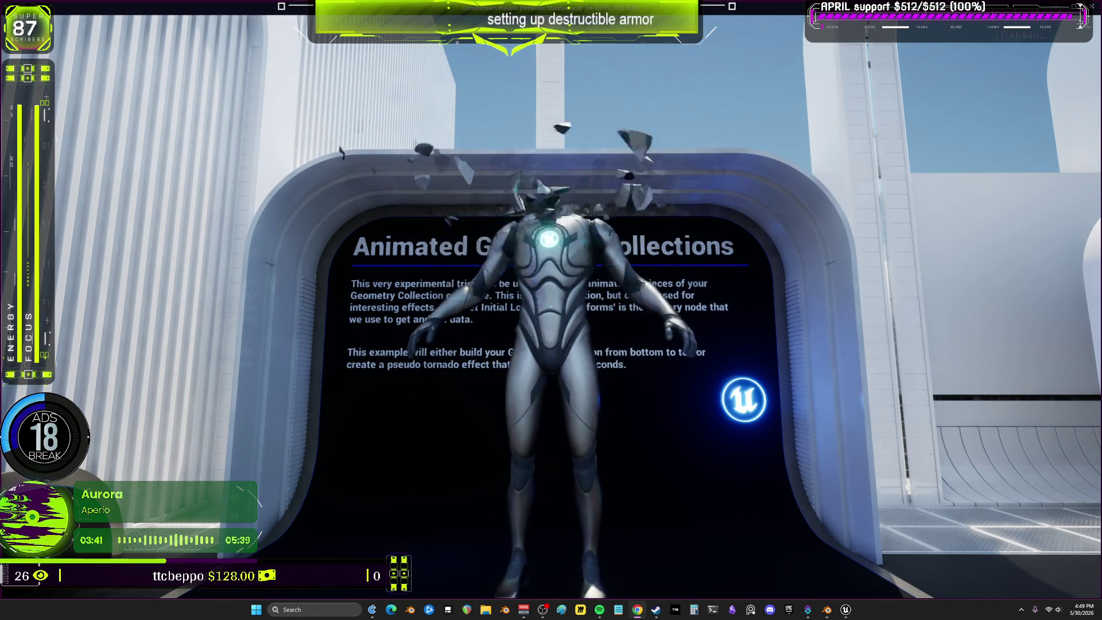
Walk to the Chaos Caching exhibit and shoot balls at the barrel stack.
key("w")
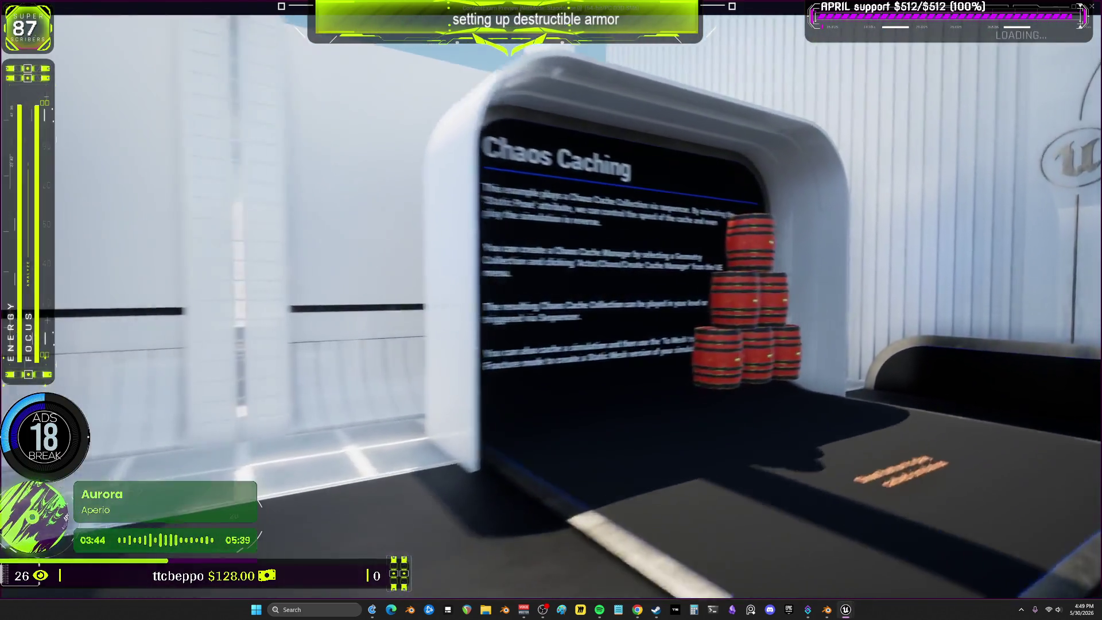
left_click(551, 310)
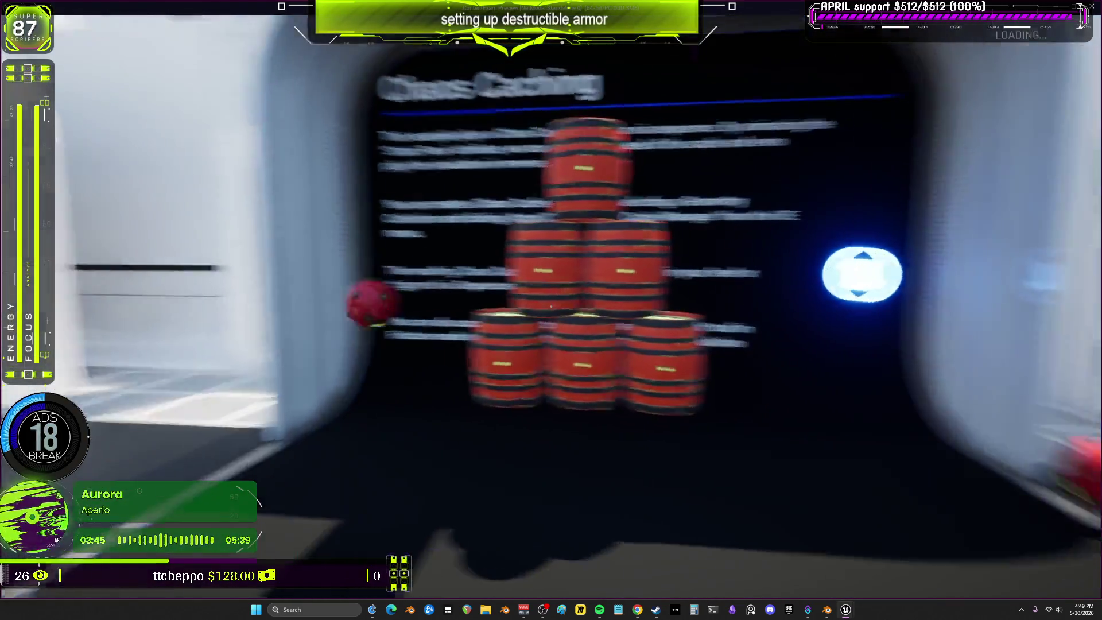
key("s")
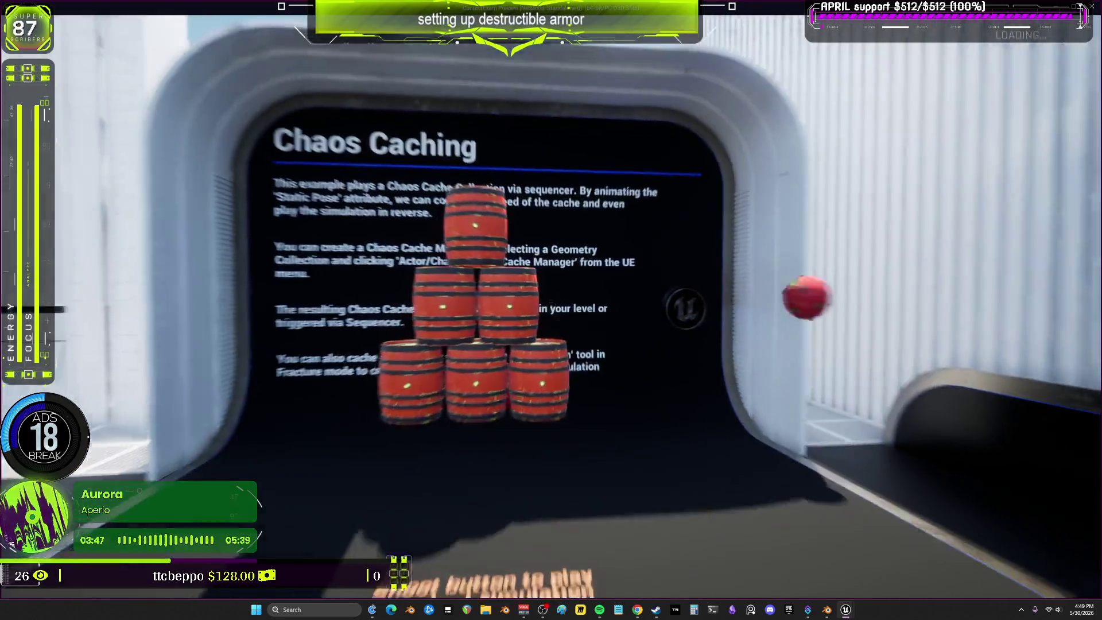
left_click(551, 310)
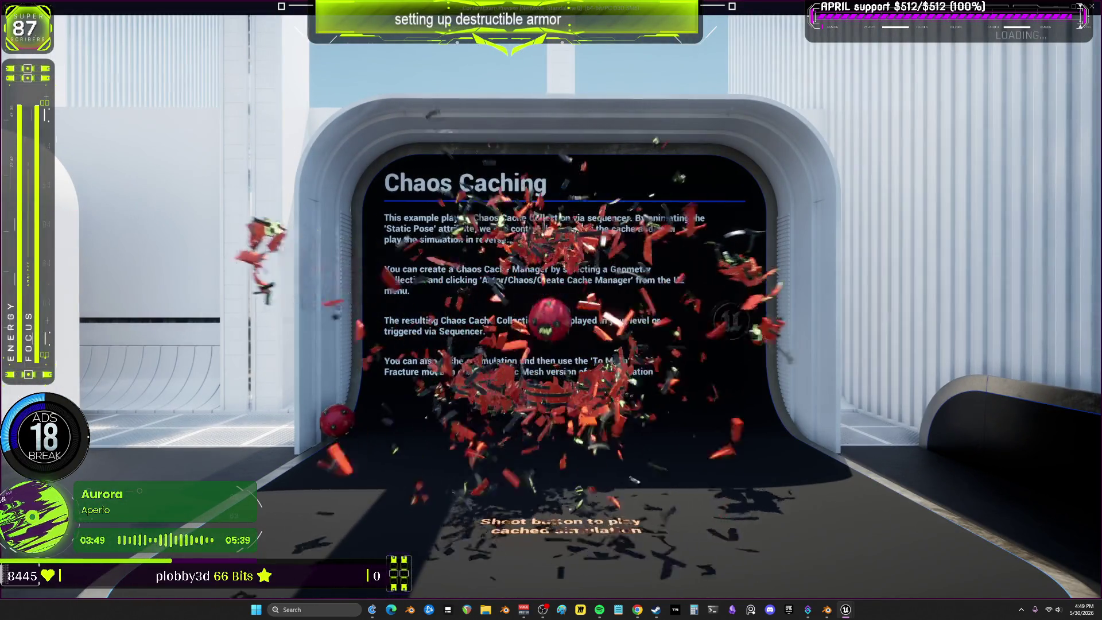
key("w")
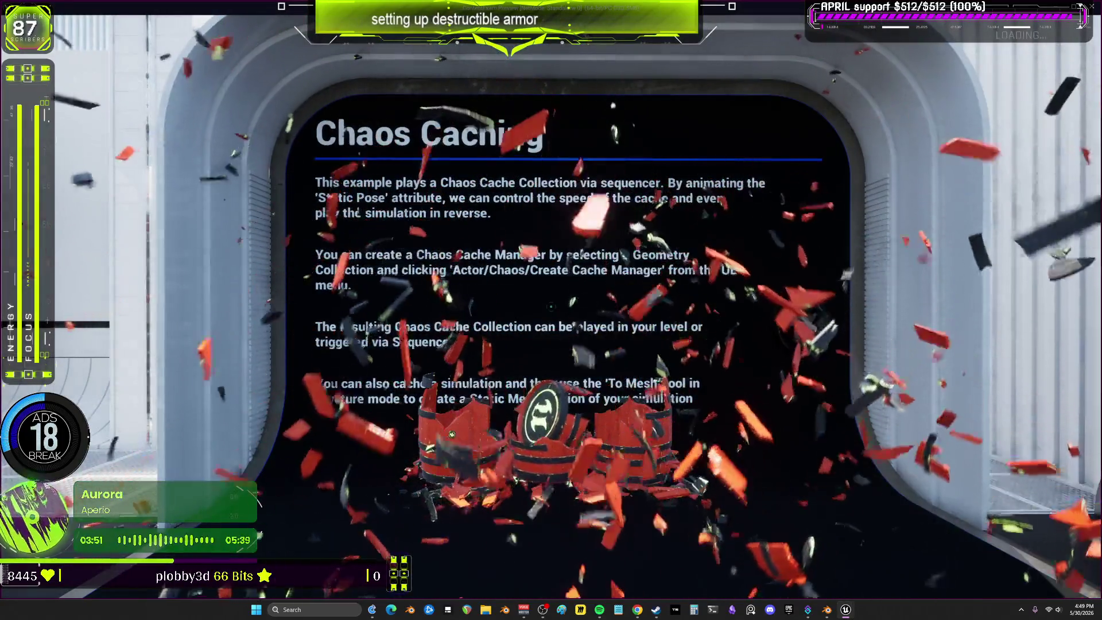
key("a")
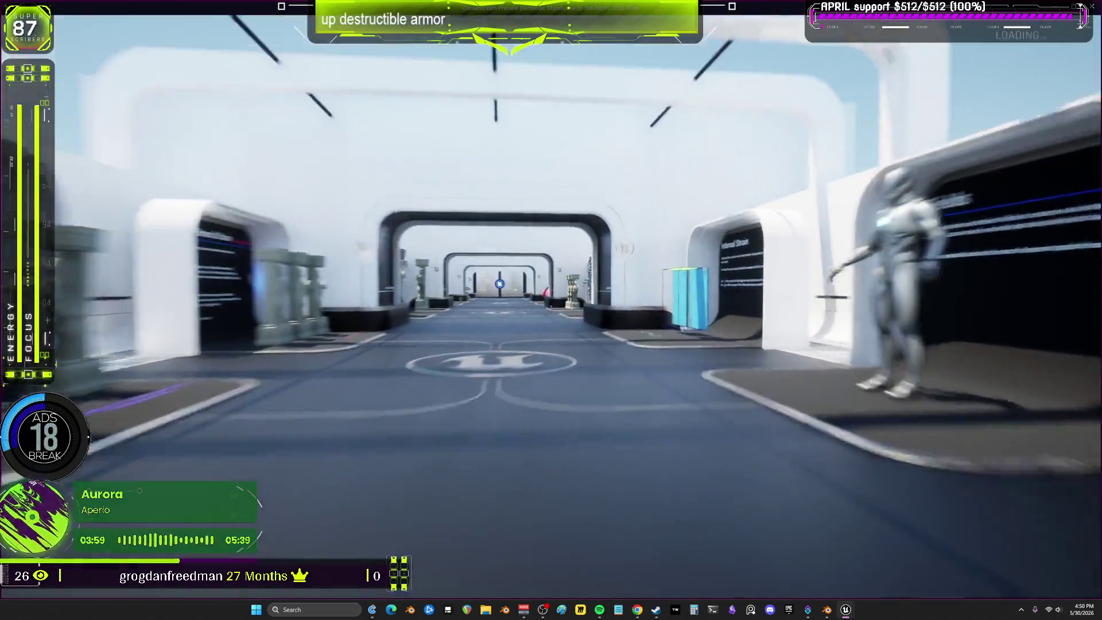
Explore the Internal Strain exhibit room, then stop play and return to the editor.
key("w")
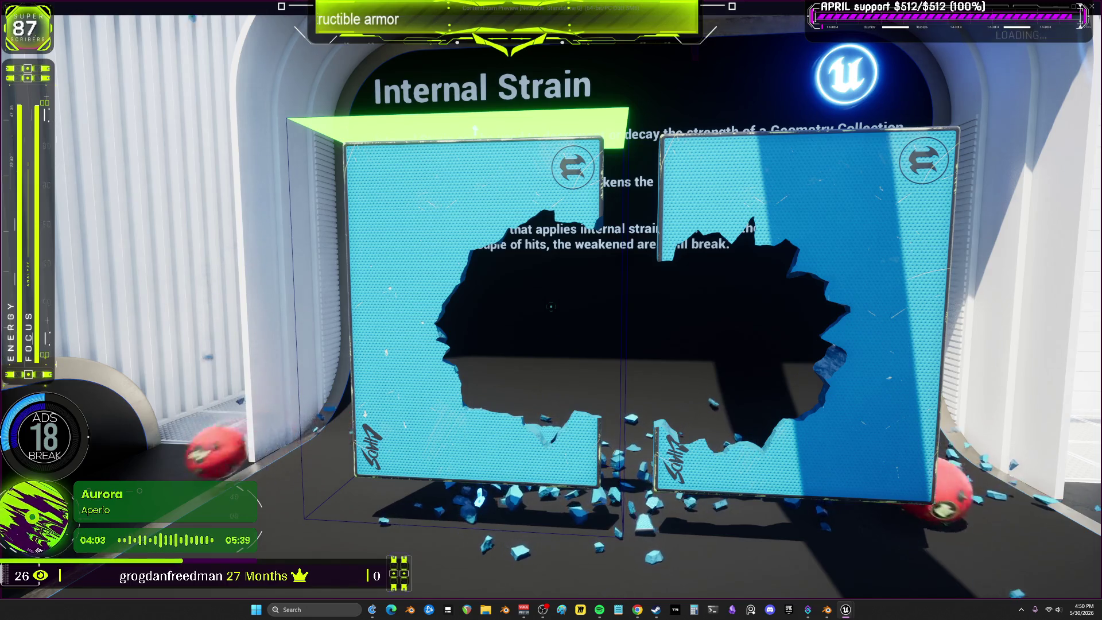
key("s")
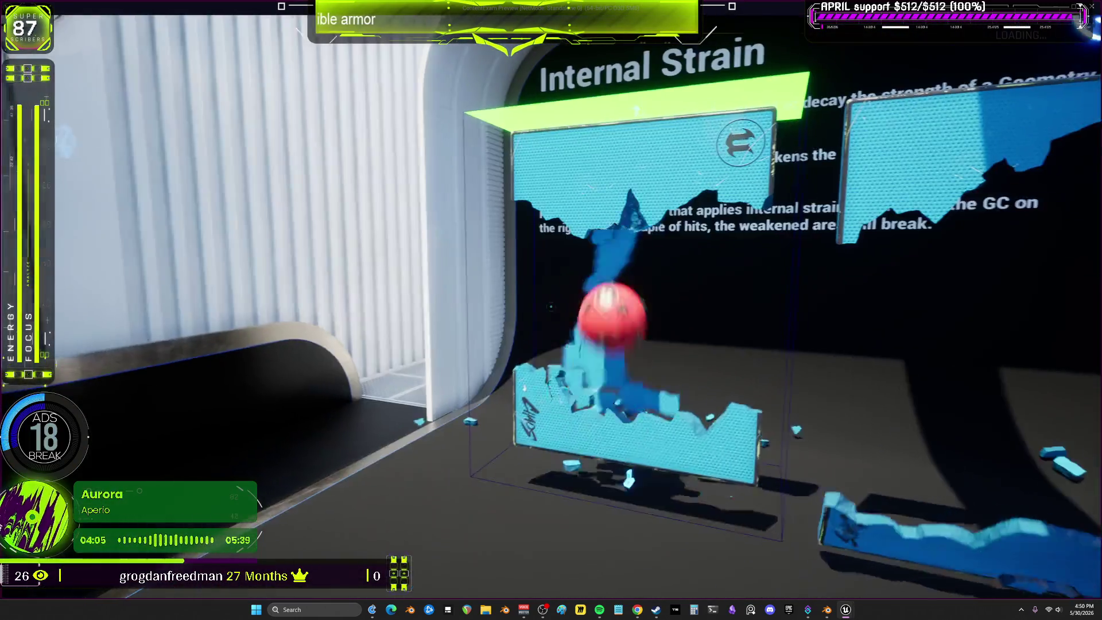
key("s")
key("w")
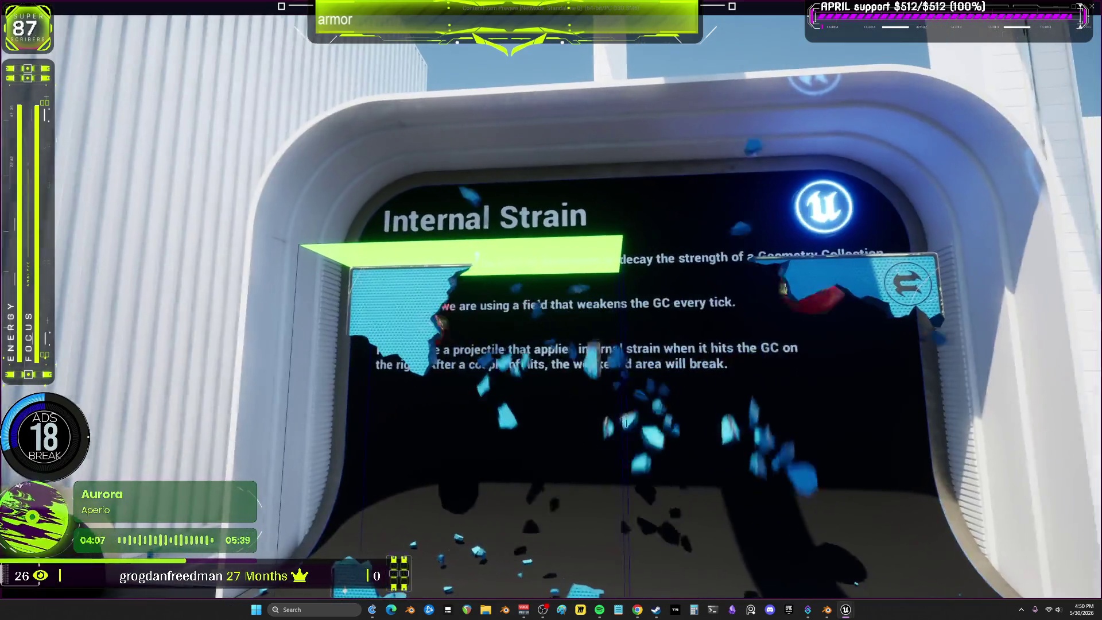
key("s")
key("w")
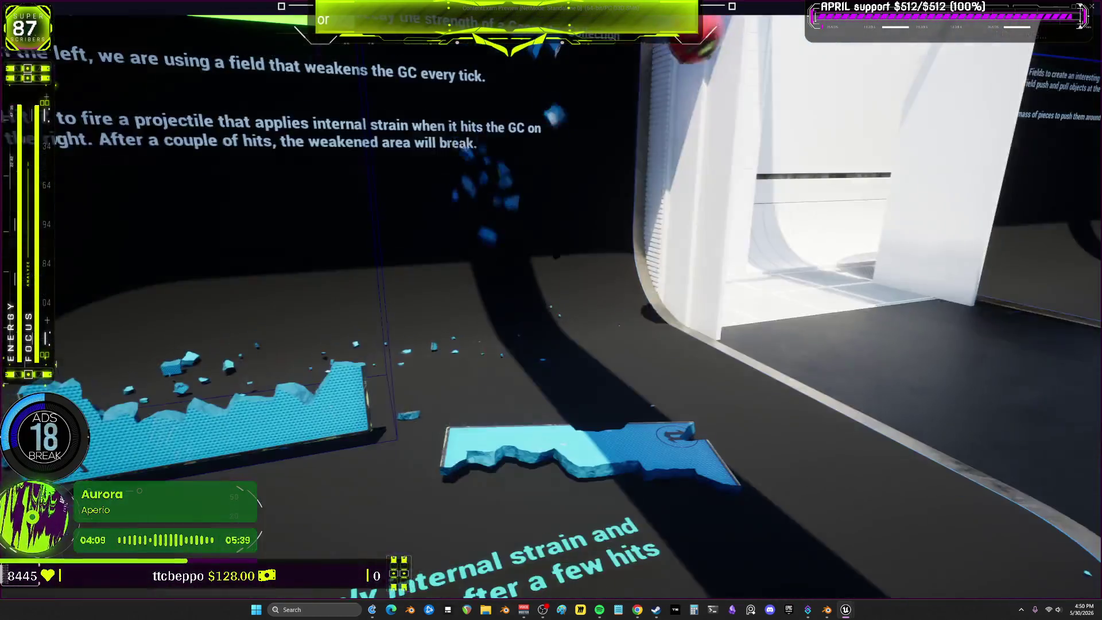
key("w")
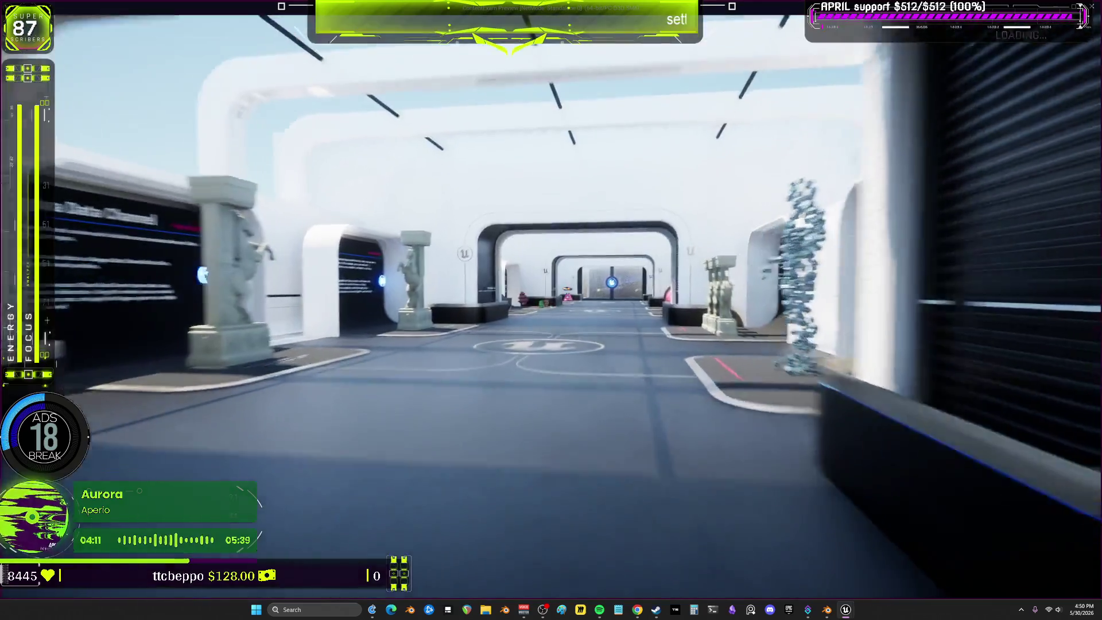
key("Escape")
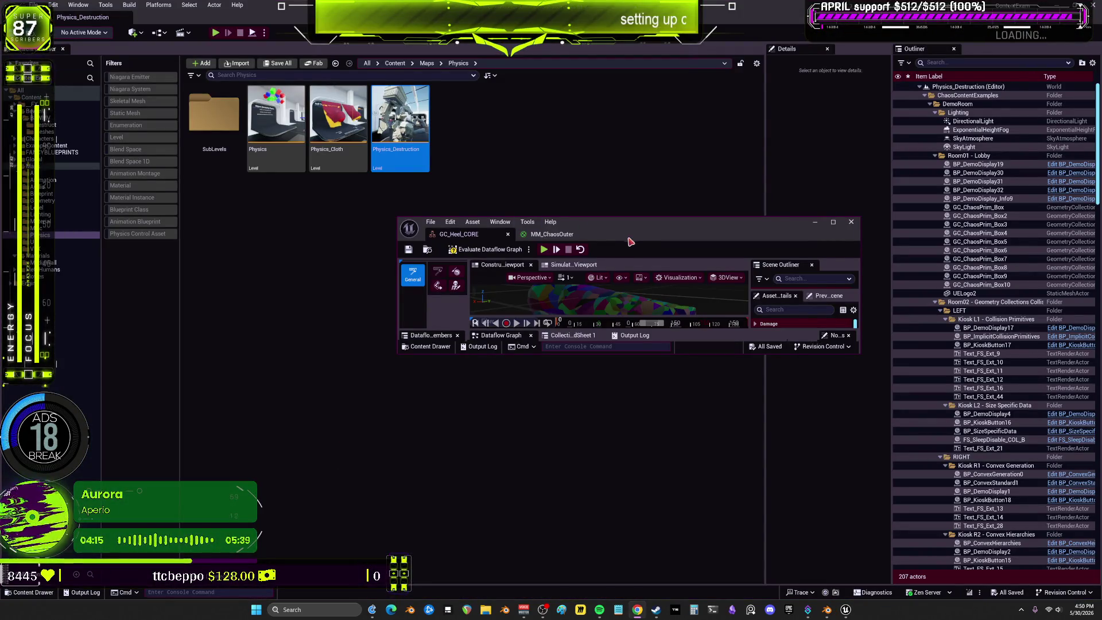
Maximize the GC_Heel_CORE Dataflow editor, then switch over to the Blender armor file.
double_click(644, 229)
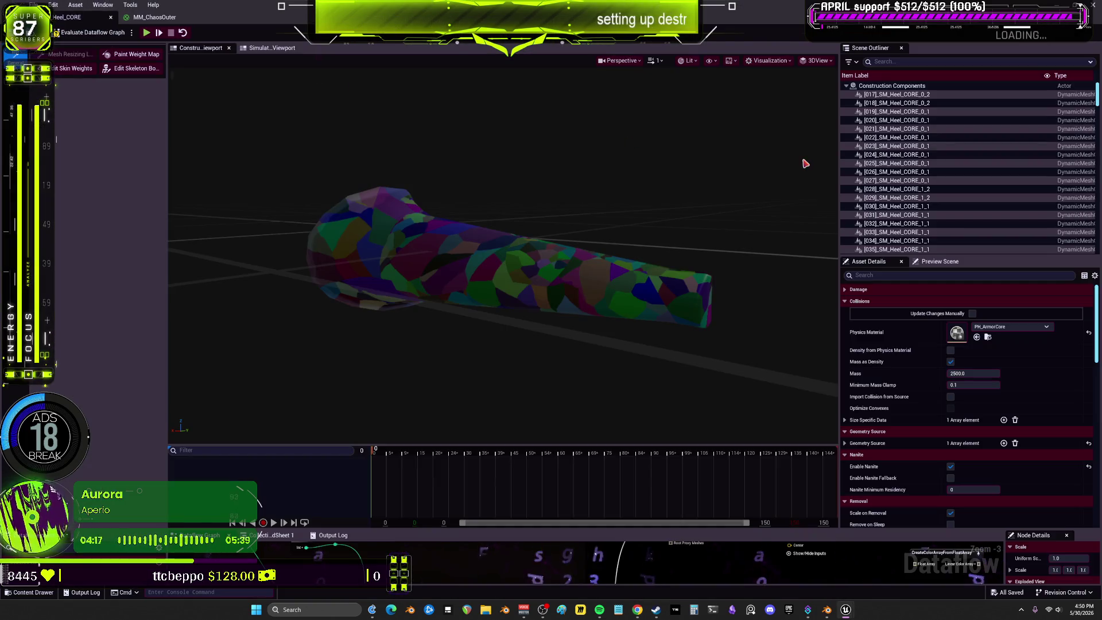
key("alt+Tab")
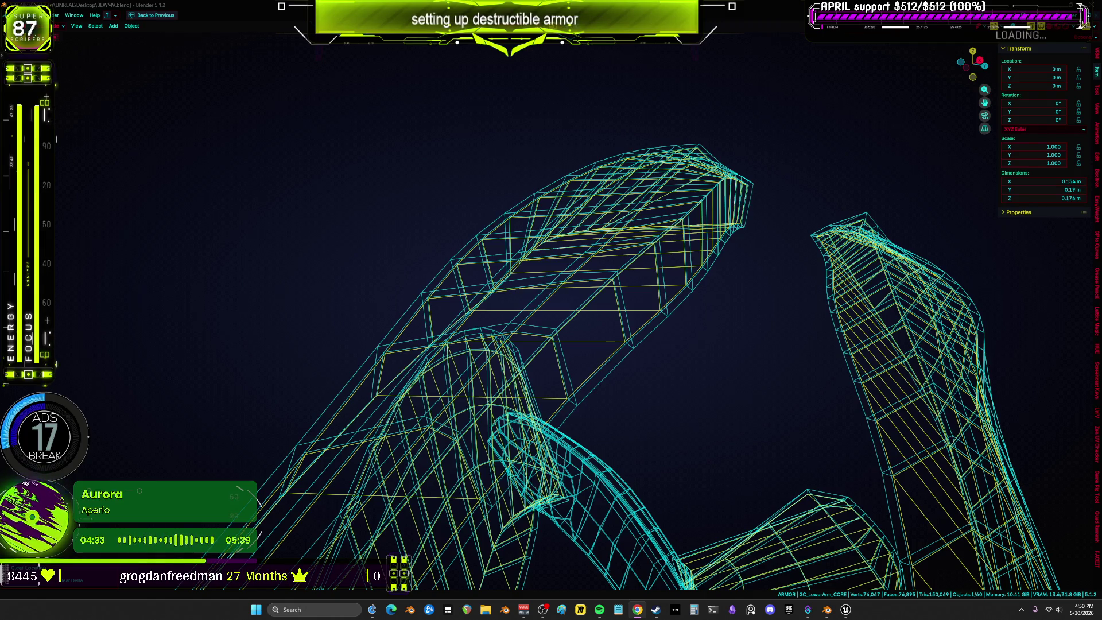
Switch to solid shading, isolate GC_LowerArm_OUTER in local view, and enter Edit Mode with nothing selected.
mouse_move(636, 241)
middle_mouse_down()
mouse_move(570, 217)
mouse_move(770, 258)
mouse_move(659, 276)
mouse_move(694, 238)
mouse_move(662, 269)
middle_mouse_up()
key("shift+z")
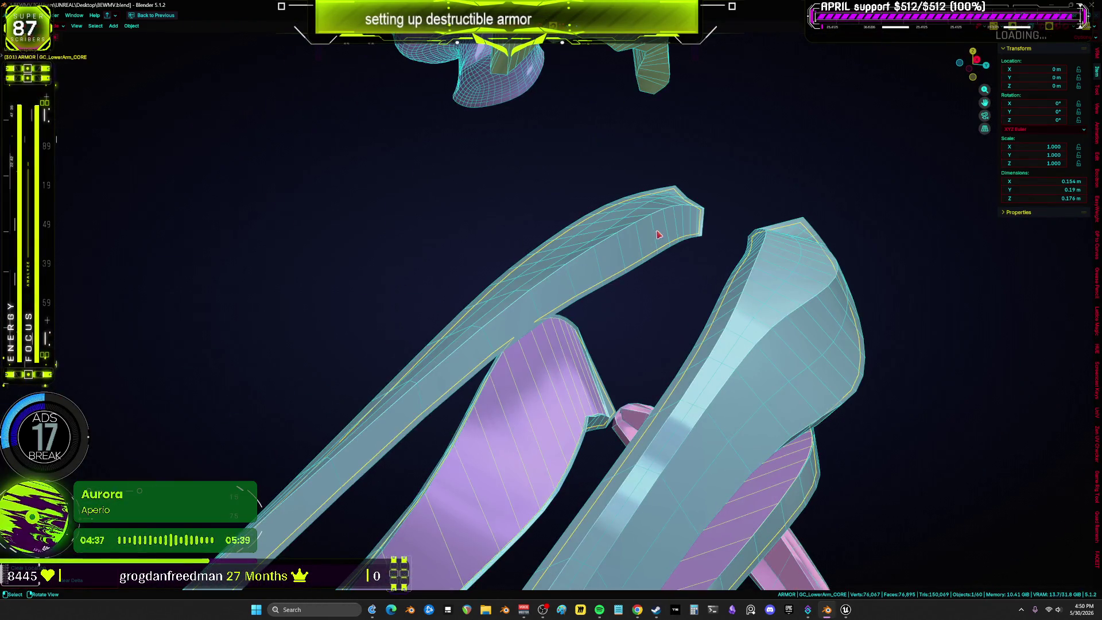
left_click(710, 239)
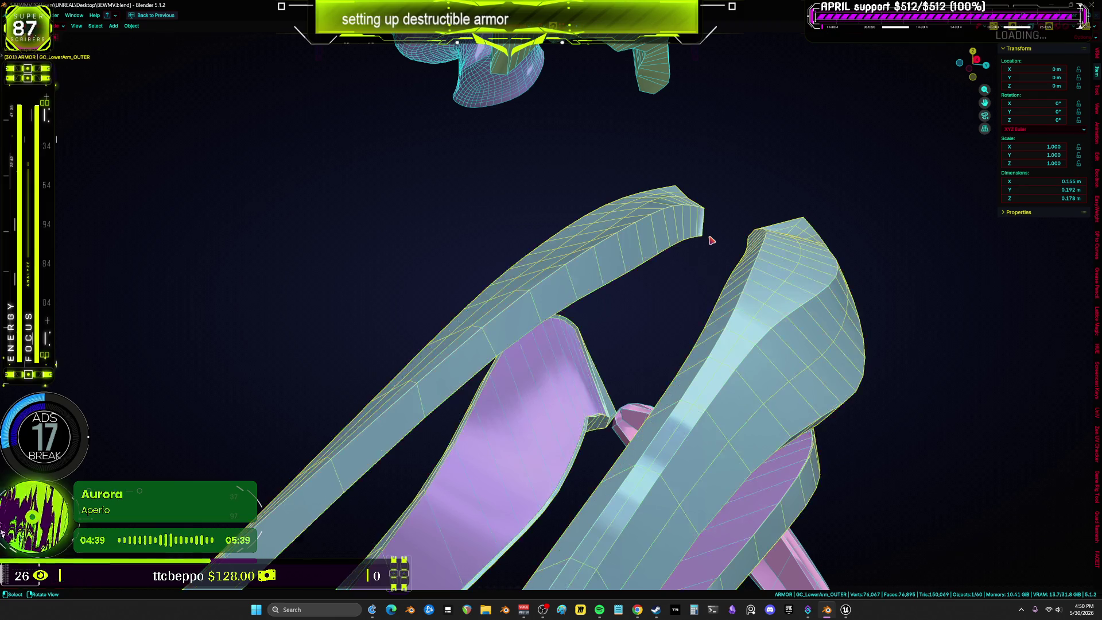
key("KP_Divide")
key("Tab")
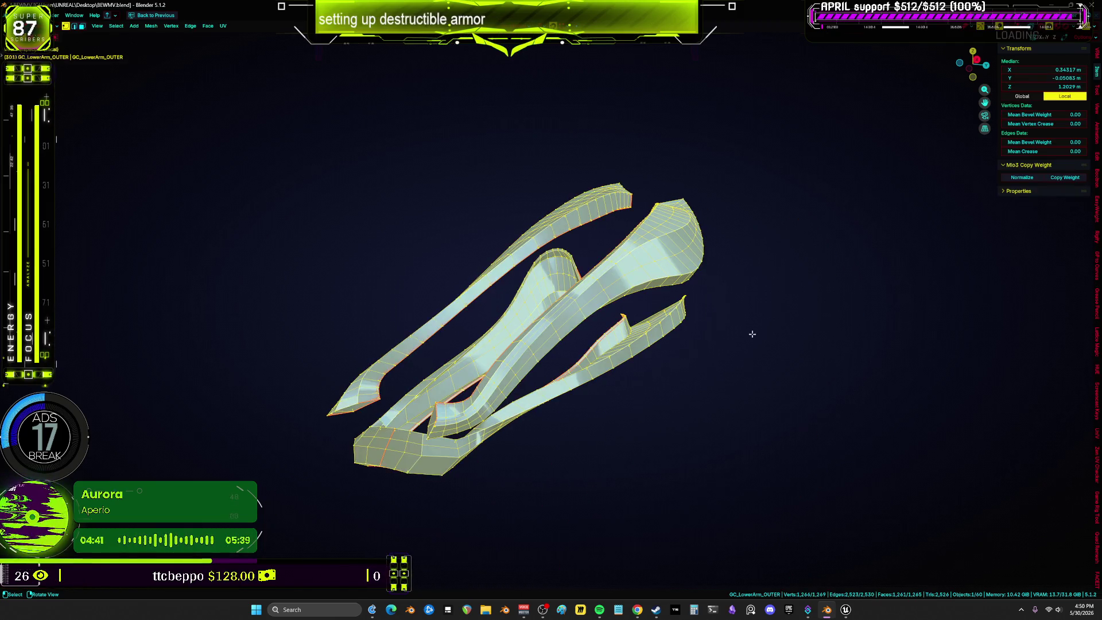
key("alt+a")
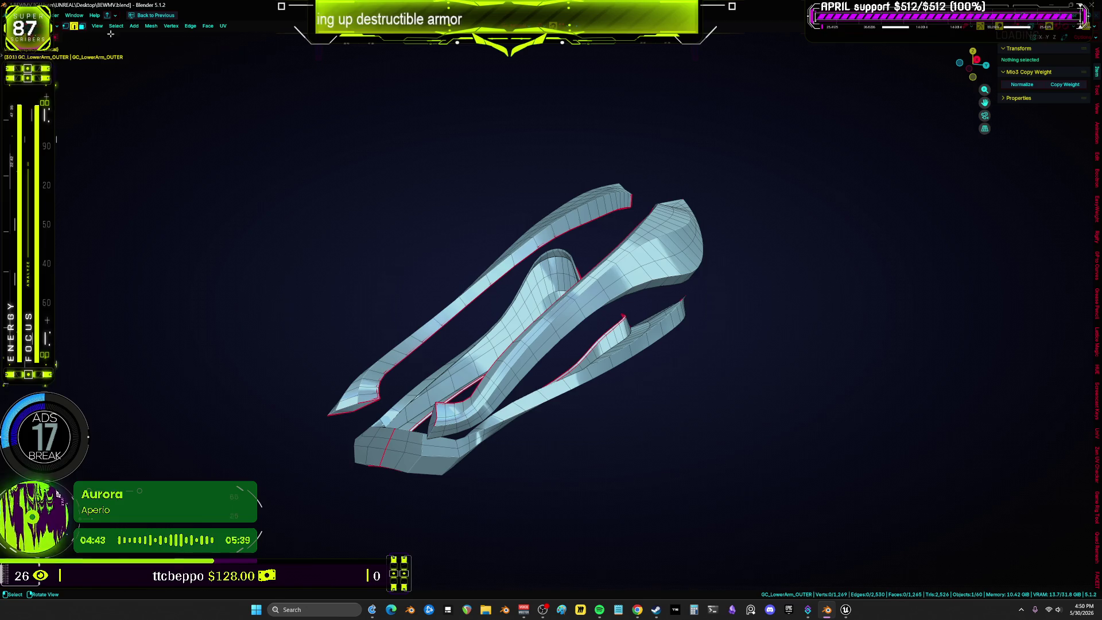
left_click(116, 26)
Select the mesh's open boundary edges and inspect the fold in see-through and wireframe views.
mouse_move(173, 130)
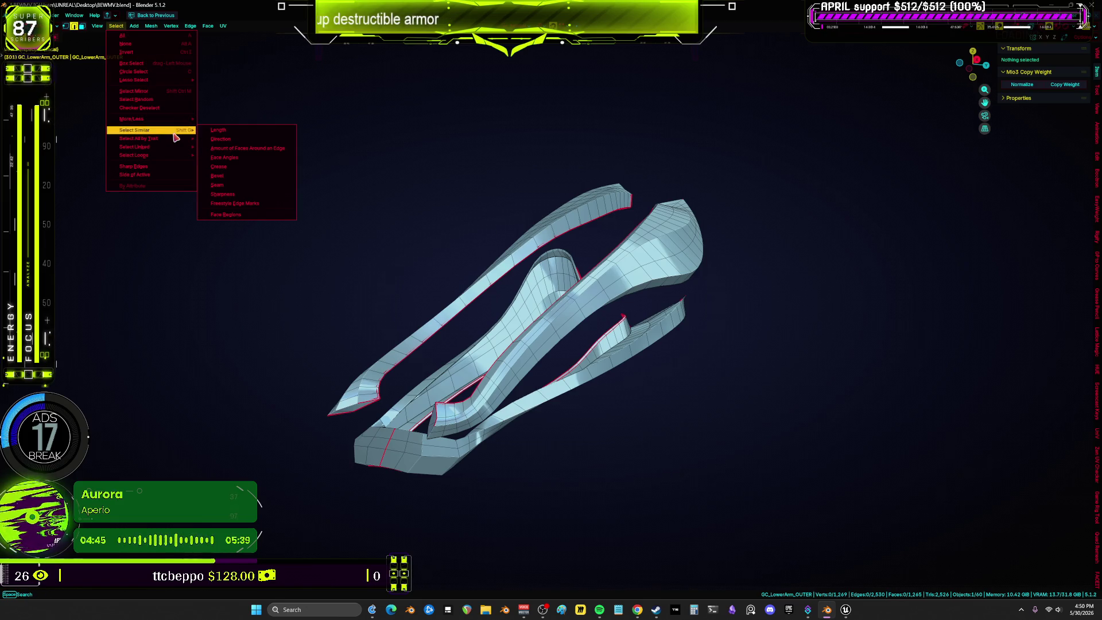
key("Escape")
left_click(116, 25)
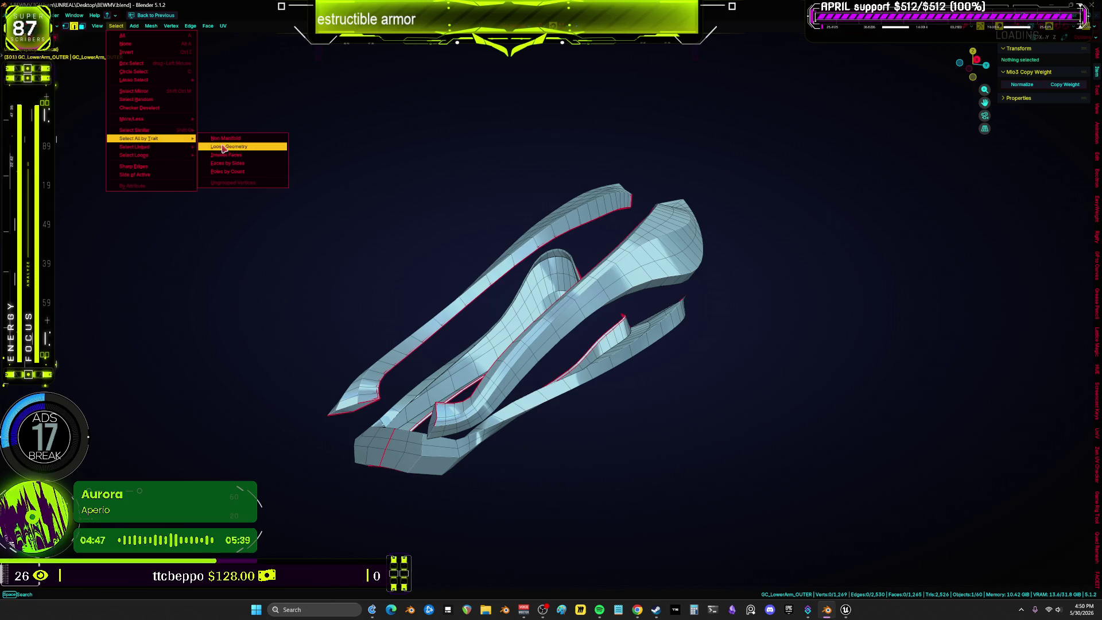
left_click(251, 145)
key("alt+z")
mouse_move(493, 295)
middle_mouse_down()
mouse_move(553, 300)
mouse_move(657, 359)
mouse_move(509, 319)
middle_mouse_up()
scroll(510, 318, "up", 5)
mouse_move(522, 253)
middle_mouse_down()
mouse_move(583, 249)
mouse_move(545, 226)
mouse_move(551, 270)
mouse_move(517, 243)
mouse_move(651, 281)
mouse_move(563, 278)
mouse_move(562, 319)
mouse_move(519, 373)
mouse_move(593, 369)
mouse_move(623, 400)
mouse_move(627, 325)
middle_mouse_up()
key("alt+z")
key("z")
left_click(570, 271)
key("alt+z")
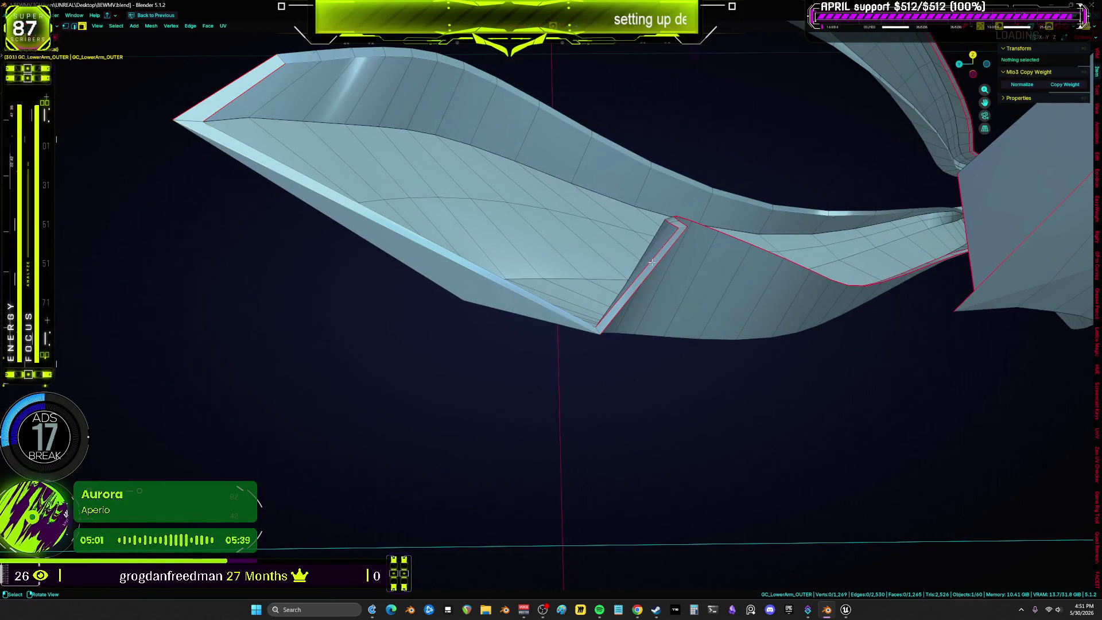
Select the narrow bevel face, invert the selection, and recalculate normals to face outside.
left_click(652, 271)
scroll(655, 266, "up", 2)
key("ctrl+i")
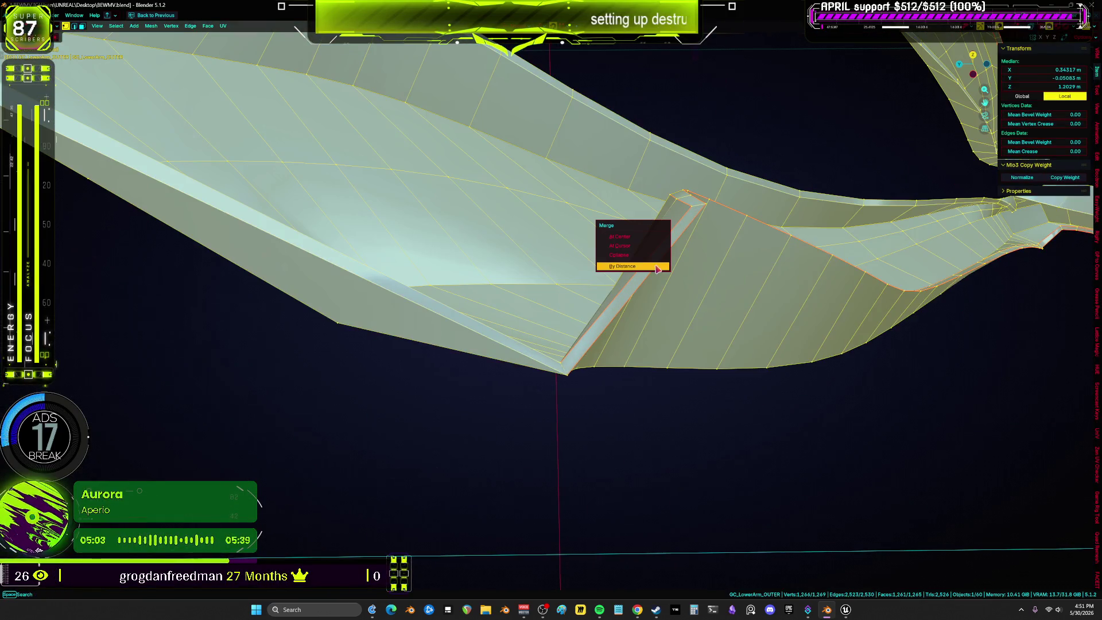
key("alt+n")
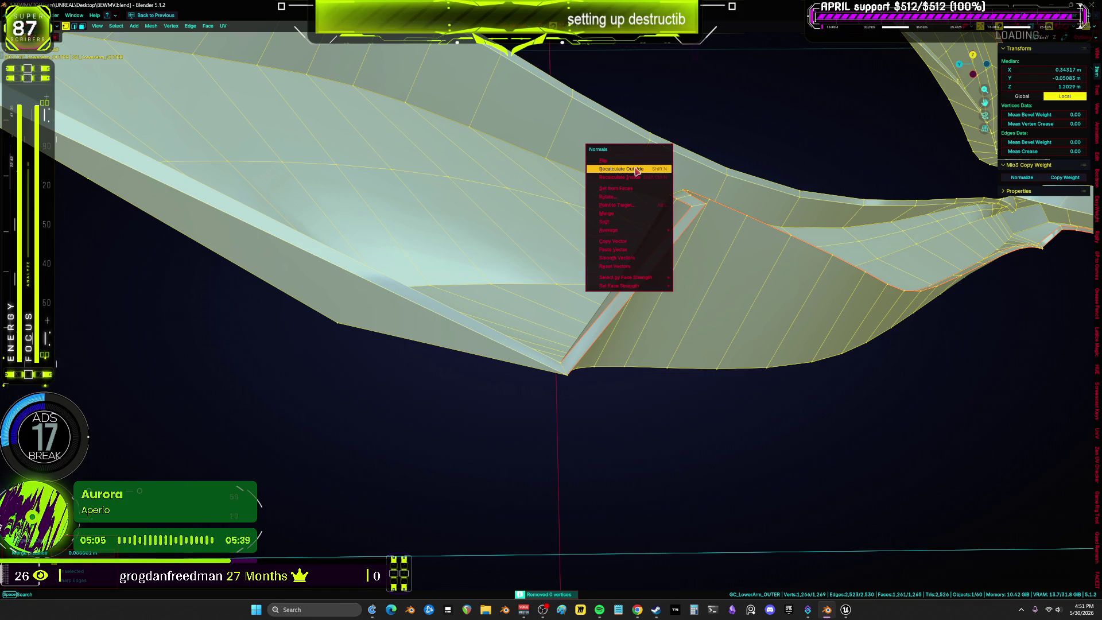
left_click(636, 171)
mouse_move(636, 171)
middle_mouse_down()
mouse_move(555, 343)
mouse_move(492, 315)
middle_mouse_up()
key("alt+a")
left_click(488, 294, "shift")
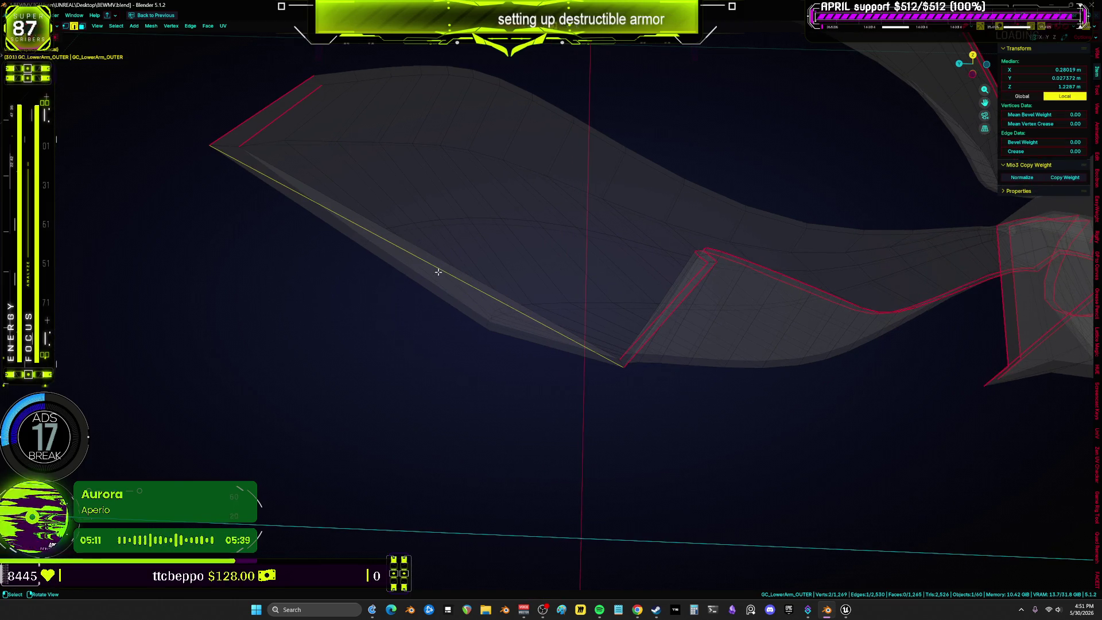
key("3")
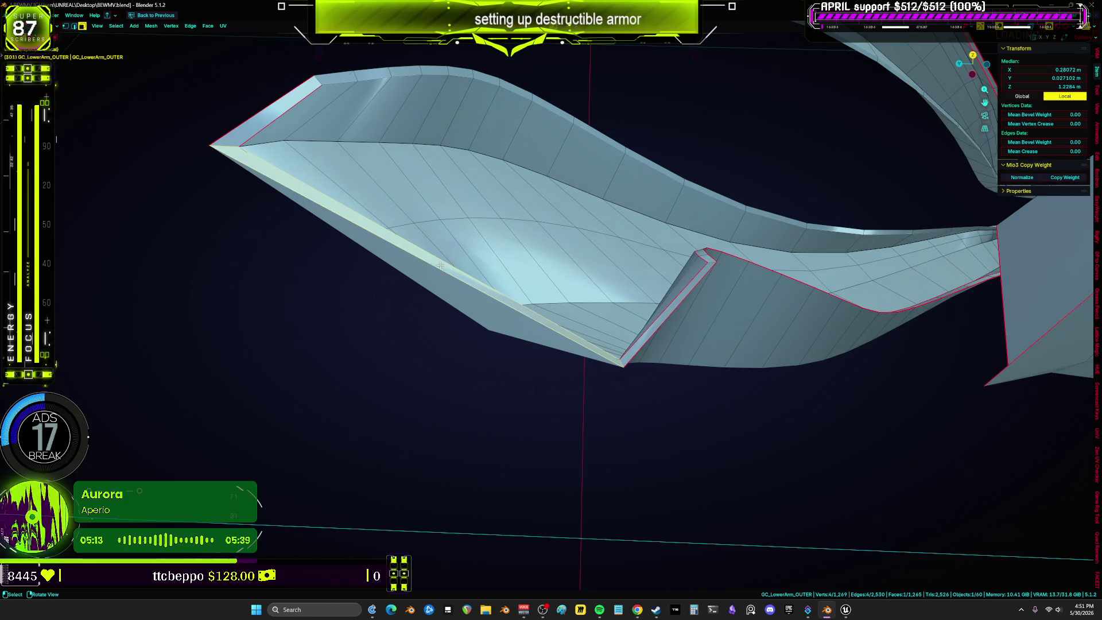
mouse_move(390, 267)
middle_mouse_down()
mouse_move(446, 292)
mouse_move(515, 276)
mouse_move(541, 239)
mouse_move(494, 239)
mouse_move(580, 284)
middle_mouse_up()
left_click(558, 278)
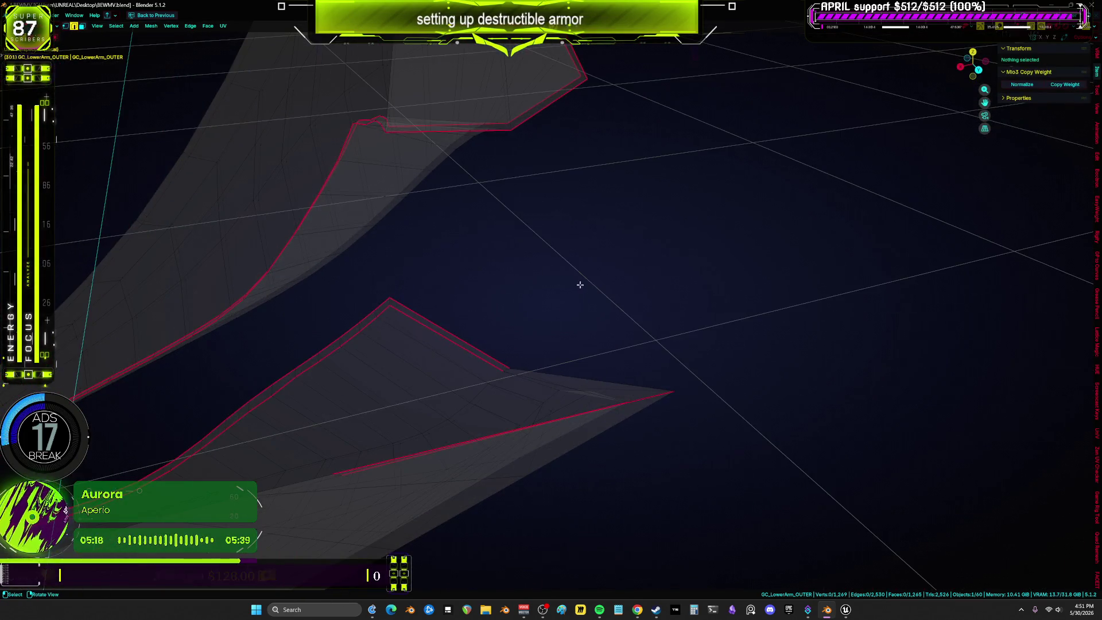
left_click(116, 26)
mouse_move(175, 143)
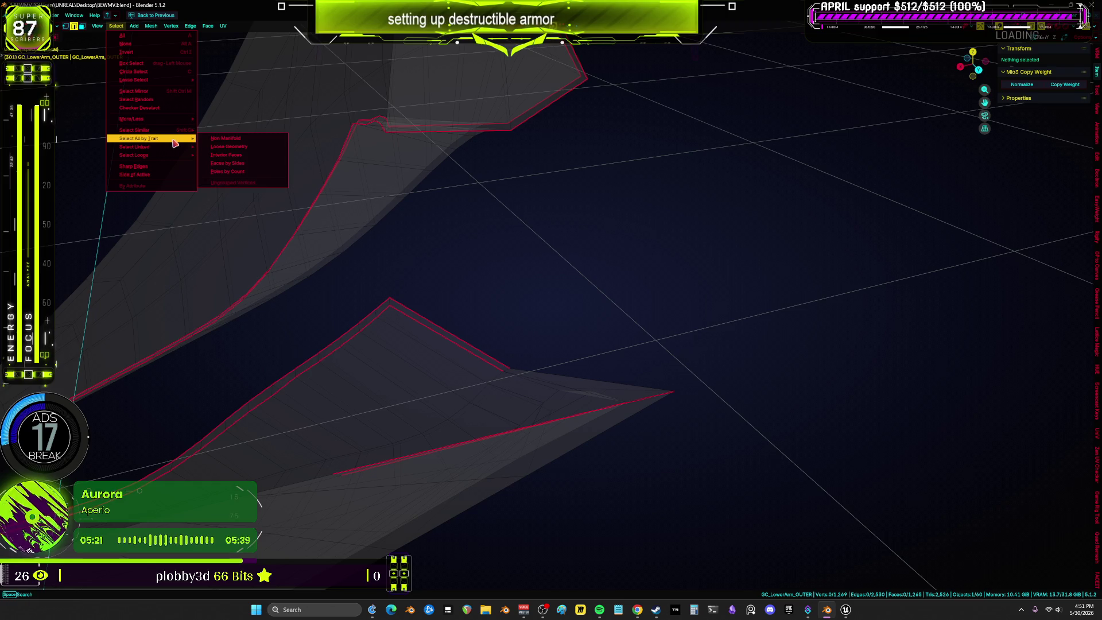
left_click(217, 141)
mouse_move(297, 216)
middle_mouse_down()
mouse_move(423, 307)
mouse_move(351, 356)
mouse_move(402, 309)
mouse_move(474, 285)
mouse_move(488, 258)
mouse_move(364, 262)
mouse_move(501, 278)
mouse_move(677, 419)
mouse_move(501, 374)
mouse_move(475, 328)
mouse_move(570, 308)
mouse_move(514, 298)
mouse_move(532, 347)
mouse_move(573, 318)
mouse_move(574, 307)
mouse_move(492, 319)
mouse_move(546, 337)
mouse_move(425, 345)
mouse_move(432, 399)
mouse_move(401, 367)
mouse_move(427, 353)
mouse_move(344, 402)
middle_mouse_up()
left_click(370, 339)
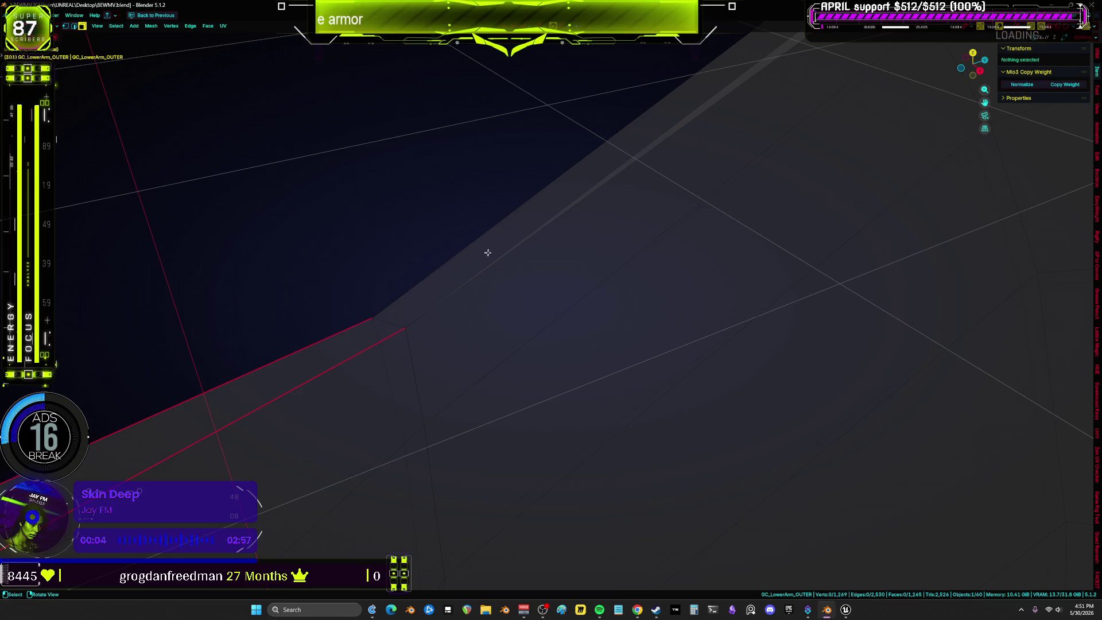
mouse_move(487, 253)
middle_mouse_down("ctrl")
mouse_move(622, 182)
mouse_move(516, 307)
mouse_move(746, 152)
mouse_move(760, 172)
mouse_move(684, 177)
mouse_move(546, 303)
mouse_move(595, 293)
mouse_move(622, 273)
mouse_move(550, 293)
mouse_move(545, 264)
mouse_move(406, 283)
middle_mouse_up("ctrl")
left_click(768, 125)
Grow the selection along the bevel strip and delete those bevel faces.
key("alt+z")
key("ctrl+KP_Add")
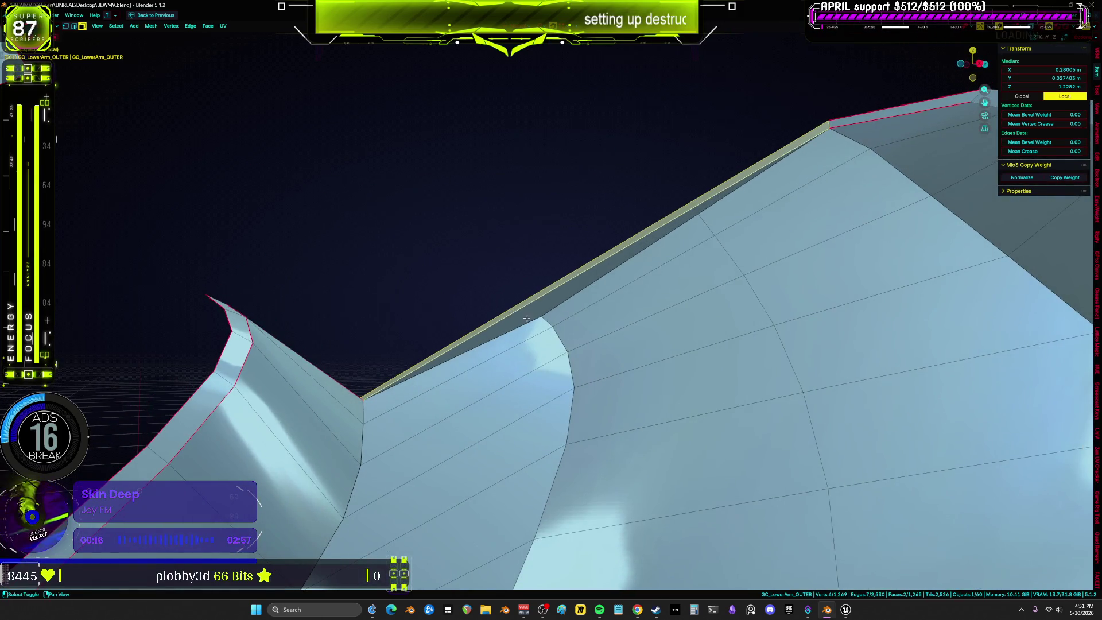
key("ctrl+KP_Add")
key("x")
left_click(531, 315)
Select the three-face bevel strip, hide it with H, then reveal it again.
key("2")
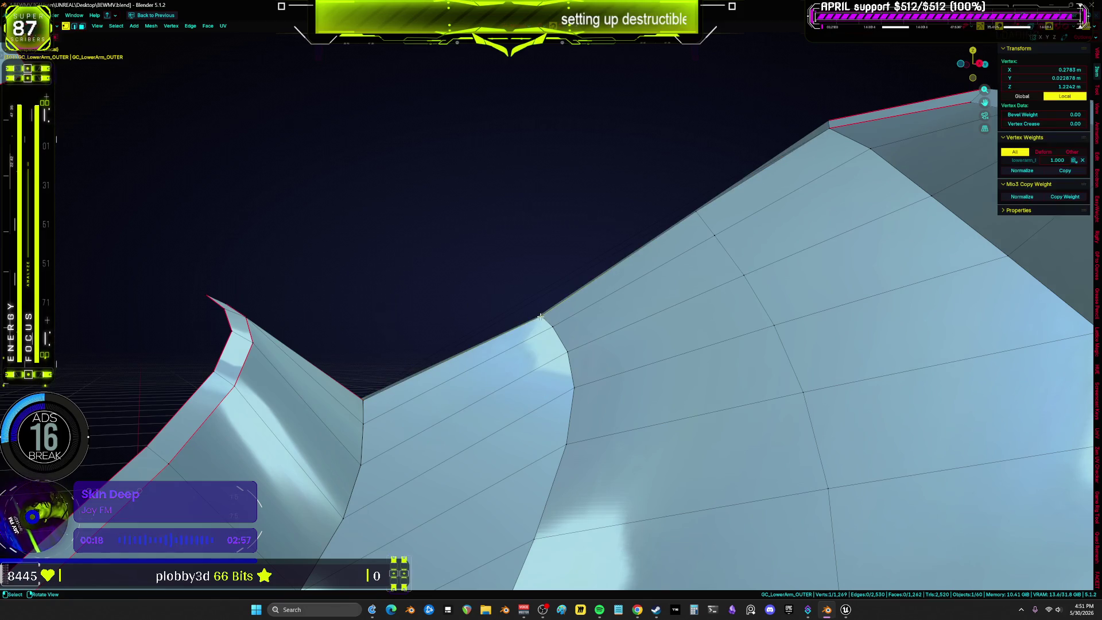
mouse_move(526, 276)
middle_mouse_down()
mouse_move(536, 291)
mouse_move(792, 342)
middle_mouse_up()
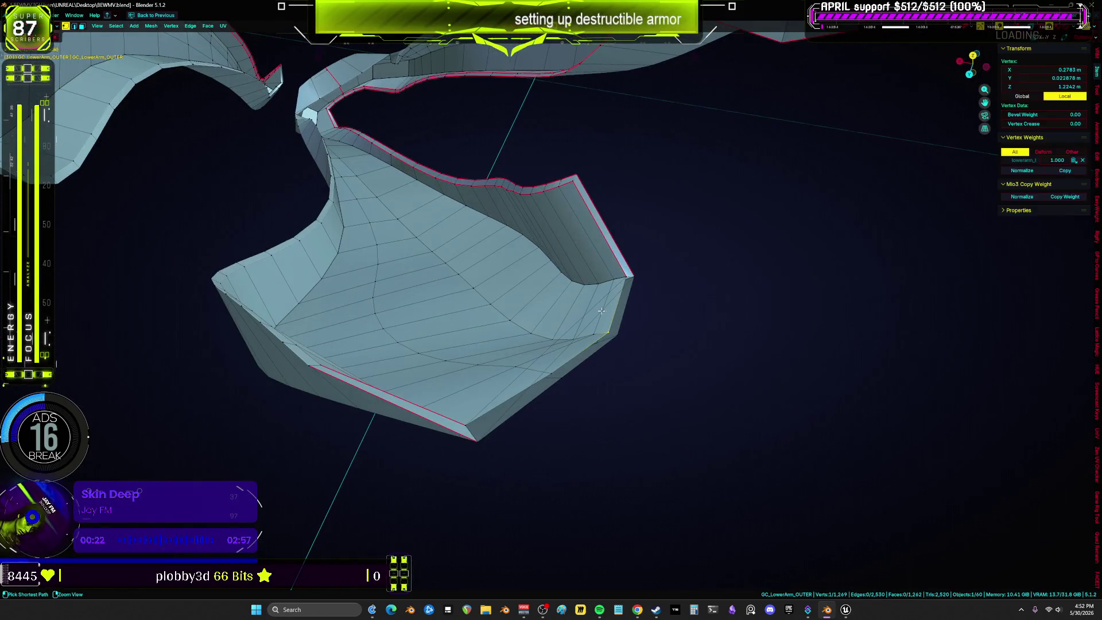
key("ctrl+KP_Add")
left_click(587, 343, "shift")
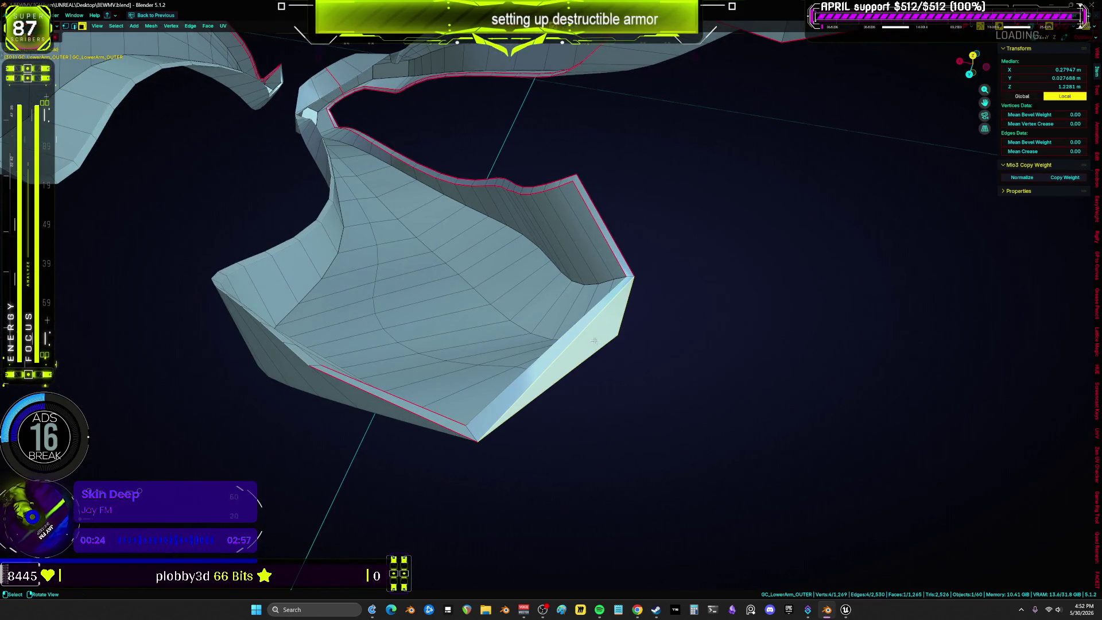
mouse_move(588, 344)
middle_mouse_down()
mouse_move(547, 251)
mouse_move(534, 283)
middle_mouse_up()
left_click(533, 282, "shift")
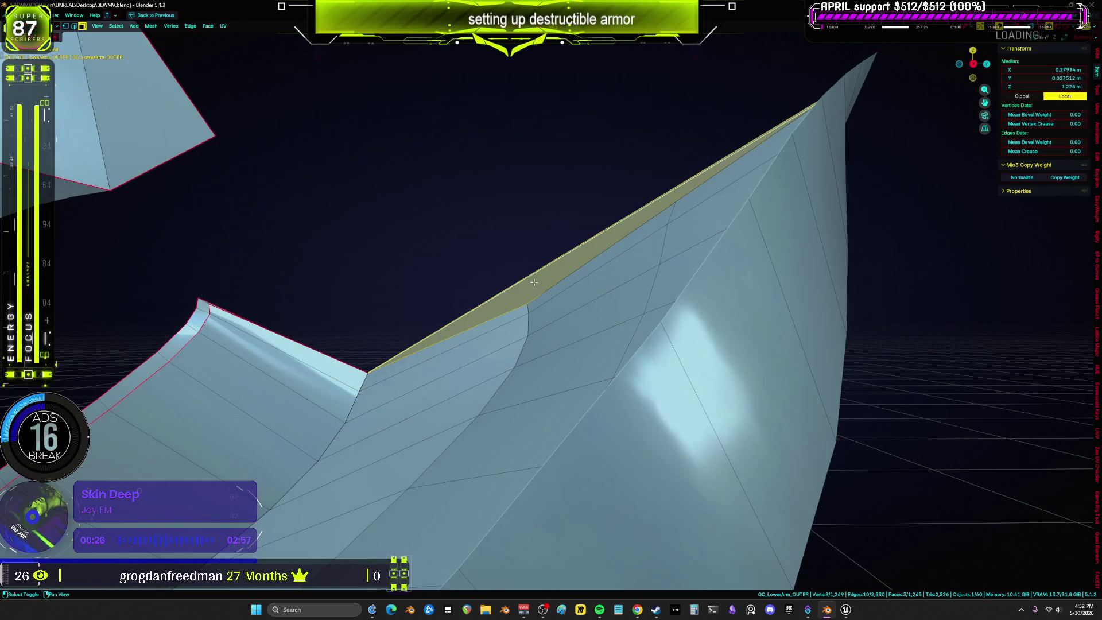
key("h")
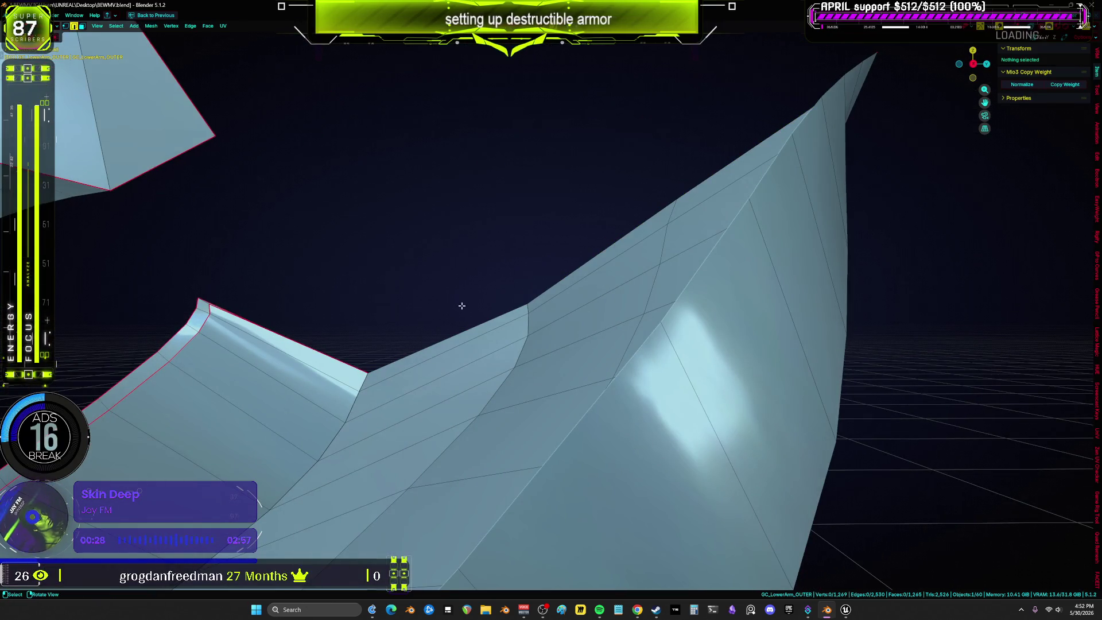
key("a")
mouse_move(458, 317)
middle_mouse_down()
mouse_move(482, 304)
mouse_move(485, 293)
mouse_move(452, 300)
mouse_move(480, 275)
mouse_move(394, 253)
mouse_move(430, 275)
mouse_move(460, 254)
mouse_move(568, 252)
middle_mouse_up()
left_click(442, 353)
left_click(496, 291, "shift")
key("alt+h")
Grab the rim face's stray long edge and move it back into line.
left_click(480, 274)
key("alt+z")
key("1")
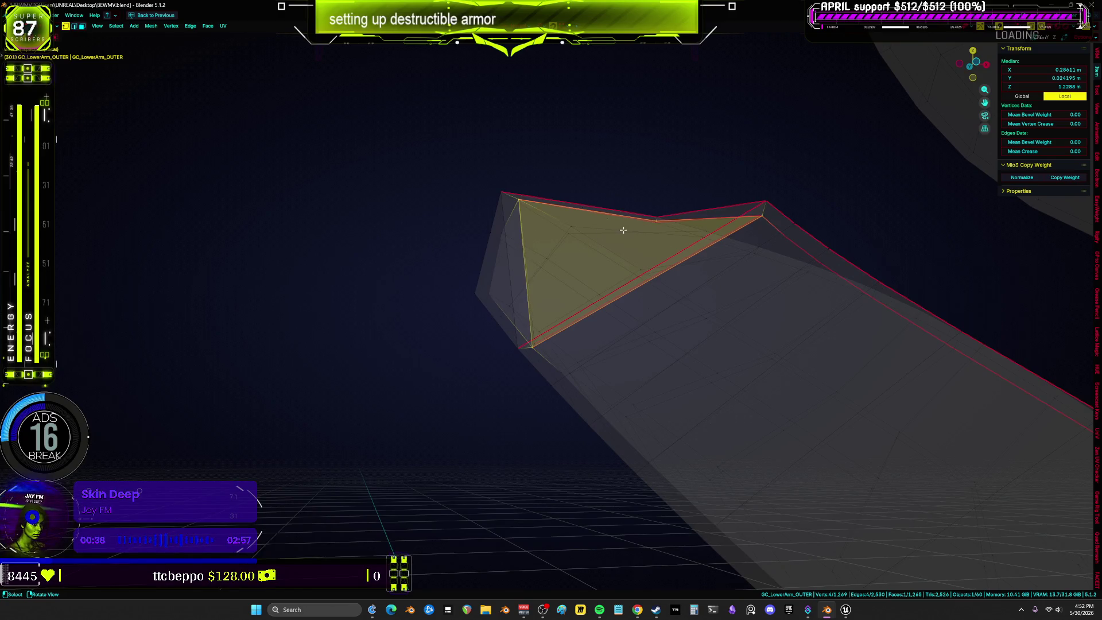
mouse_move(623, 230)
middle_mouse_down()
mouse_move(561, 238)
mouse_move(580, 217)
middle_mouse_up()
key("2")
left_click(575, 216)
key("g")
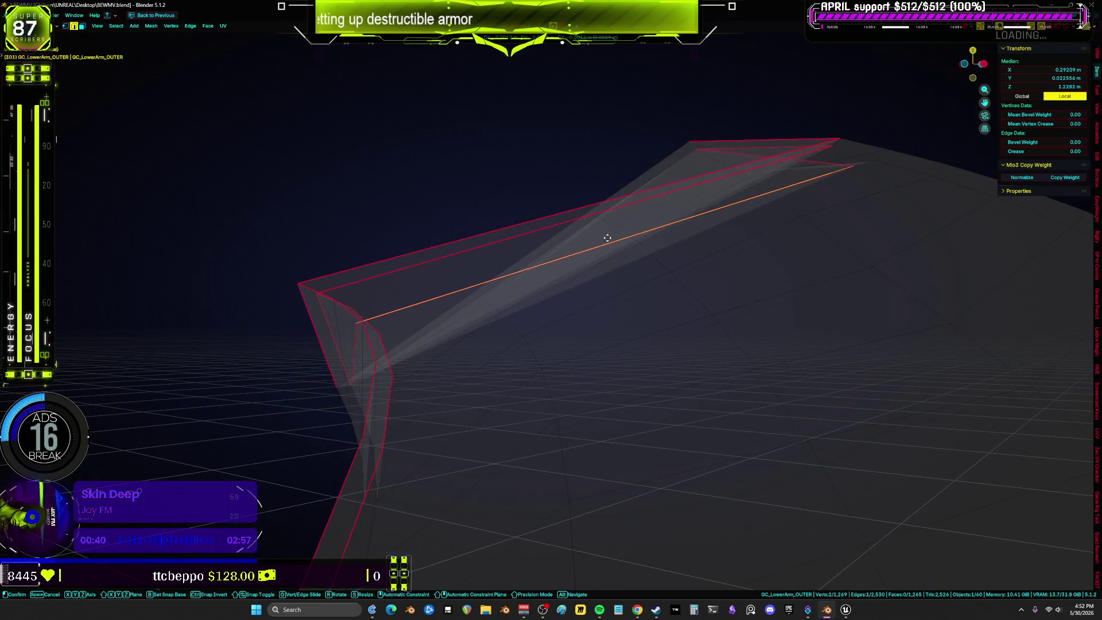
left_click(580, 239)
key("alt+z")
mouse_move(580, 266)
middle_mouse_down()
mouse_move(620, 327)
mouse_move(596, 313)
middle_mouse_up()
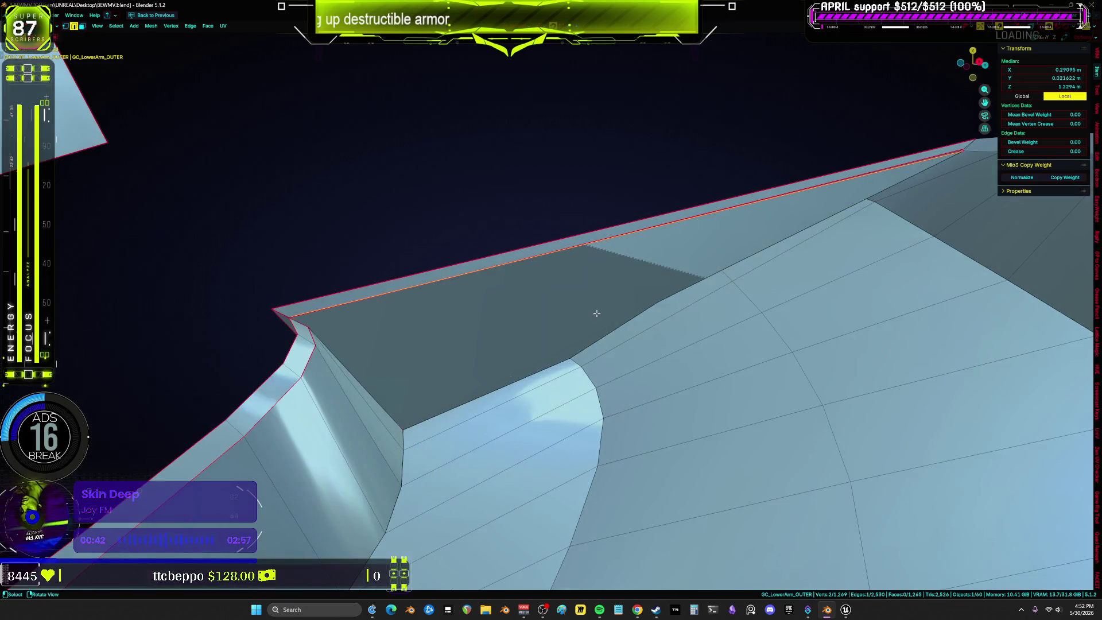
Check the rim in wireframe, then select the single rim face in face mode.
key("alt+a")
key("z")
left_click(329, 364)
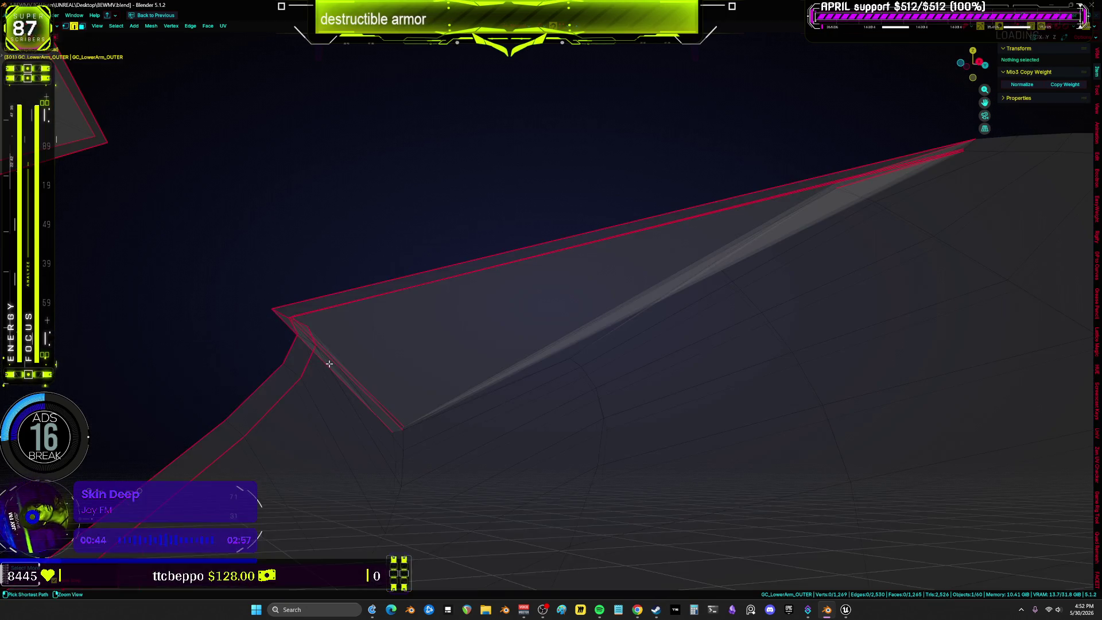
key("ctrl+z")
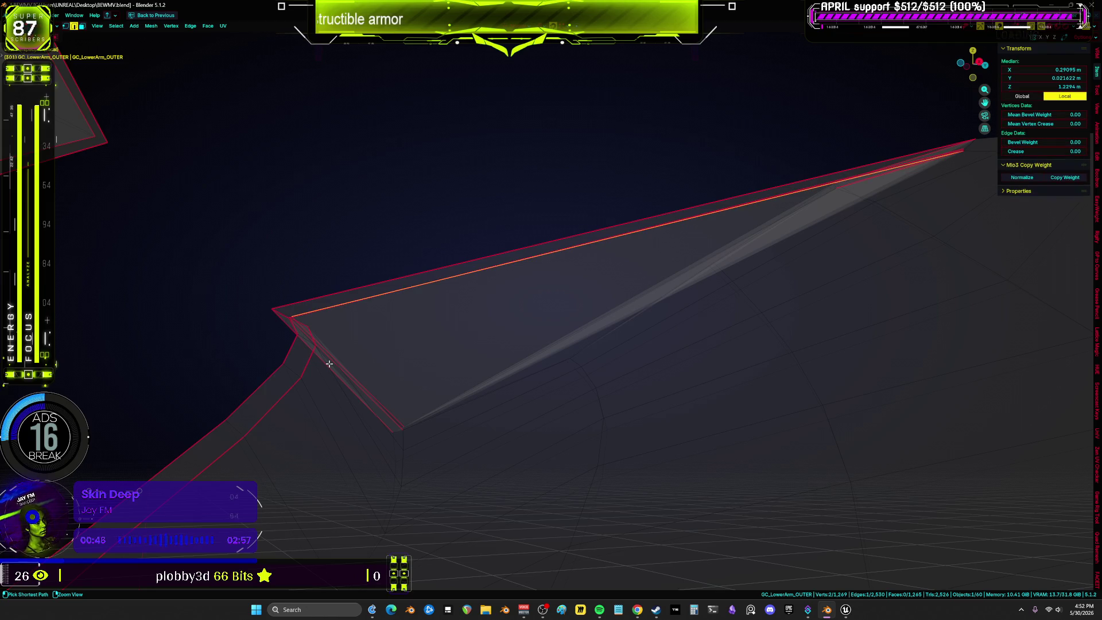
key("ctrl+KP_Add")
key("ctrl+KP_Add")
key("ctrl+KP_Add")
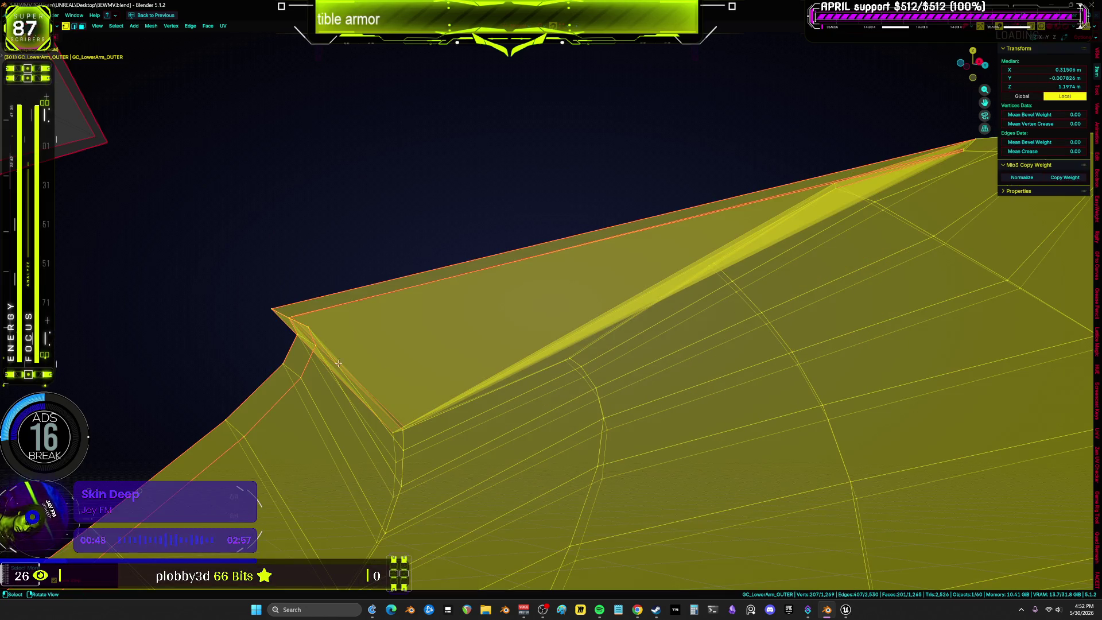
key("shift+z")
key("3")
left_click(433, 343)
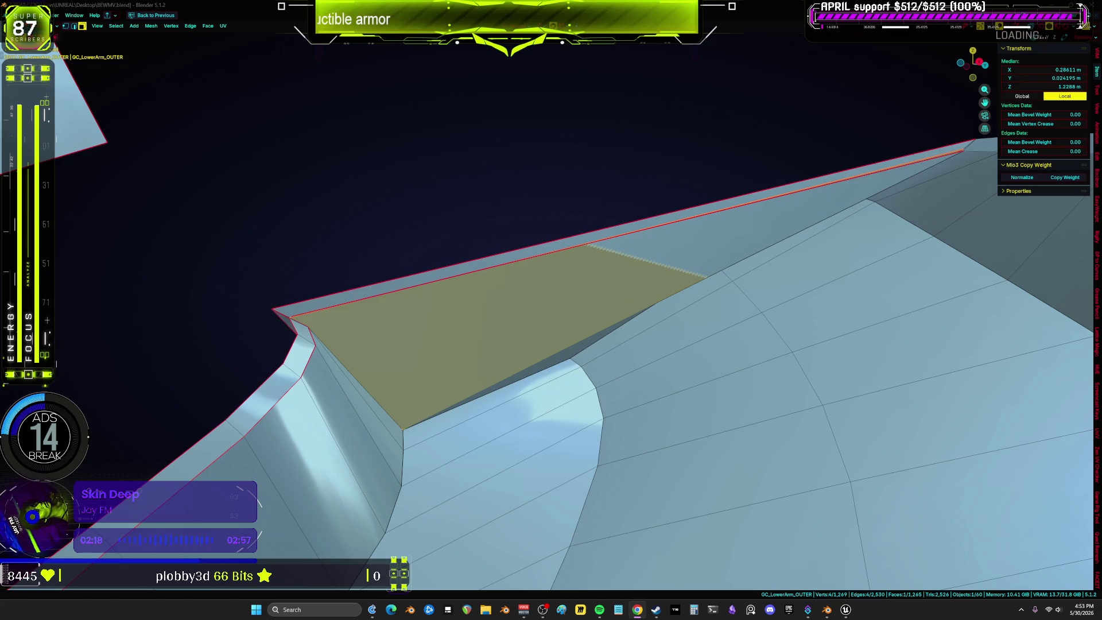
middle_click_drag(404, 332, 565, 332)
Move the adjacent tip face and delete the overlapping sliver face at the armour tip.
left_click(568, 332)
key("alt+z")
mouse_move(507, 306)
middle_mouse_down()
mouse_move(560, 303)
mouse_move(521, 326)
mouse_move(777, 327)
middle_mouse_up()
scroll(796, 343, "down", 5)
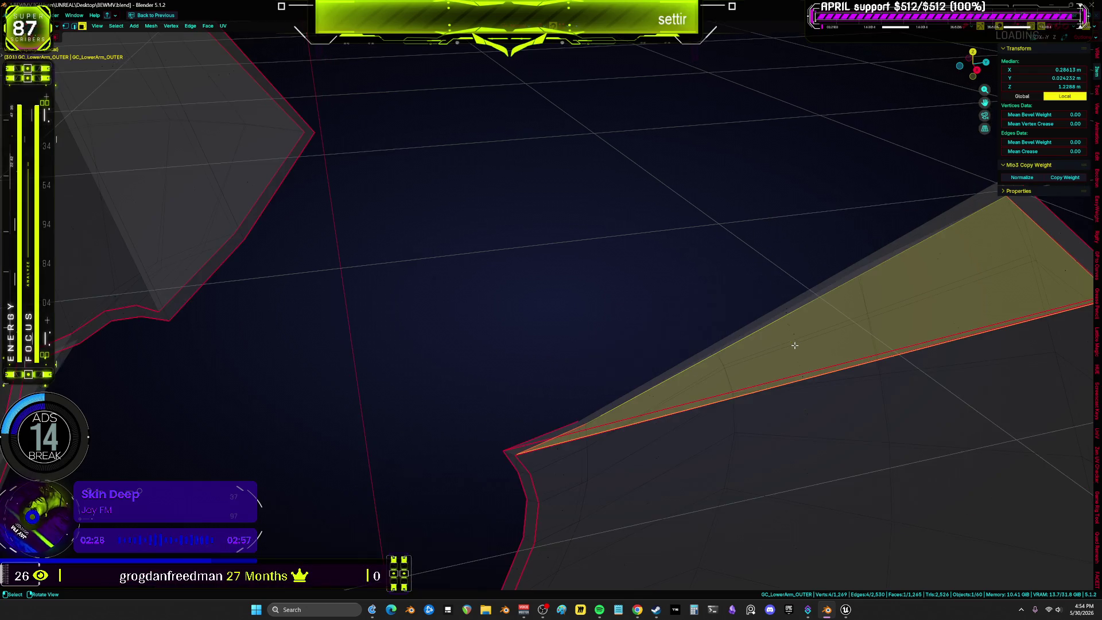
key("g")
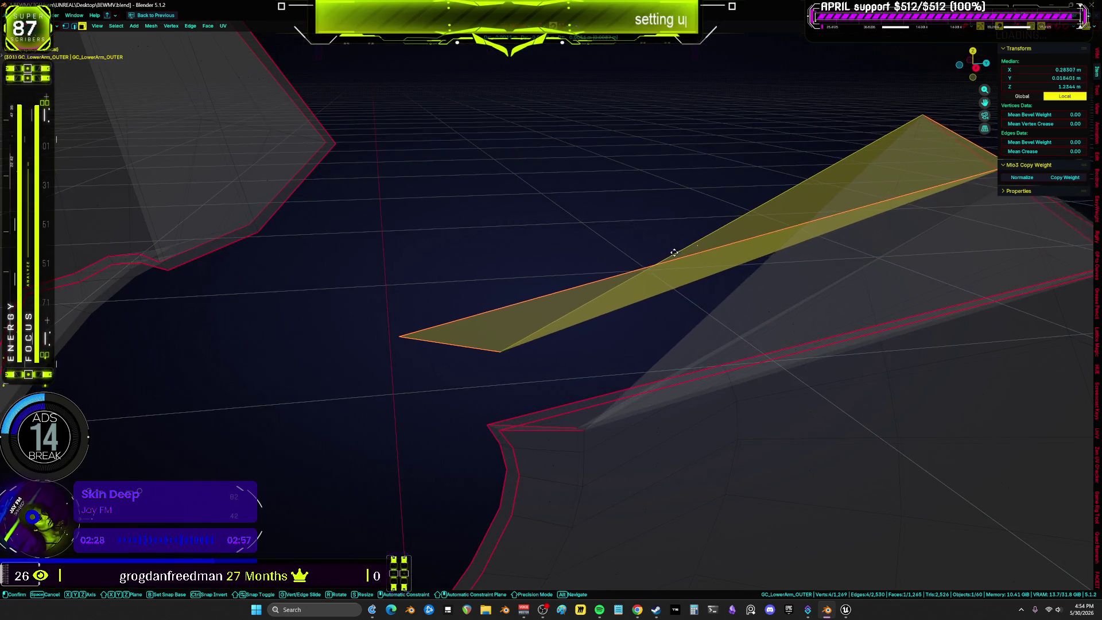
left_click(672, 253)
mouse_move(672, 254)
middle_mouse_down()
mouse_move(729, 313)
mouse_move(634, 313)
middle_mouse_up()
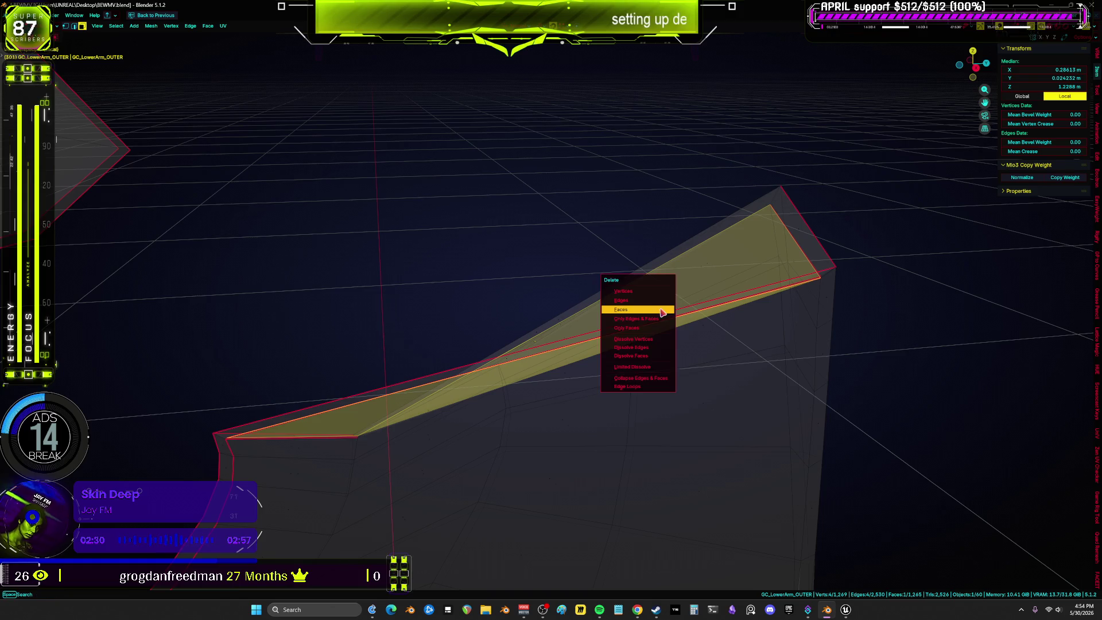
left_click(663, 311)
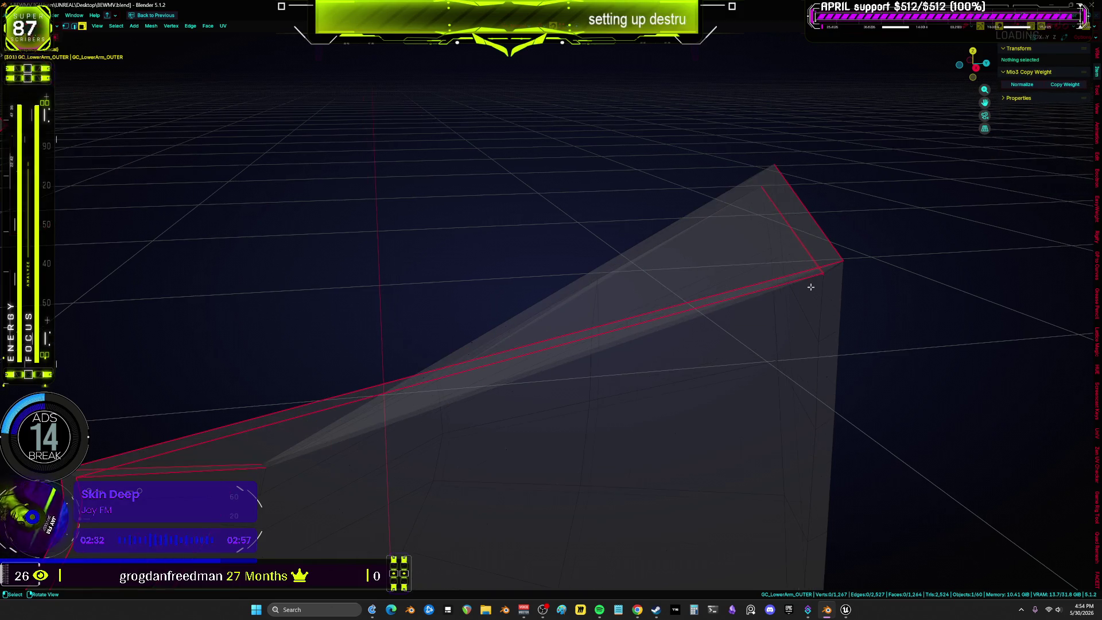
Frame the tip's top vertex and delete the leftover face at the tip.
key("1")
left_click(778, 178)
key("KP_Decimal")
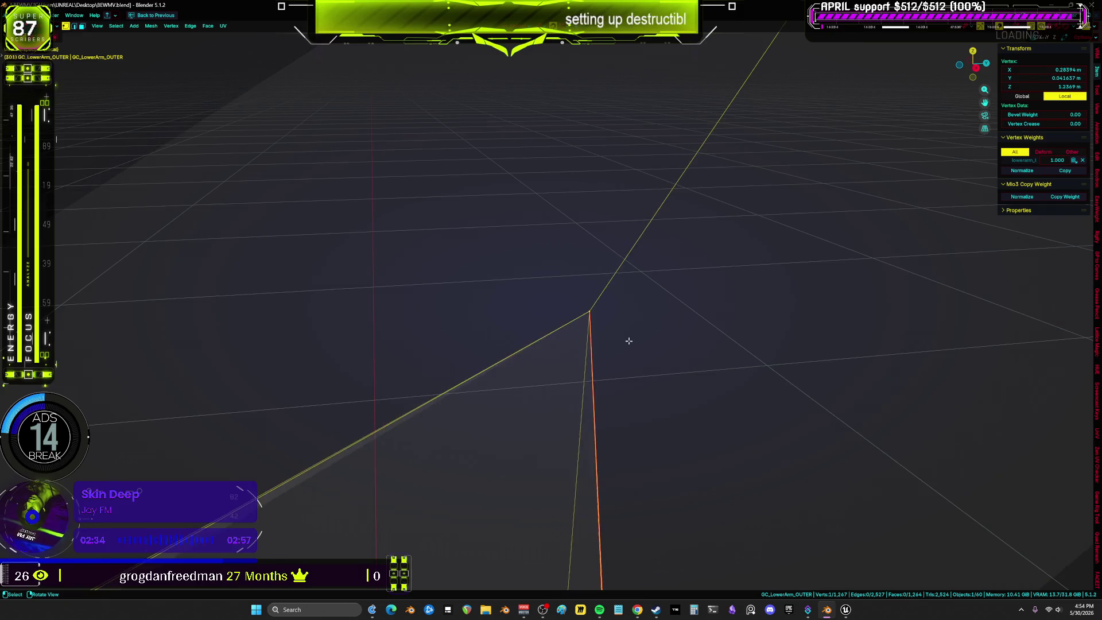
mouse_move(628, 339)
middle_mouse_down()
mouse_move(571, 343)
mouse_move(584, 372)
mouse_move(627, 403)
mouse_move(725, 258)
mouse_move(664, 310)
mouse_move(664, 369)
mouse_move(667, 340)
mouse_move(649, 312)
mouse_move(682, 287)
mouse_move(681, 320)
mouse_move(625, 343)
mouse_move(518, 342)
mouse_move(541, 352)
mouse_move(591, 315)
mouse_move(596, 292)
mouse_move(736, 303)
mouse_move(573, 320)
mouse_move(757, 305)
mouse_move(782, 314)
mouse_move(647, 312)
mouse_move(660, 298)
middle_mouse_up()
left_click(729, 310)
left_click(709, 293)
key("x")
key("f")
Select the whole mesh and merge by distance, welding away one duplicate vertex.
key("alt+z")
left_click(663, 299)
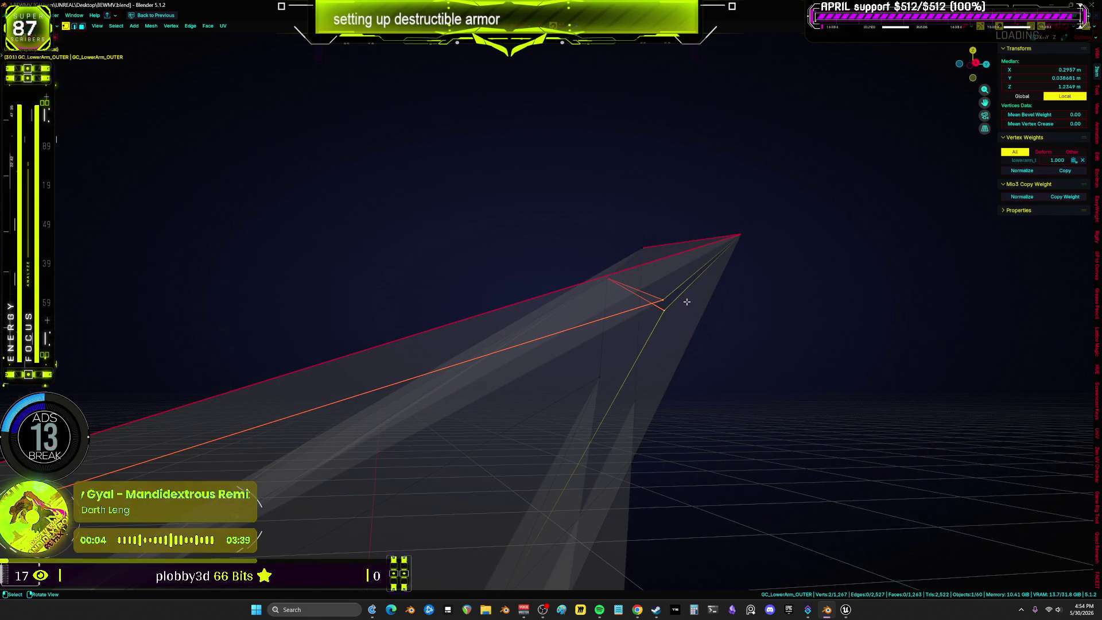
key("alt+a")
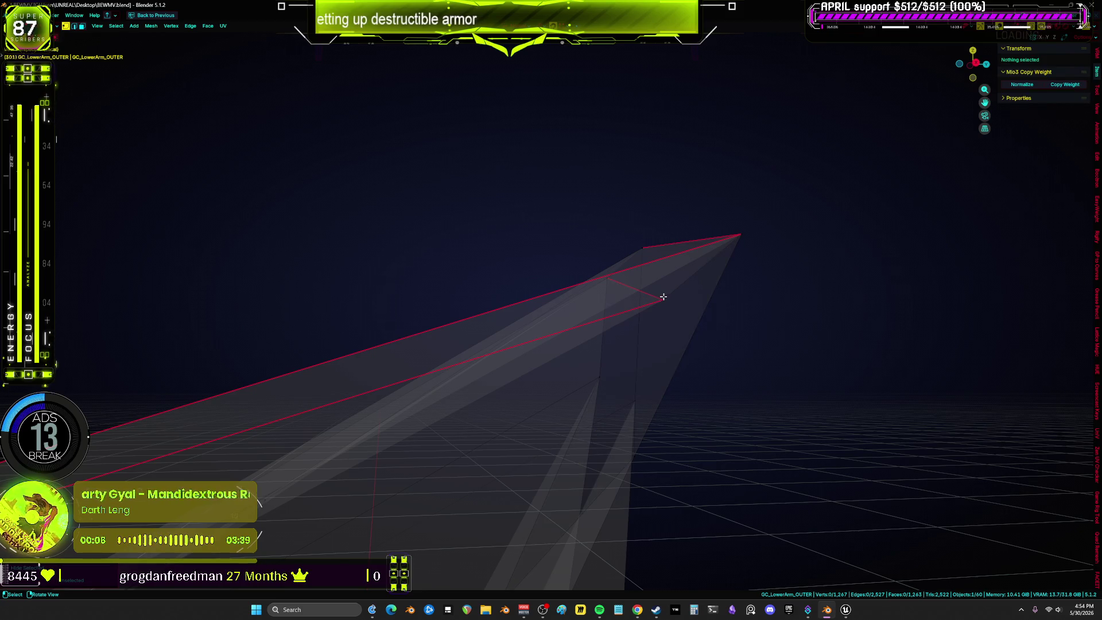
left_click(671, 305)
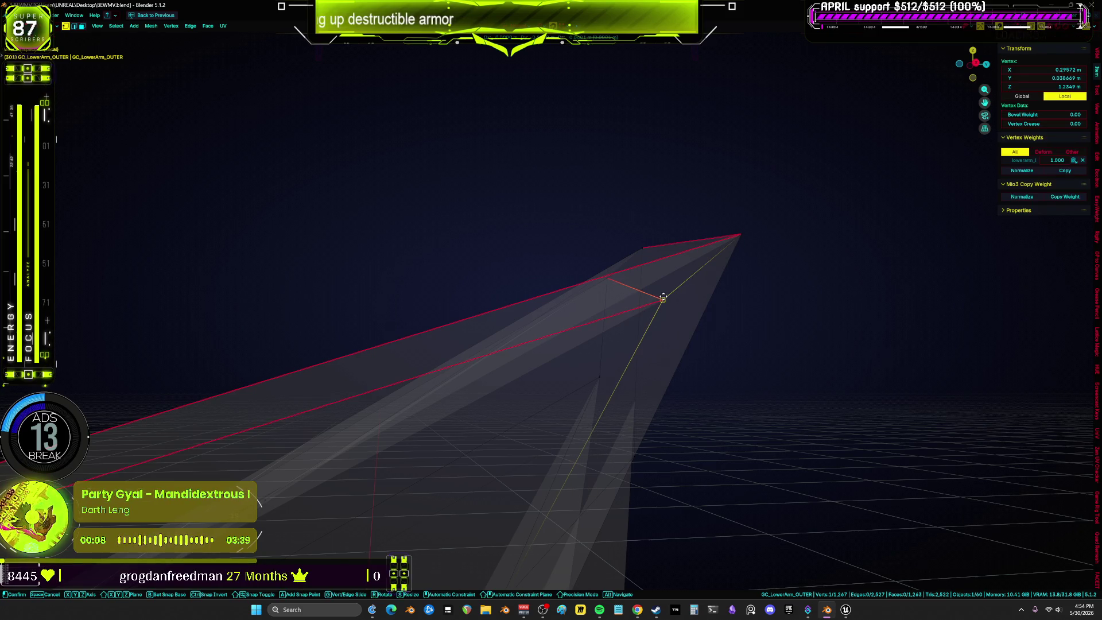
key("a")
left_click(668, 312)
mouse_move(667, 313)
middle_mouse_down()
mouse_move(650, 298)
mouse_move(608, 309)
mouse_move(619, 318)
mouse_move(605, 355)
mouse_move(542, 285)
mouse_move(521, 300)
mouse_move(470, 297)
mouse_move(485, 358)
mouse_move(603, 338)
middle_mouse_up()
left_click(810, 283)
Join the tip's corner vertices and fill new faces across the gap.
scroll(487, 423, "up", 1)
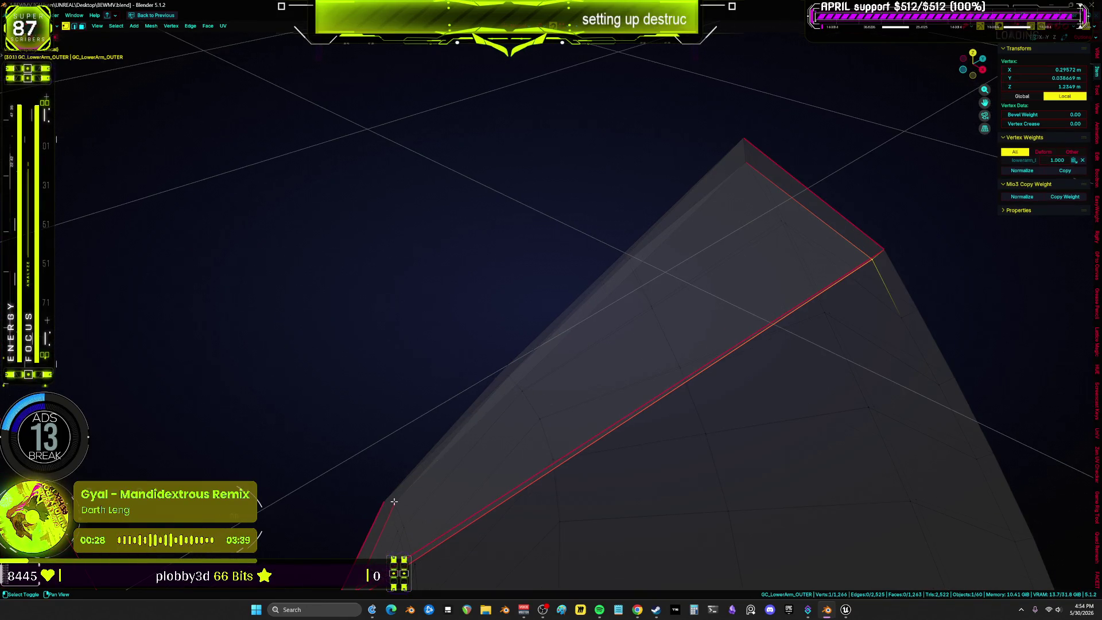
key("j")
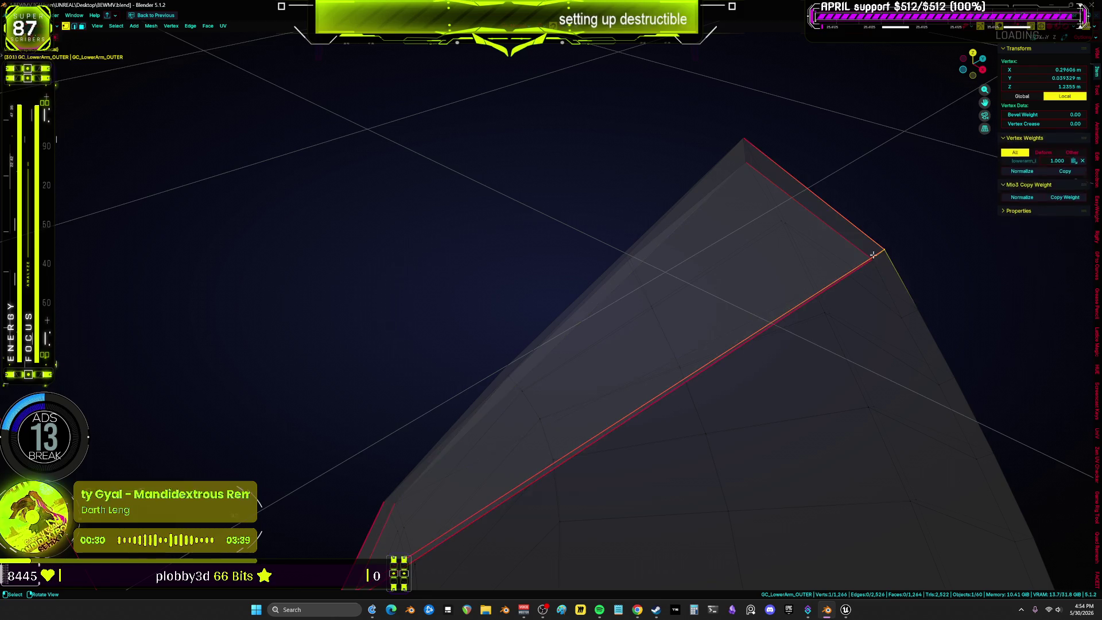
left_click(379, 501, "shift")
key("f")
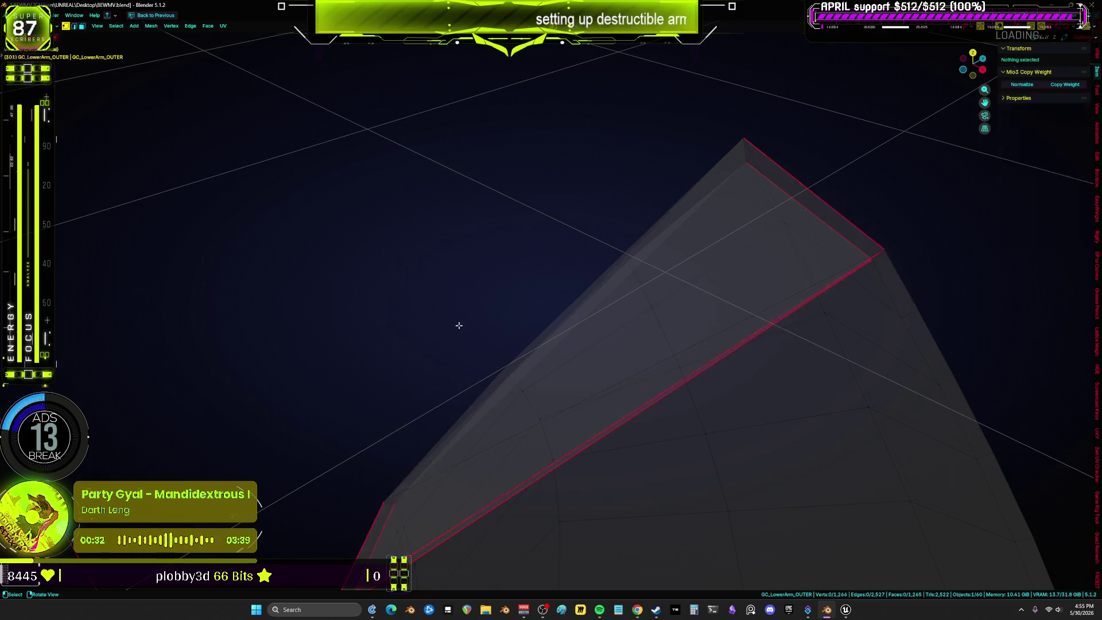
scroll(458, 322, "down", 5)
key("a")
mouse_move(528, 311)
middle_mouse_down()
mouse_move(514, 307)
mouse_move(578, 283)
mouse_move(676, 355)
mouse_move(669, 388)
mouse_move(771, 342)
mouse_move(686, 354)
mouse_move(687, 345)
mouse_move(598, 372)
mouse_move(615, 360)
mouse_move(607, 332)
mouse_move(586, 351)
mouse_move(590, 384)
mouse_move(578, 398)
mouse_move(598, 388)
mouse_move(551, 398)
mouse_move(559, 407)
middle_mouse_up()
Hide the rim strip faces and delete the stray face hidden beneath them.
left_click(586, 352)
key("ctrl+KP_Add")
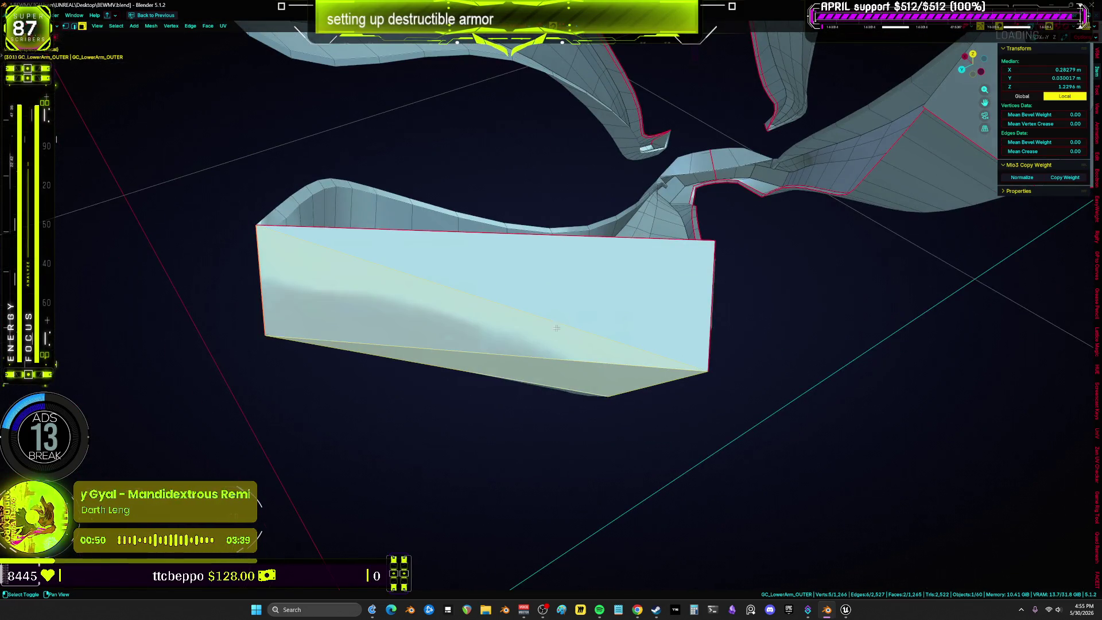
key("KP_Decimal")
left_click(514, 377, "shift")
left_click(435, 316, "shift")
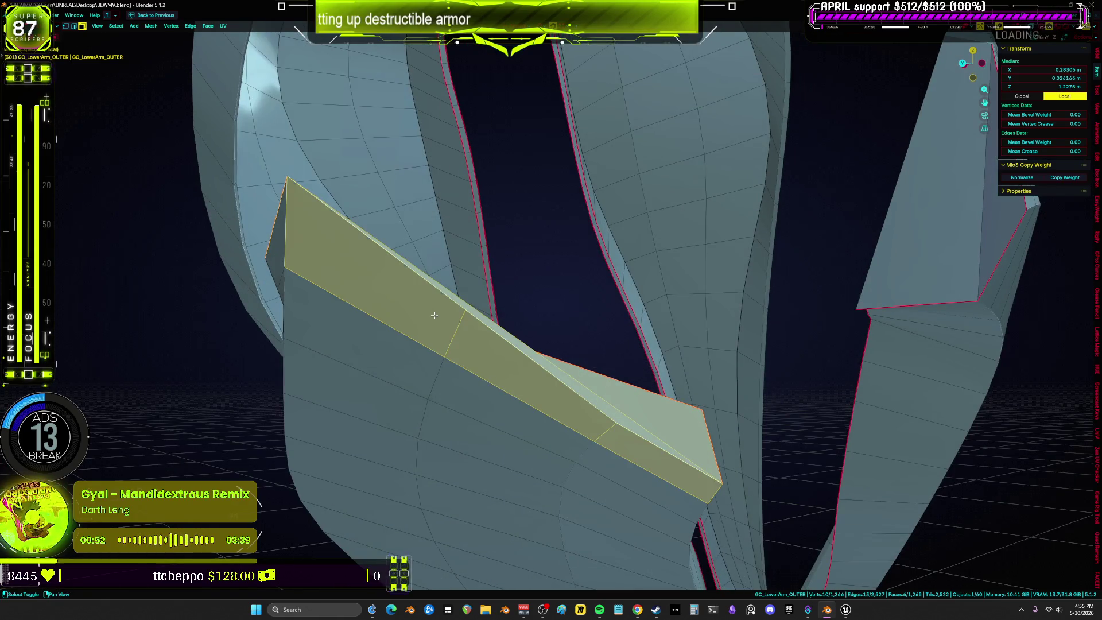
key("h")
mouse_move(435, 316)
middle_mouse_down()
mouse_move(500, 369)
mouse_move(552, 367)
mouse_move(529, 357)
mouse_move(543, 381)
mouse_move(657, 369)
mouse_move(817, 288)
mouse_move(660, 300)
mouse_move(627, 347)
mouse_move(652, 276)
mouse_move(710, 424)
mouse_move(743, 377)
mouse_move(438, 366)
mouse_move(315, 453)
mouse_move(472, 508)
mouse_move(75, 247)
mouse_move(666, 264)
mouse_move(1009, 239)
mouse_move(988, 243)
middle_mouse_up()
left_click(553, 368)
scroll(566, 369, "up", 5)
key("x")
left_click(688, 356)
key("l")
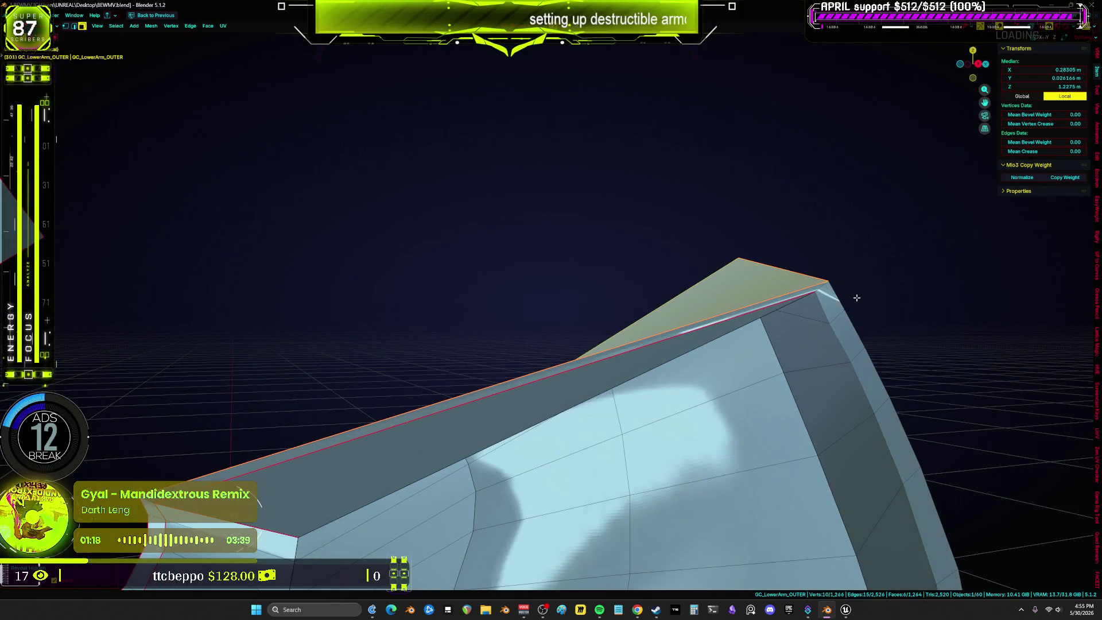
In face mode, delete the thin sliver face on the rim, then select all in X-ray.
mouse_move(626, 360)
middle_mouse_down()
mouse_move(666, 325)
mouse_move(705, 320)
mouse_move(688, 319)
middle_mouse_up()
left_click(479, 477)
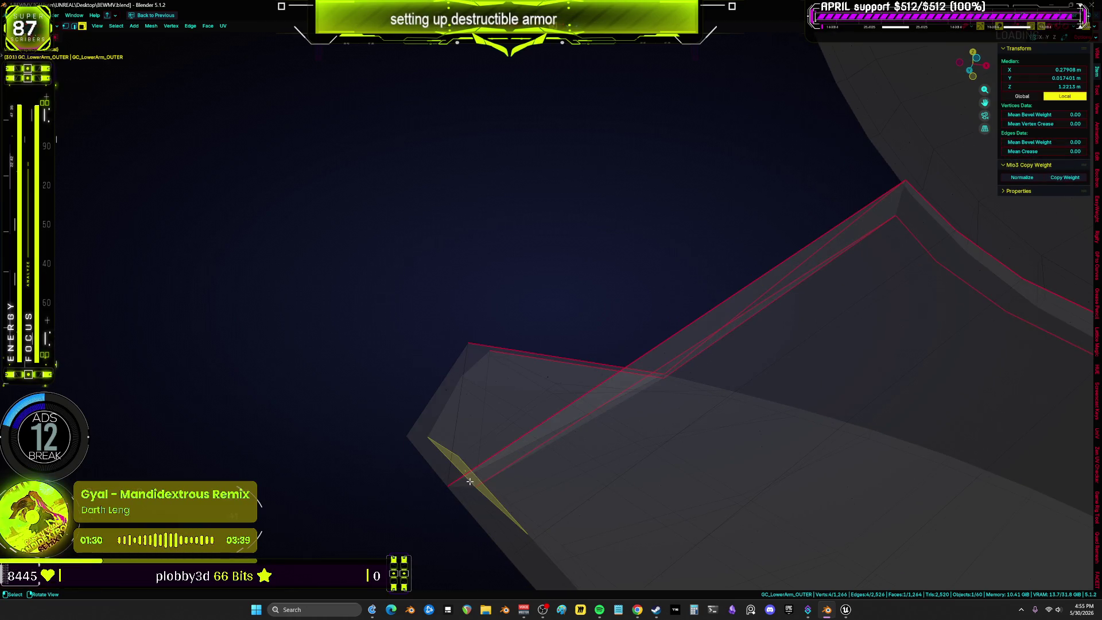
mouse_move(459, 482)
middle_mouse_down()
mouse_move(610, 467)
mouse_move(447, 507)
mouse_move(639, 358)
mouse_move(718, 251)
mouse_move(679, 327)
mouse_move(745, 344)
middle_mouse_up()
key("z")
mouse_move(597, 339)
middle_mouse_down()
mouse_move(551, 320)
mouse_move(569, 307)
mouse_move(636, 305)
mouse_move(625, 290)
mouse_move(686, 320)
mouse_move(546, 211)
mouse_move(474, 249)
mouse_move(446, 246)
mouse_move(480, 256)
mouse_move(456, 304)
mouse_move(601, 334)
middle_mouse_up()
key("3")
left_click(435, 248)
key("x")
left_click(600, 334)
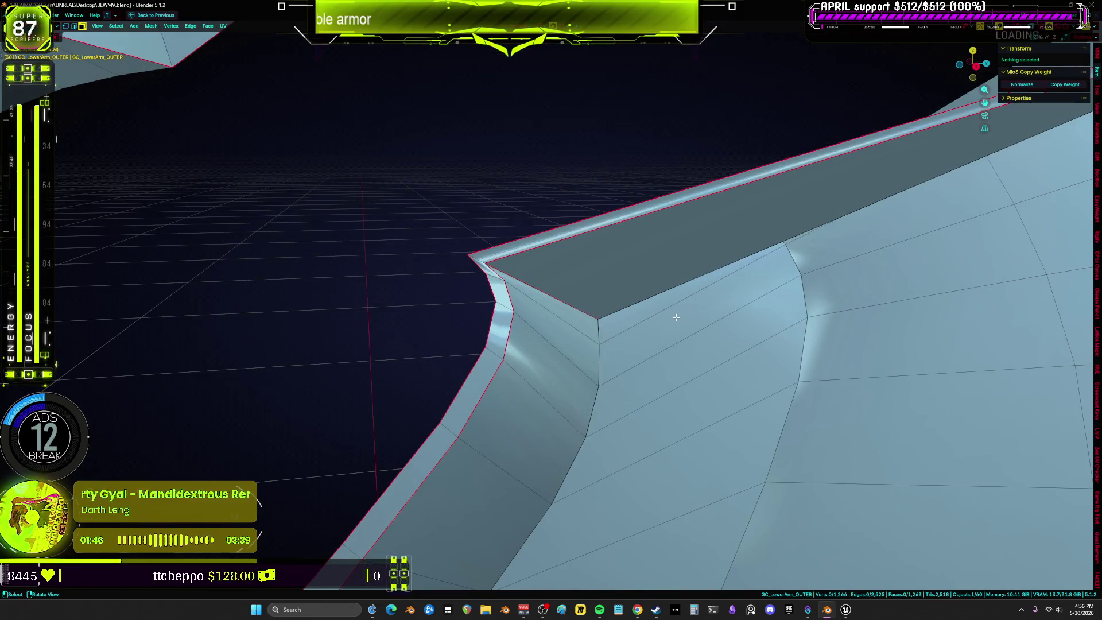
key("alt+z")
mouse_move(596, 286)
middle_mouse_down()
mouse_move(653, 347)
mouse_move(556, 384)
mouse_move(546, 346)
mouse_move(582, 312)
mouse_move(609, 355)
mouse_move(757, 332)
middle_mouse_up()
key("a")
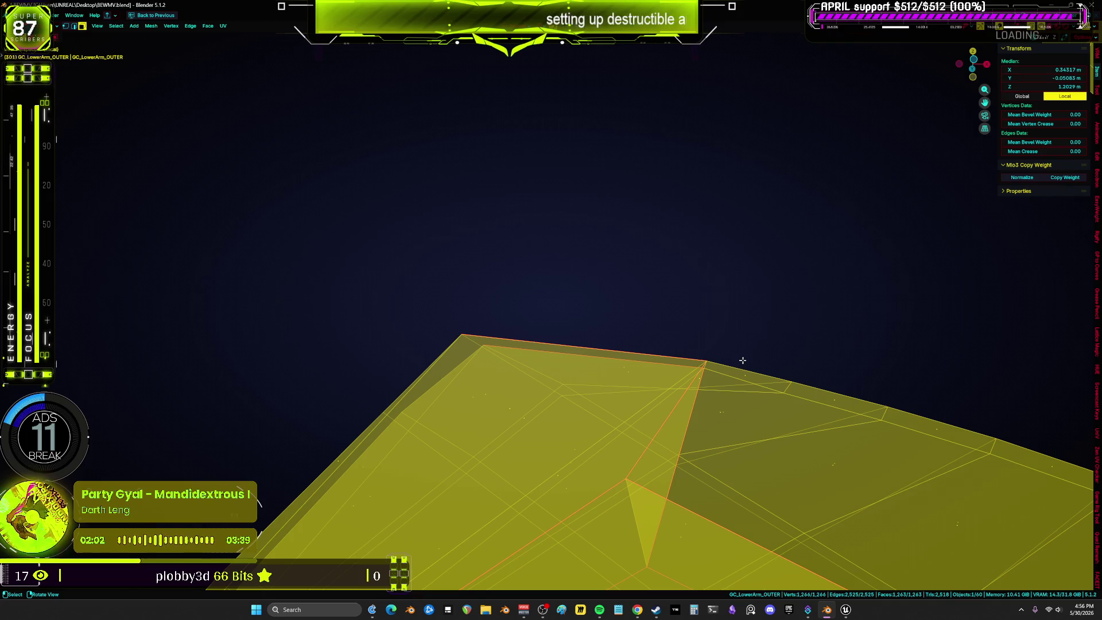
Weld duplicate vertices with Merge in vertex mode, then clear the selection.
key("1")
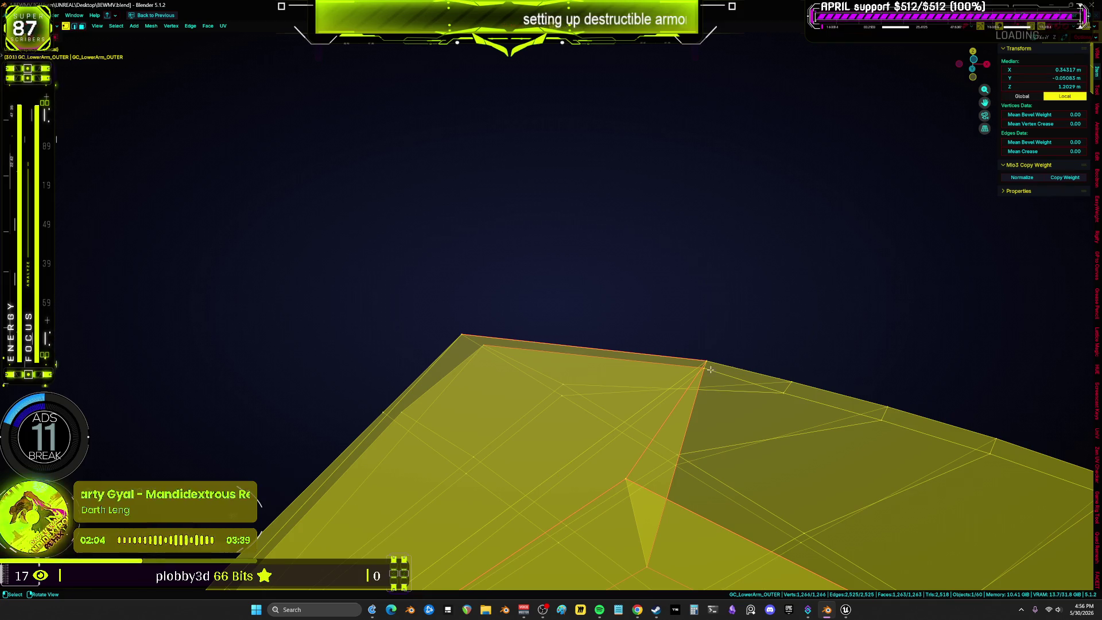
key("m")
left_click(660, 373)
key("alt+a")
key("z")
left_click(713, 394)
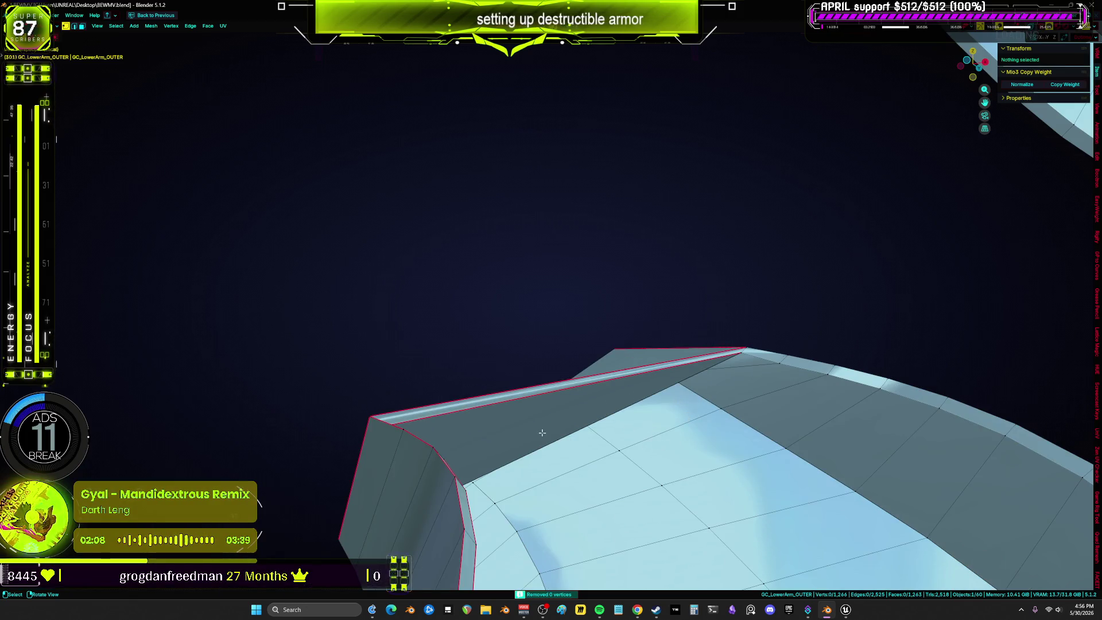
Select and frame the whole mesh, then deselect it and orbit around it.
key("a")
key("KP_Decimal")
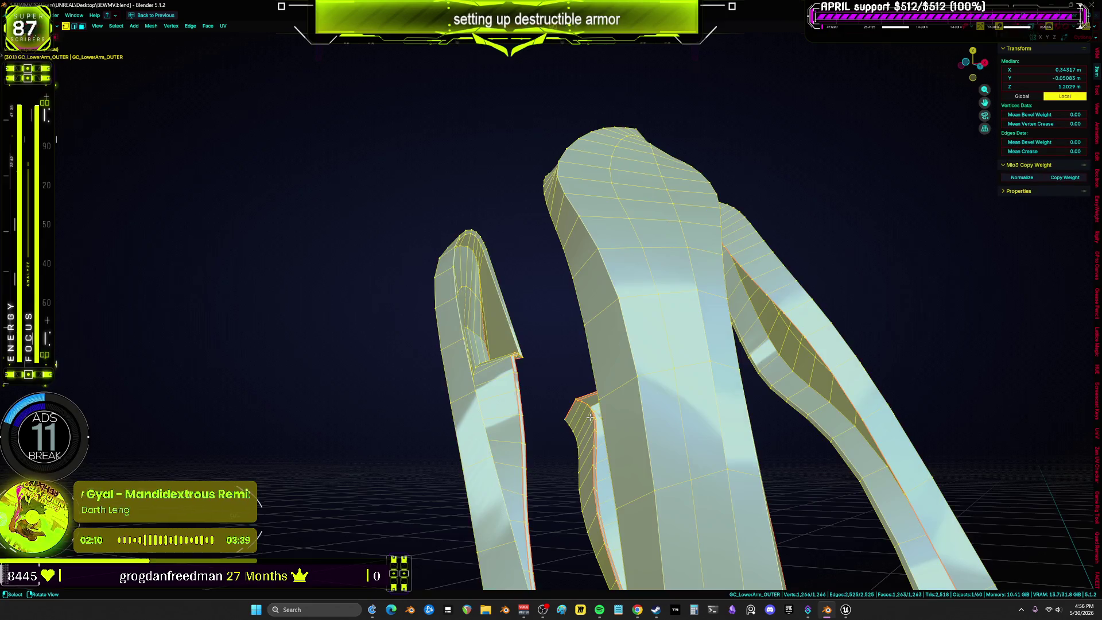
right_click(590, 417)
key("Escape")
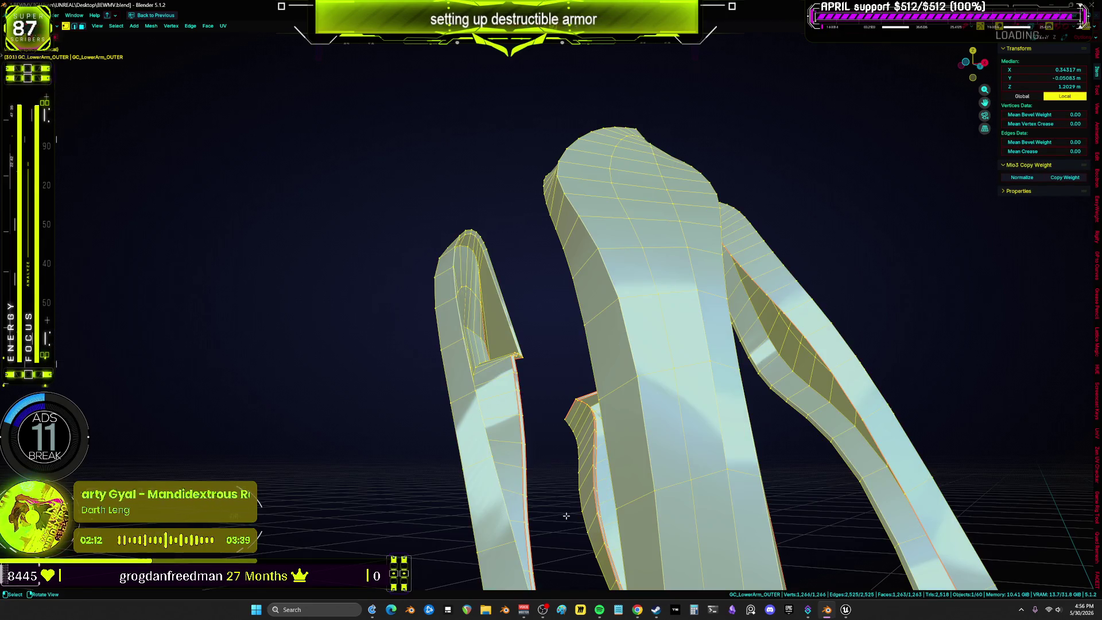
key("ctrl+Tab")
key("Escape")
key("alt+a")
mouse_move(406, 320)
middle_mouse_down()
mouse_move(571, 285)
mouse_move(530, 285)
middle_mouse_up()
scroll(530, 285, "up", 2)
Select the six vertices at the prong tip with X-ray on and frame them.
left_click(116, 26)
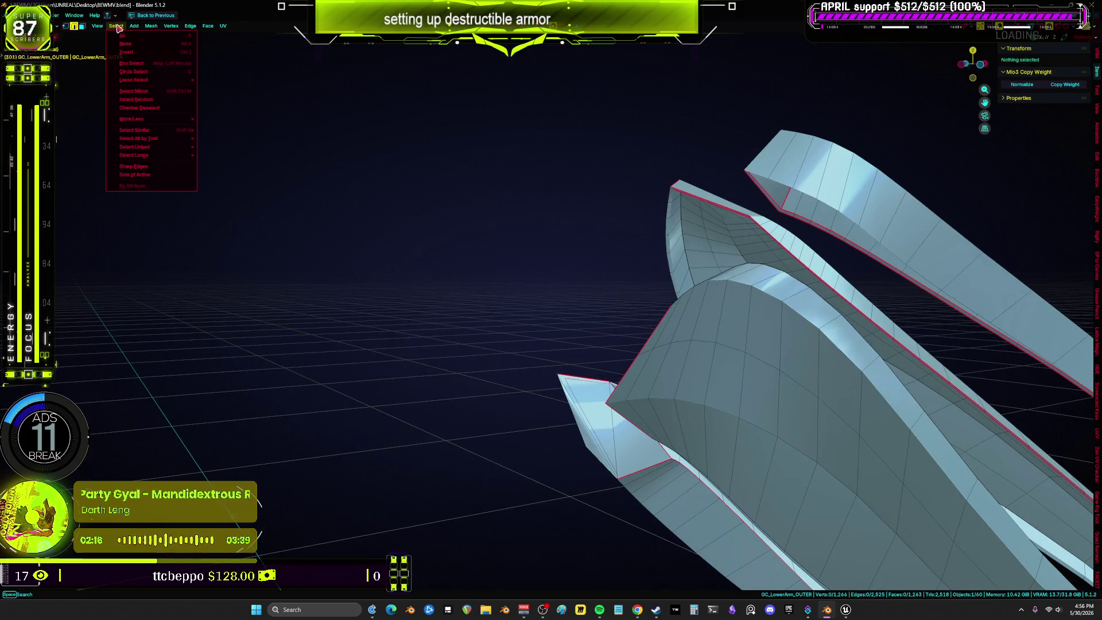
mouse_move(173, 140)
left_click(232, 144)
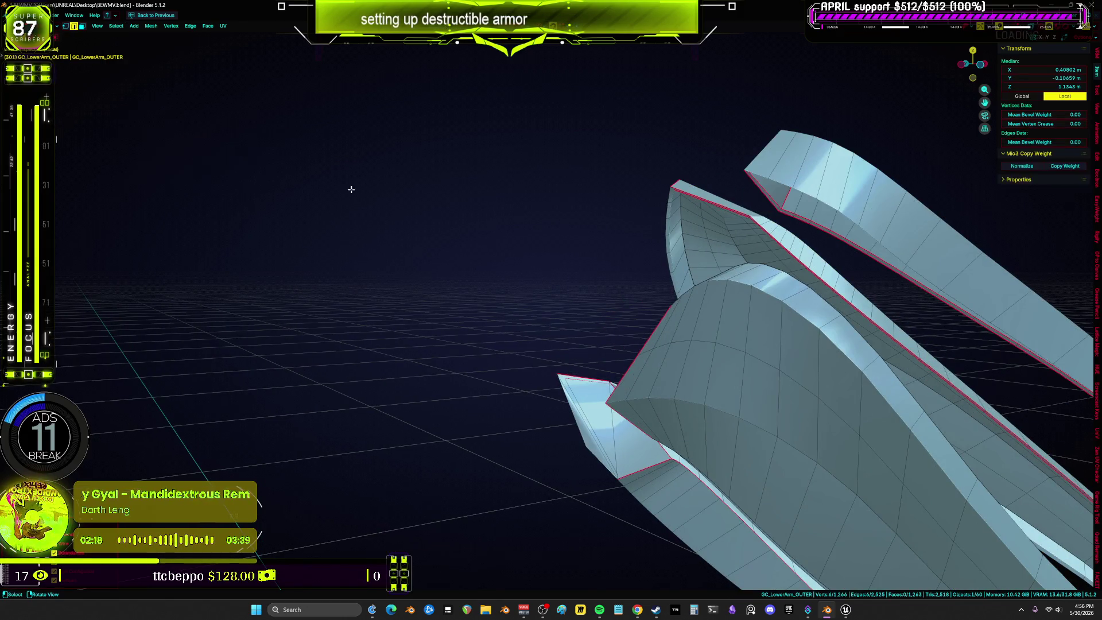
key("alt+z")
scroll(653, 335, "down", 2)
scroll(509, 295, "down", 3)
middle_click_drag(509, 295, 528, 302)
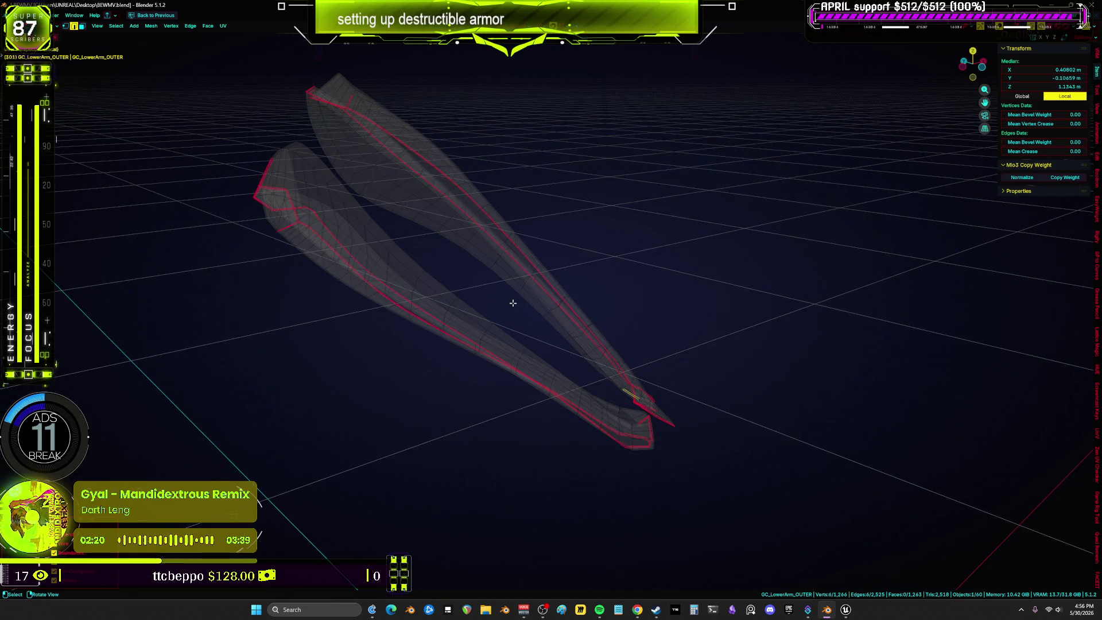
scroll(512, 303, "up", 5)
key("KP_Decimal")
scroll(524, 325, "up", 5)
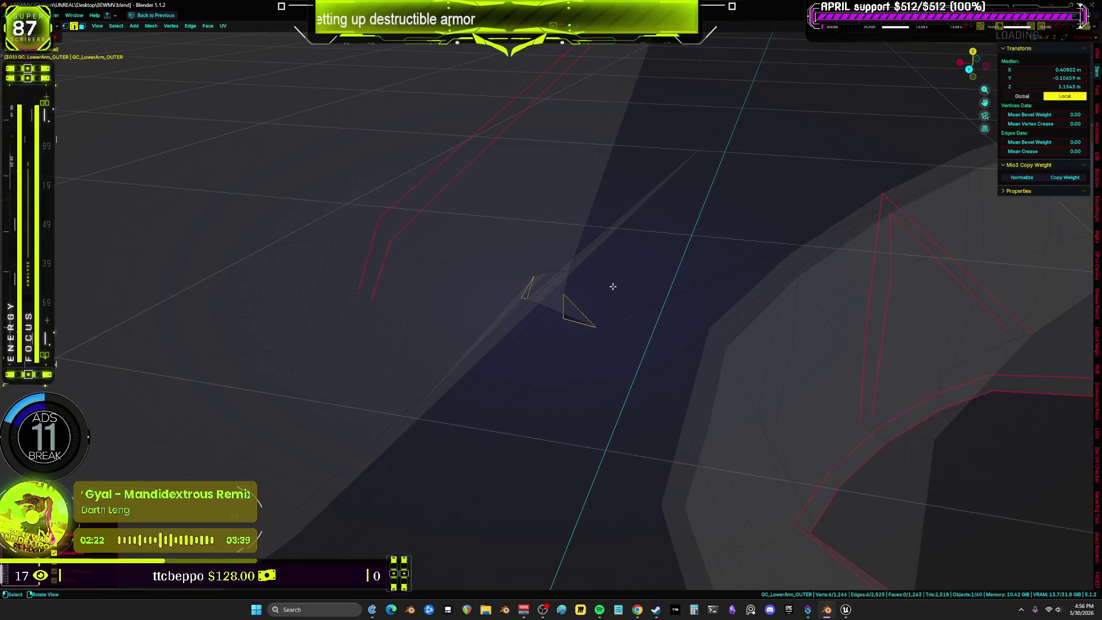
In solid shading, delete the face loop along the rail and select the rail edge loop.
middle_click_drag(613, 287, 520, 275)
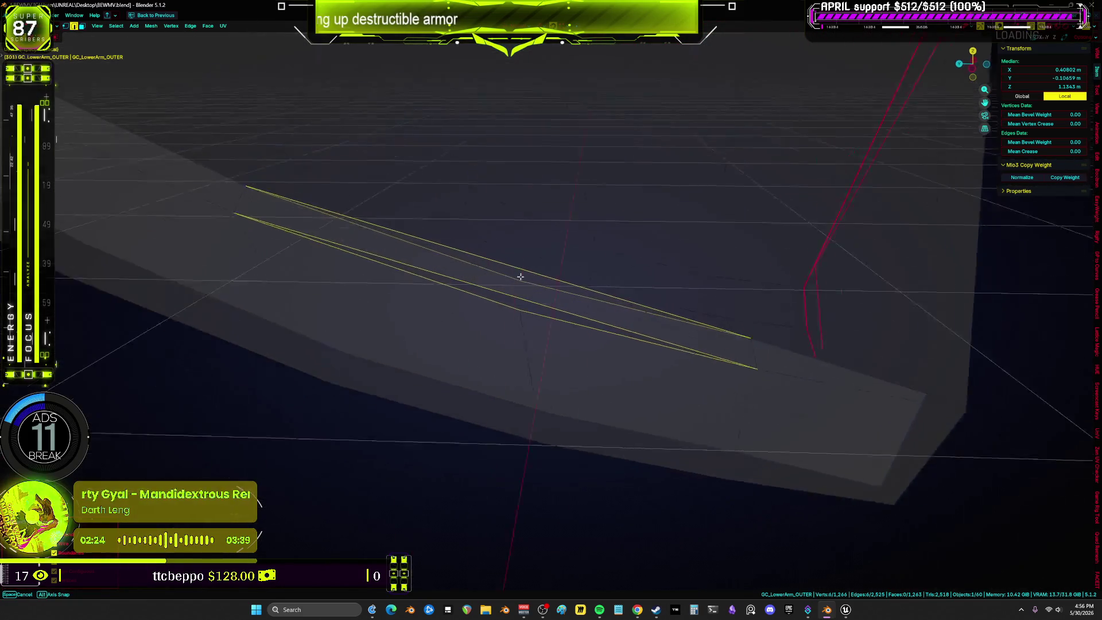
key("z")
left_click(596, 276)
mouse_move(596, 276)
middle_mouse_down()
mouse_move(598, 288)
mouse_move(583, 250)
mouse_move(549, 308)
mouse_move(541, 280)
mouse_move(703, 348)
middle_mouse_up()
key("alt+a")
left_click(550, 307, "alt")
key("x")
left_click(548, 306)
key("1")
left_click(551, 291, "alt")
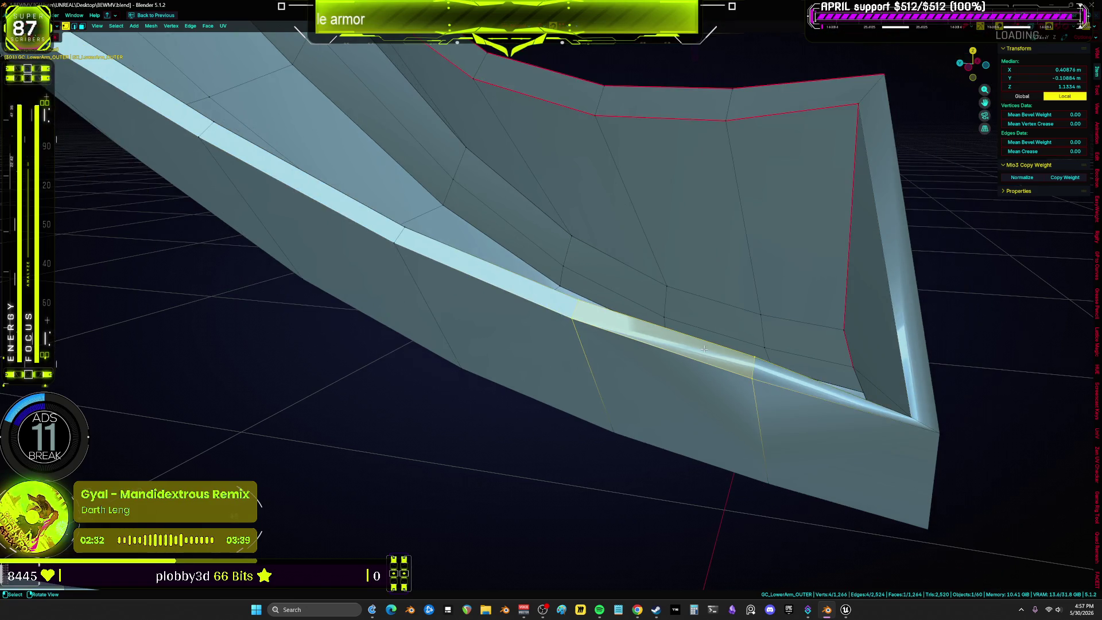
Select all of GC_LowerArm_OUTER, reset its normal vectors, and return to Object Mode.
key("a")
right_click(692, 372)
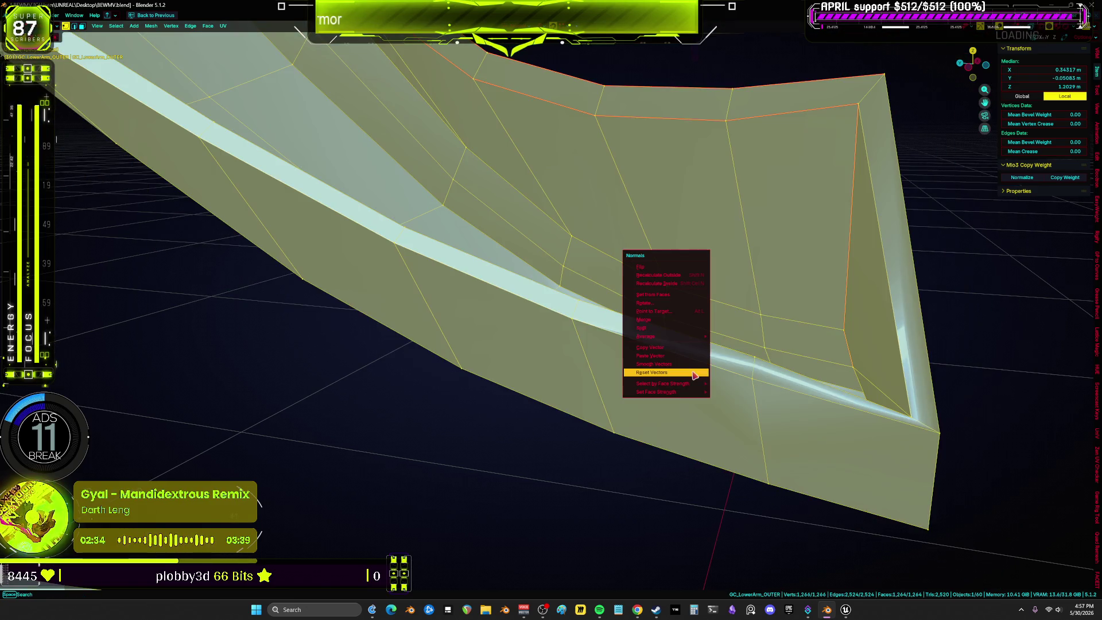
key("ctrl+Tab")
left_click(561, 319)
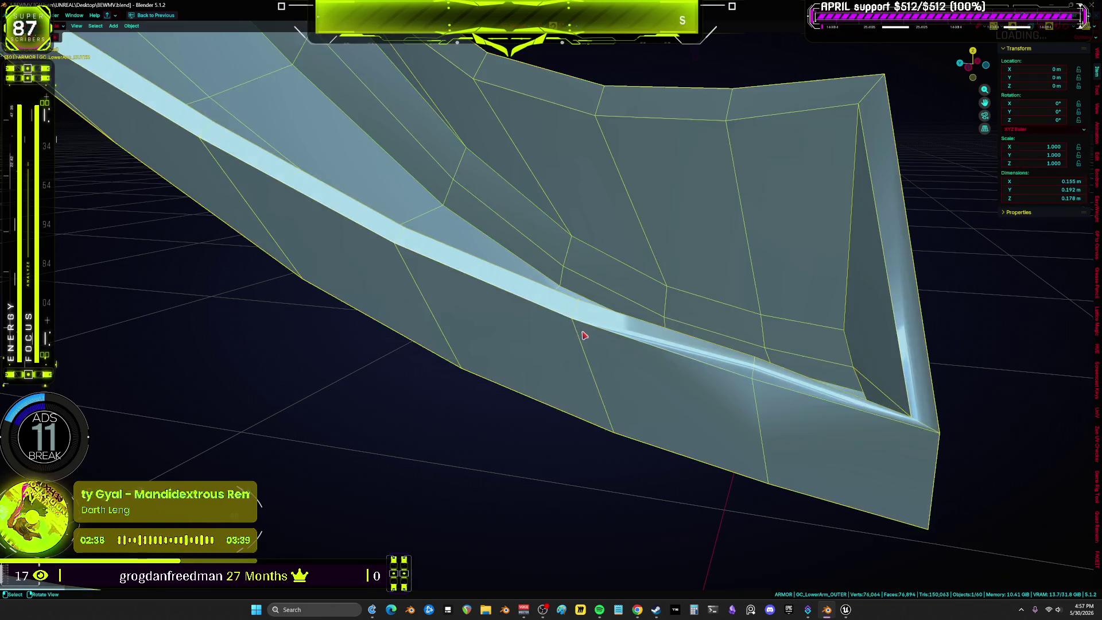
key("KP_Divide")
key("KP_Divide")
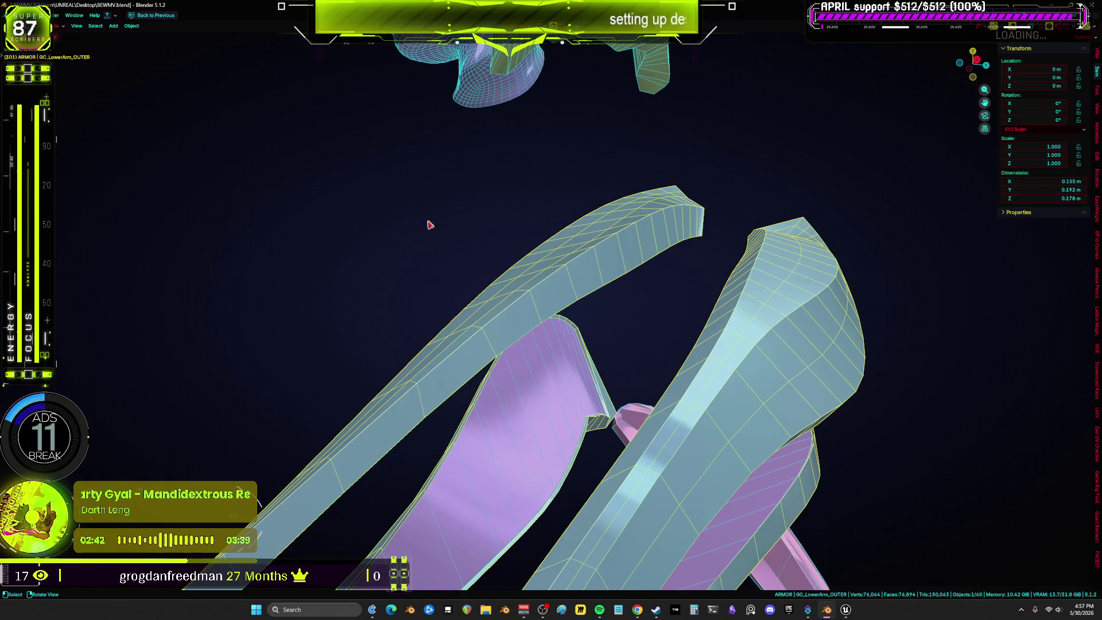
scroll(475, 364, "down", 5)
key("KP_Divide")
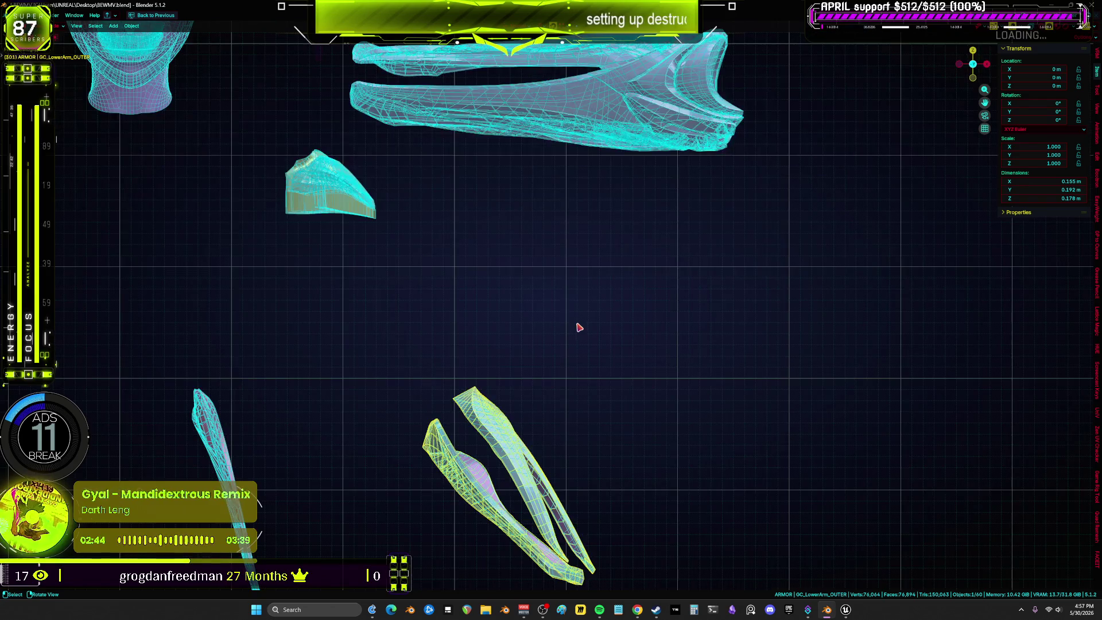
key("shift+z")
key("shift+z")
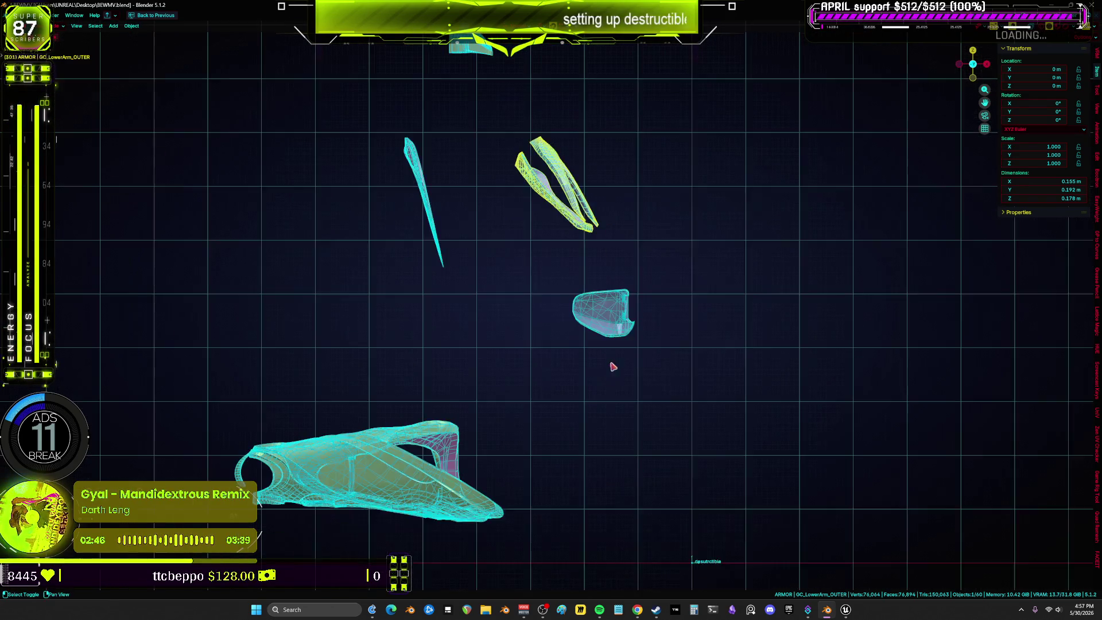
key("KP_Divide")
key("KP_Divide")
mouse_move(681, 434)
middle_mouse_down()
mouse_move(542, 374)
mouse_move(600, 374)
mouse_move(505, 399)
mouse_move(534, 384)
mouse_move(644, 386)
mouse_move(622, 347)
mouse_move(554, 368)
mouse_move(613, 341)
mouse_move(769, 561)
mouse_move(460, 287)
mouse_move(249, 234)
mouse_move(900, 130)
middle_mouse_up()
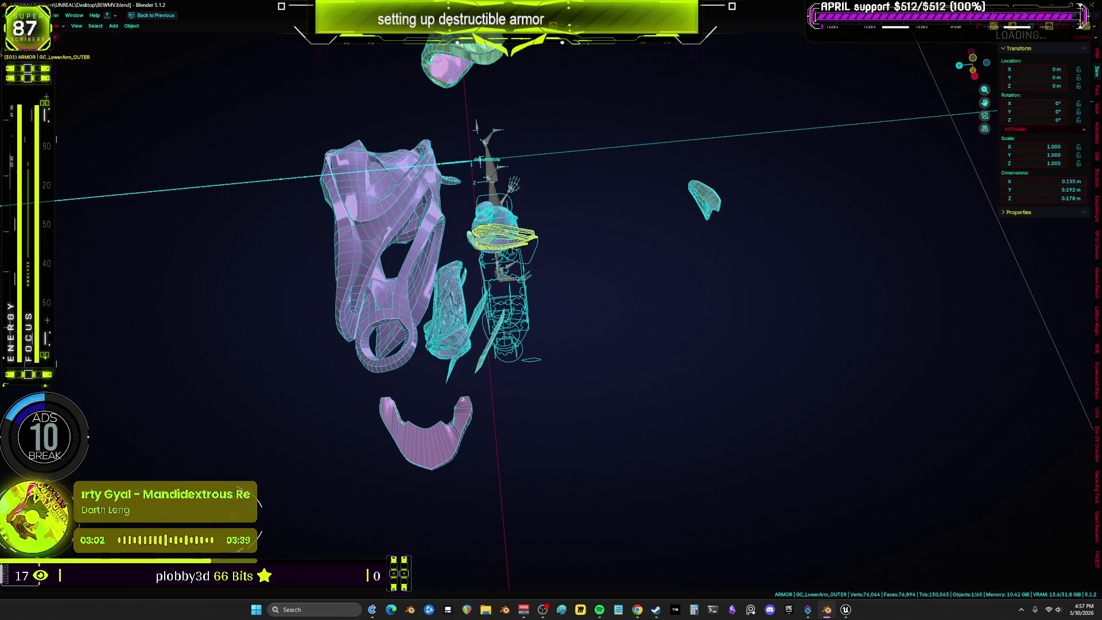
key("alt+Tab")
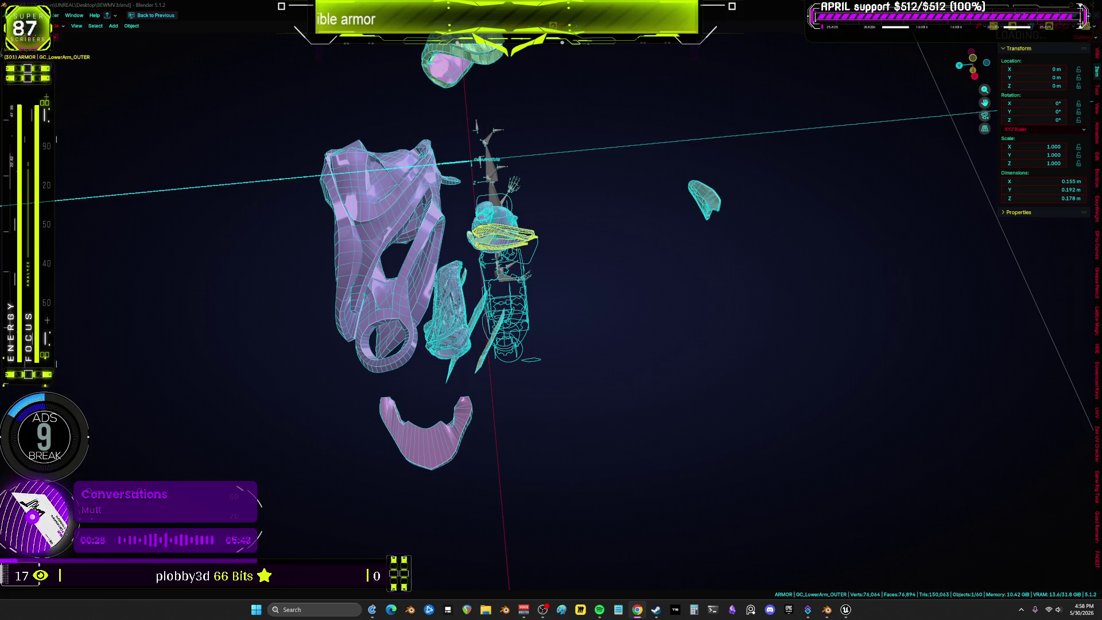
middle_click_drag(488, 328, 529, 318)
key("KP_1")
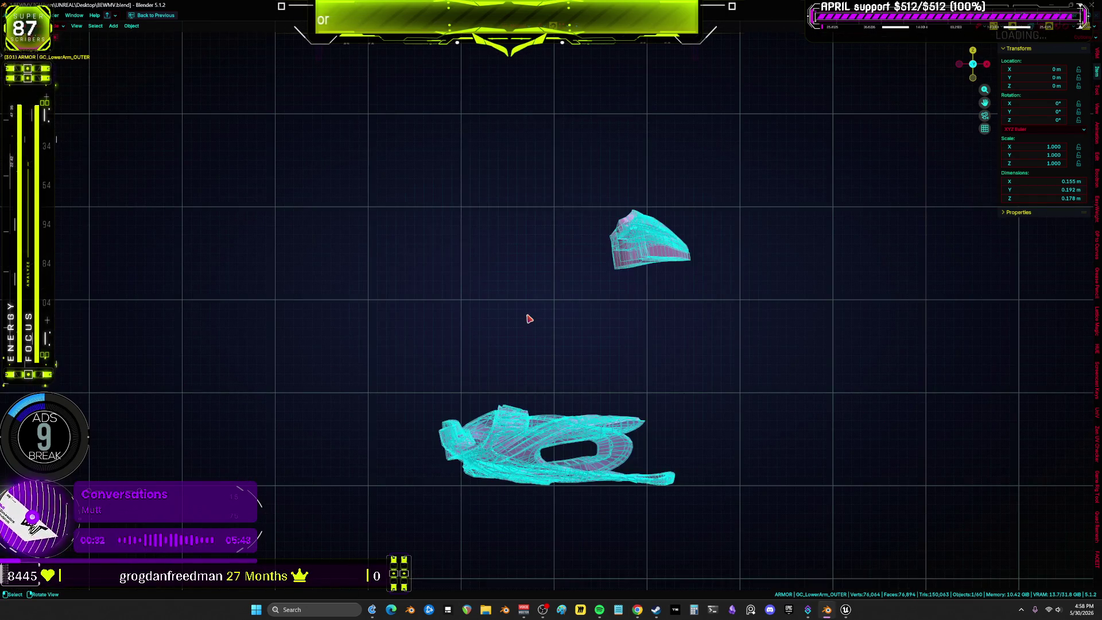
Pan out over the whole armor set, save BEWMV.blend, and choose the Annotate tool.
scroll(529, 318, "down", 6)
middle_click_drag(561, 342, 482, 325, "shift")
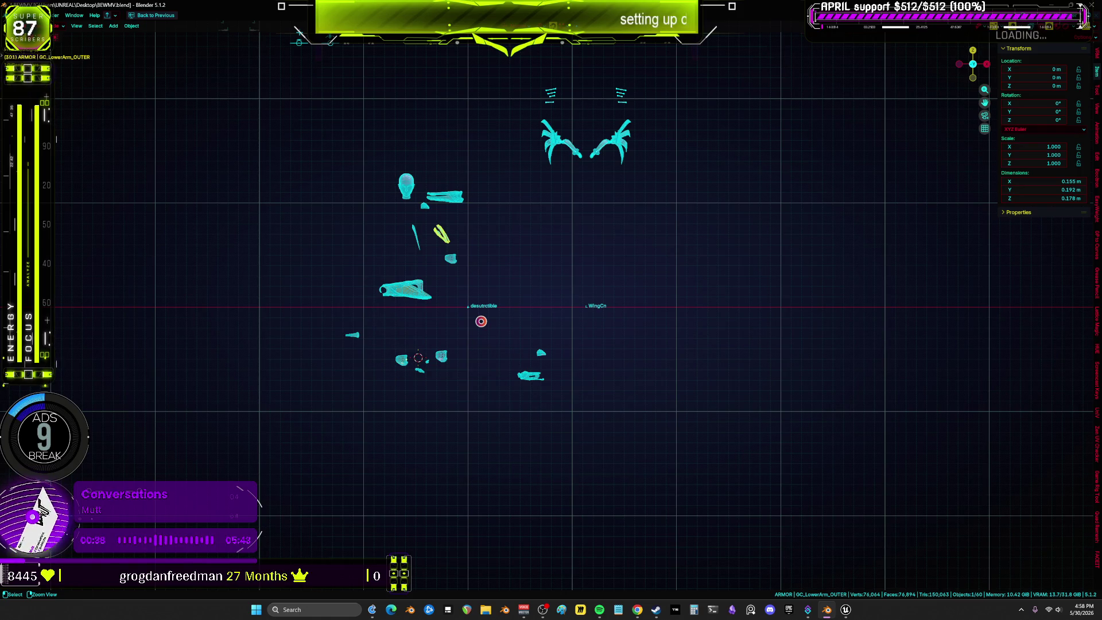
key("ctrl+s")
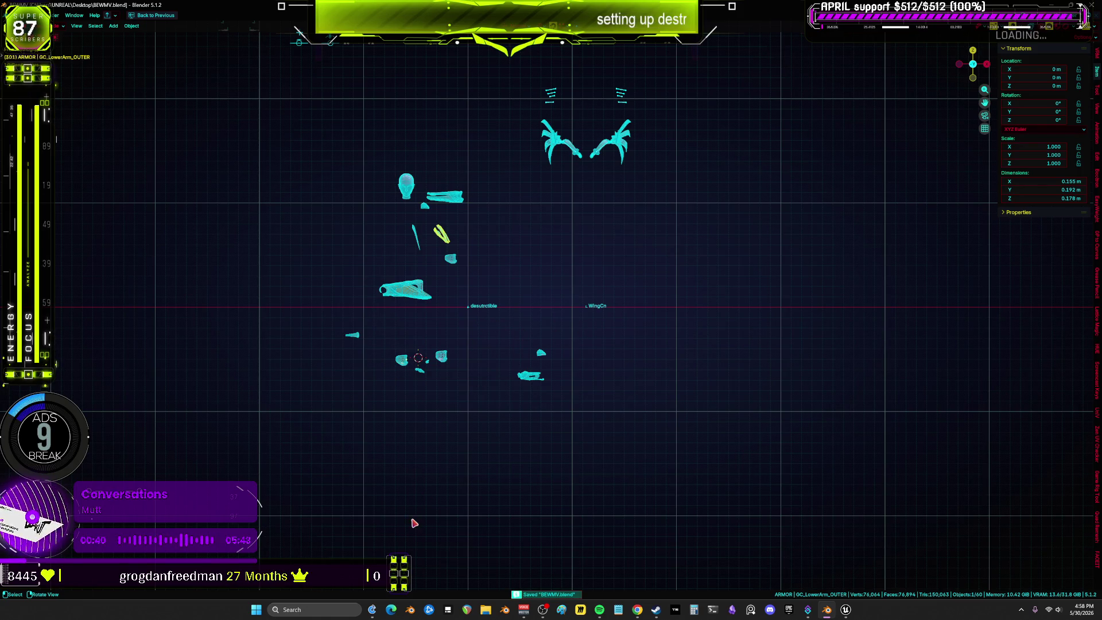
scroll(504, 339, "up", 4)
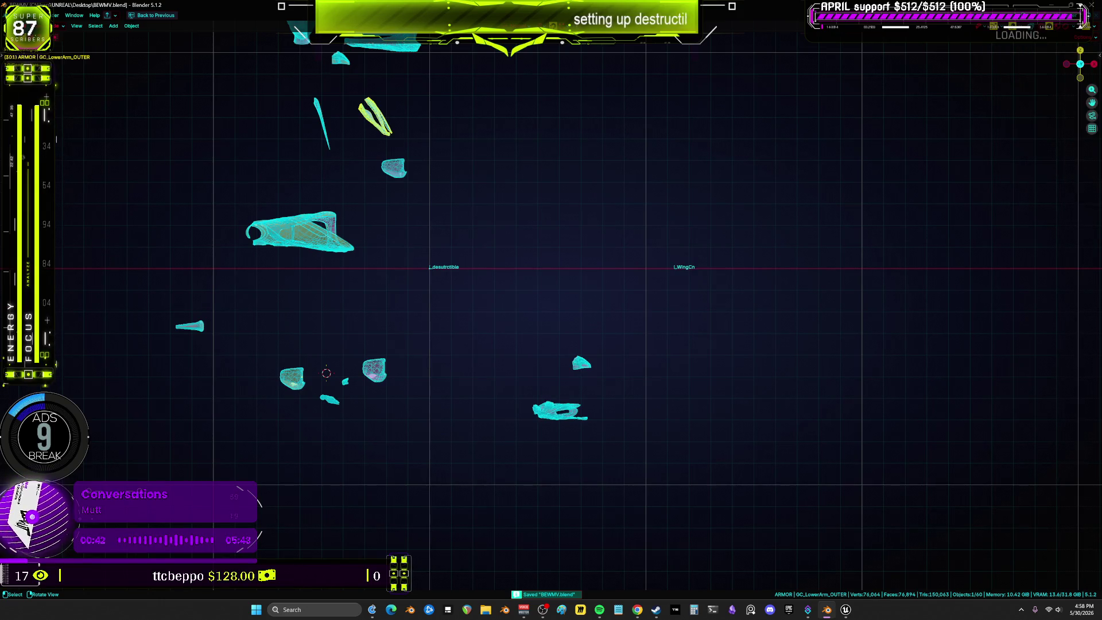
left_click(12, 144)
scroll(643, 241, "down", 16, "ctrl")
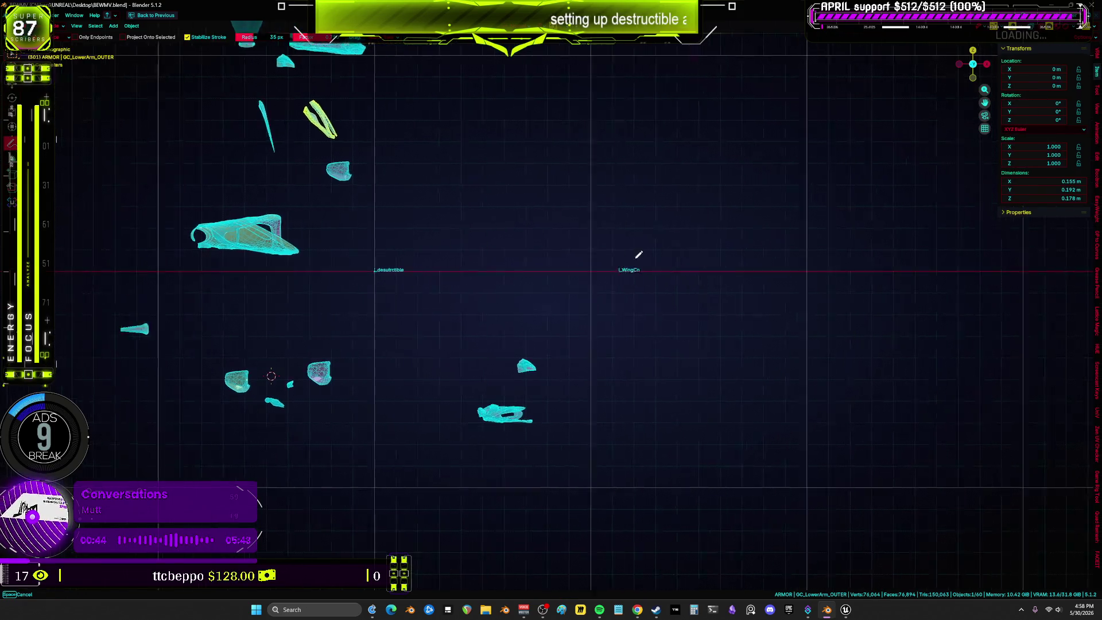
Draw two star-shaped strokes and a rectangle around a new star, orbiting between them.
mouse_move(459, 310)
left_mouse_down()
mouse_move(504, 136)
mouse_move(561, 315)
mouse_move(439, 157)
mouse_move(574, 244)
mouse_move(408, 217)
mouse_move(621, 167)
mouse_move(545, 232)
left_mouse_up()
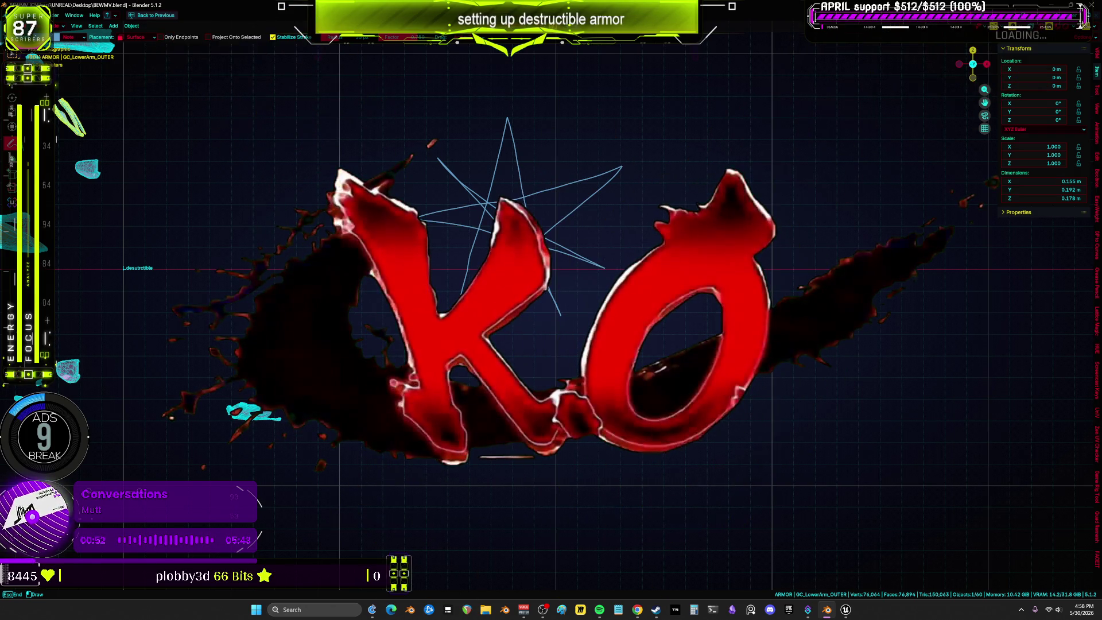
middle_click_drag(545, 232, 367, 232)
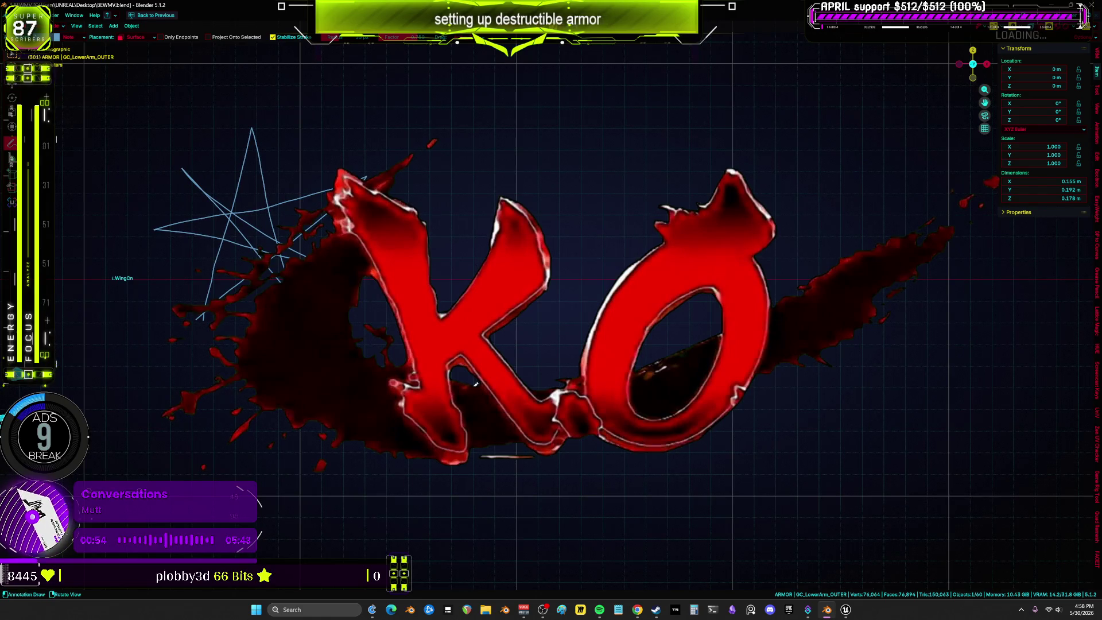
mouse_move(470, 389)
left_mouse_down()
mouse_move(522, 167)
mouse_move(532, 175)
mouse_move(546, 406)
mouse_move(500, 221)
mouse_move(504, 193)
mouse_move(636, 402)
mouse_move(487, 231)
mouse_move(681, 335)
mouse_move(377, 236)
mouse_move(706, 263)
mouse_move(447, 294)
mouse_move(561, 207)
mouse_move(464, 384)
left_mouse_up()
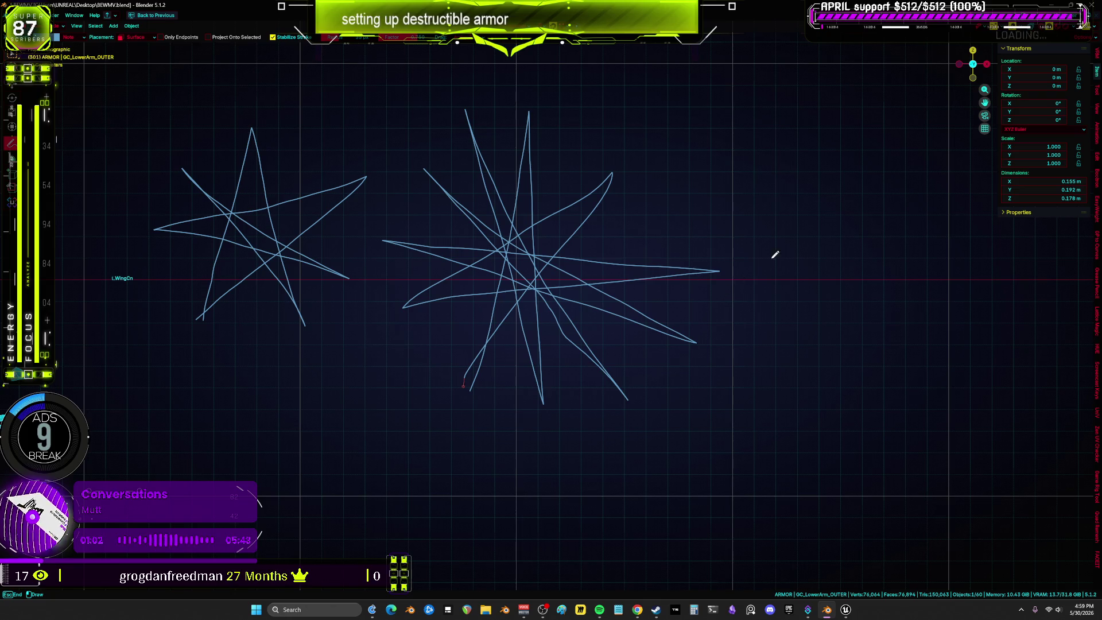
middle_click_drag(751, 245, 528, 360, "shift")
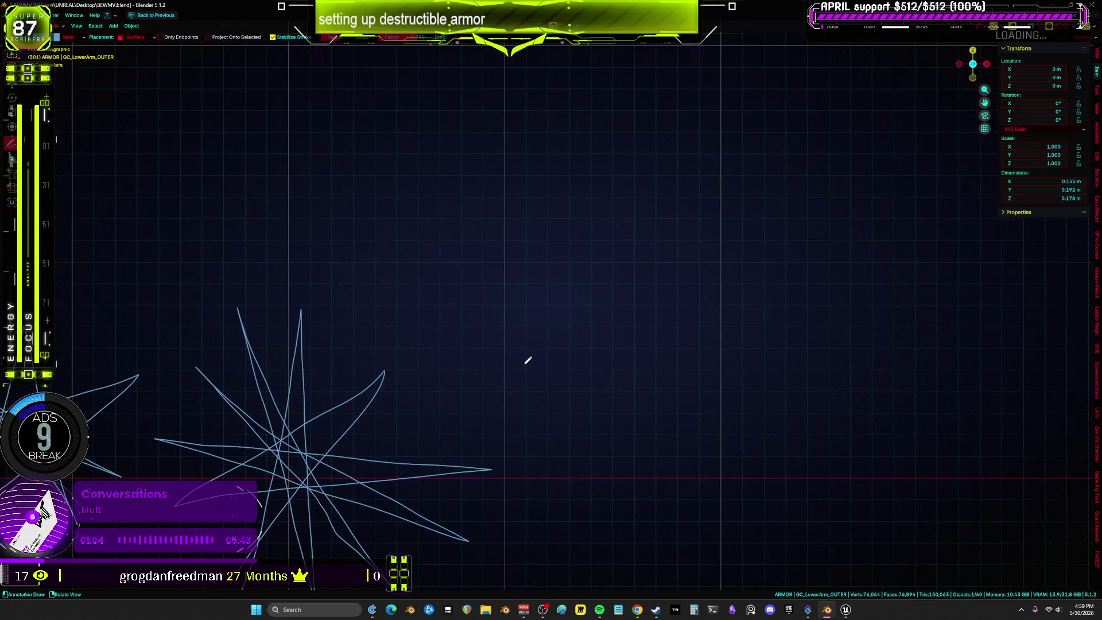
mouse_move(523, 359)
left_mouse_down()
mouse_move(643, 164)
mouse_move(691, 366)
mouse_move(521, 364)
mouse_move(578, 205)
mouse_move(518, 279)
mouse_move(537, 345)
left_mouse_up()
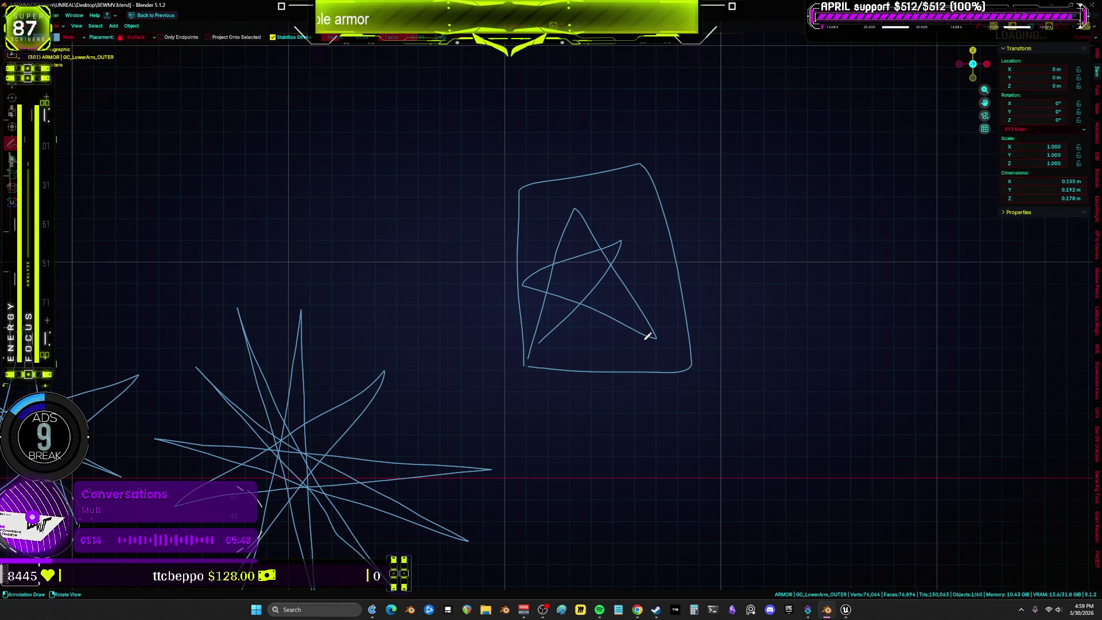
mouse_move(647, 336)
middle_mouse_down()
mouse_move(666, 253)
mouse_move(992, 258)
middle_mouse_up()
mouse_move(243, 226)
middle_mouse_down()
mouse_move(700, 229)
mouse_move(184, 239)
mouse_move(832, 189)
mouse_move(766, 208)
mouse_move(442, 140)
mouse_move(885, 505)
mouse_move(660, 345)
mouse_move(386, 230)
mouse_move(573, 252)
middle_mouse_up()
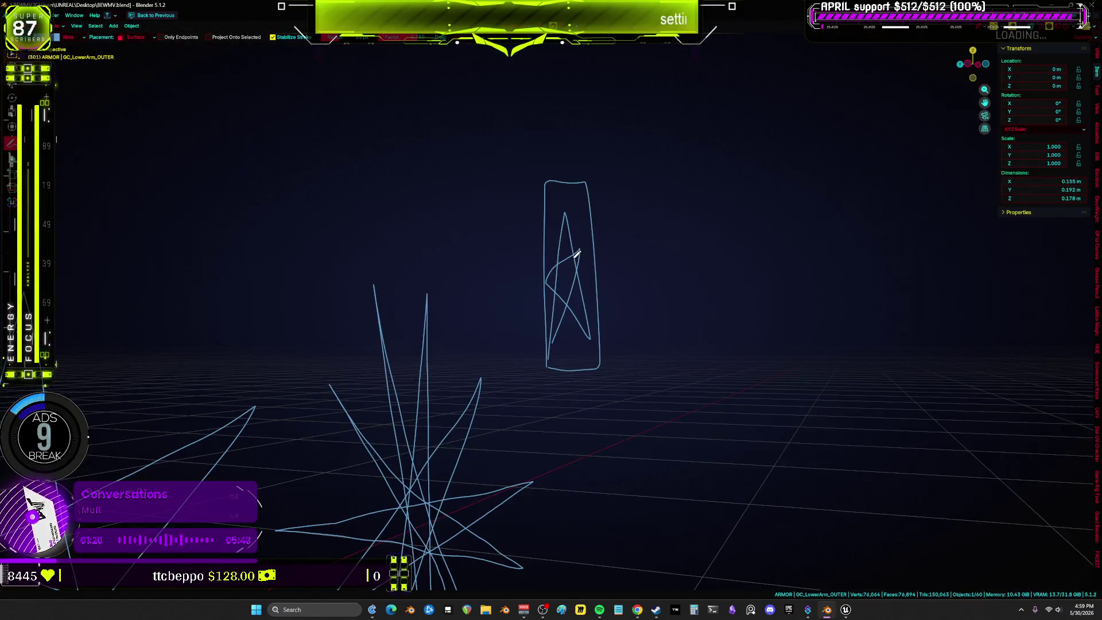
From front view, draw a large five-pointed star annotation and orbit to inspect it.
key("KP_1")
mouse_move(683, 279)
middle_mouse_down("shift")
mouse_move(448, 238)
mouse_move(499, 290)
mouse_move(507, 382)
mouse_move(560, 427)
mouse_move(535, 396)
middle_mouse_up("shift")
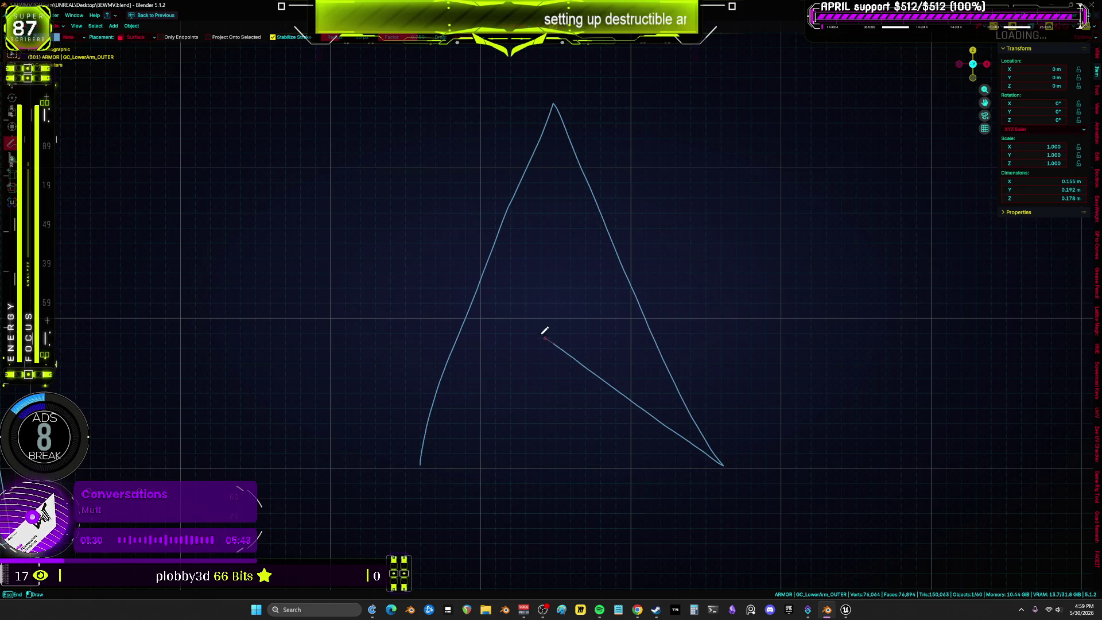
mouse_move(444, 262)
left_mouse_down()
mouse_move(361, 197)
mouse_move(499, 194)
left_mouse_up()
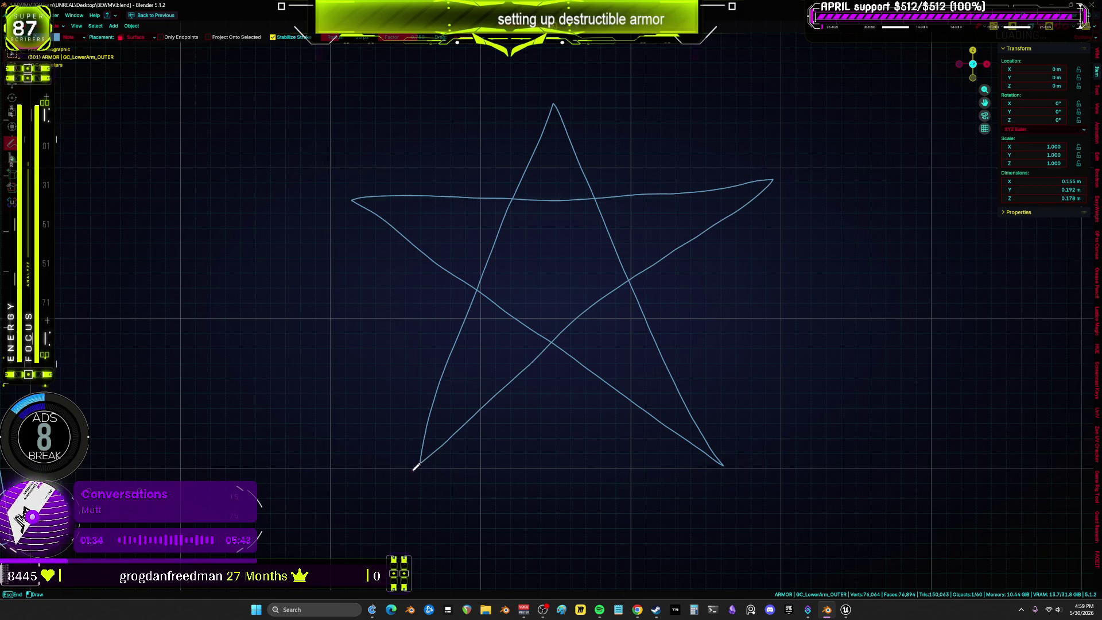
mouse_move(585, 328)
middle_mouse_down()
mouse_move(593, 356)
mouse_move(829, 302)
mouse_move(1070, 315)
mouse_move(203, 318)
mouse_move(698, 313)
mouse_move(256, 288)
mouse_move(470, 101)
mouse_move(989, 384)
mouse_move(344, 379)
mouse_move(806, 543)
mouse_move(659, 445)
mouse_move(937, 536)
mouse_move(976, 516)
middle_mouse_up()
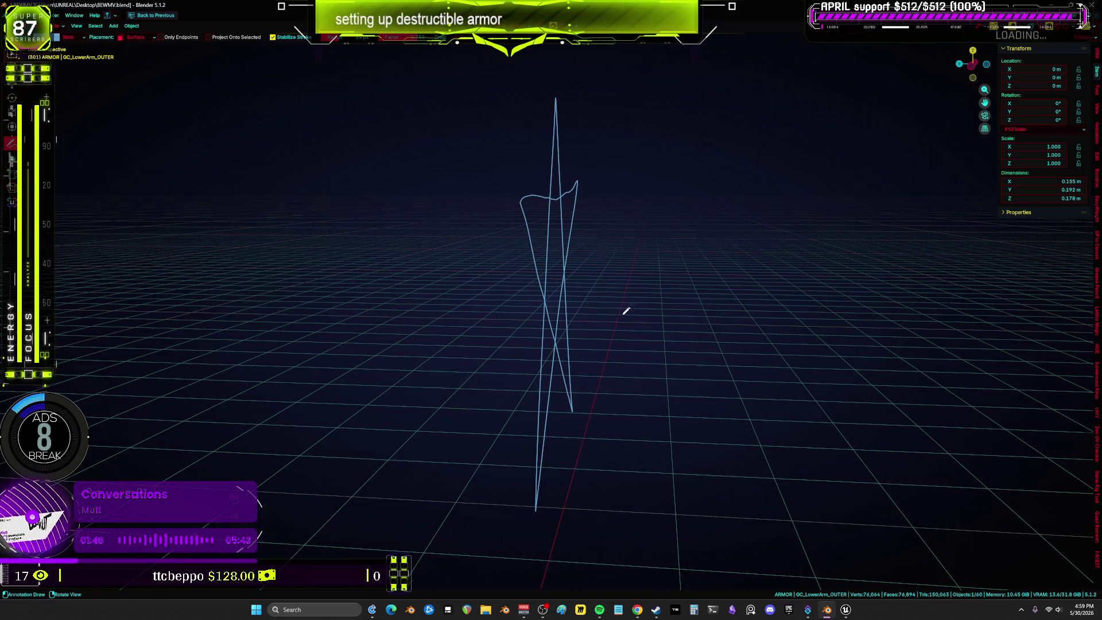
middle_click_drag(627, 311, 931, 344)
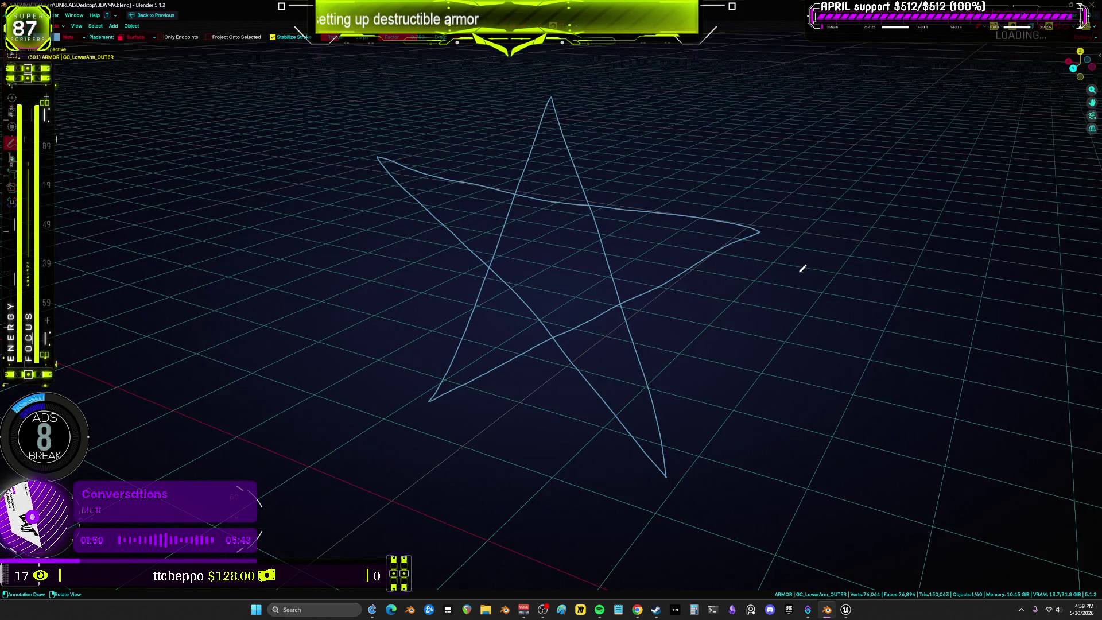
middle_click_drag(808, 333, 689, 305)
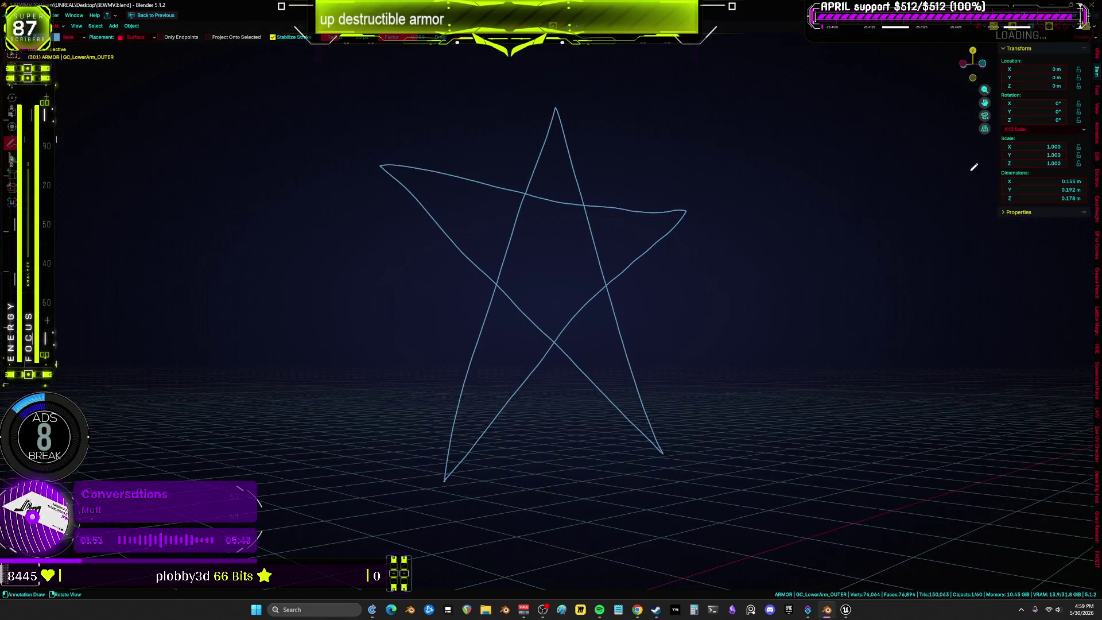
Show the active tool's settings in the sidebar and switch to top orthographic view.
left_click(1097, 93)
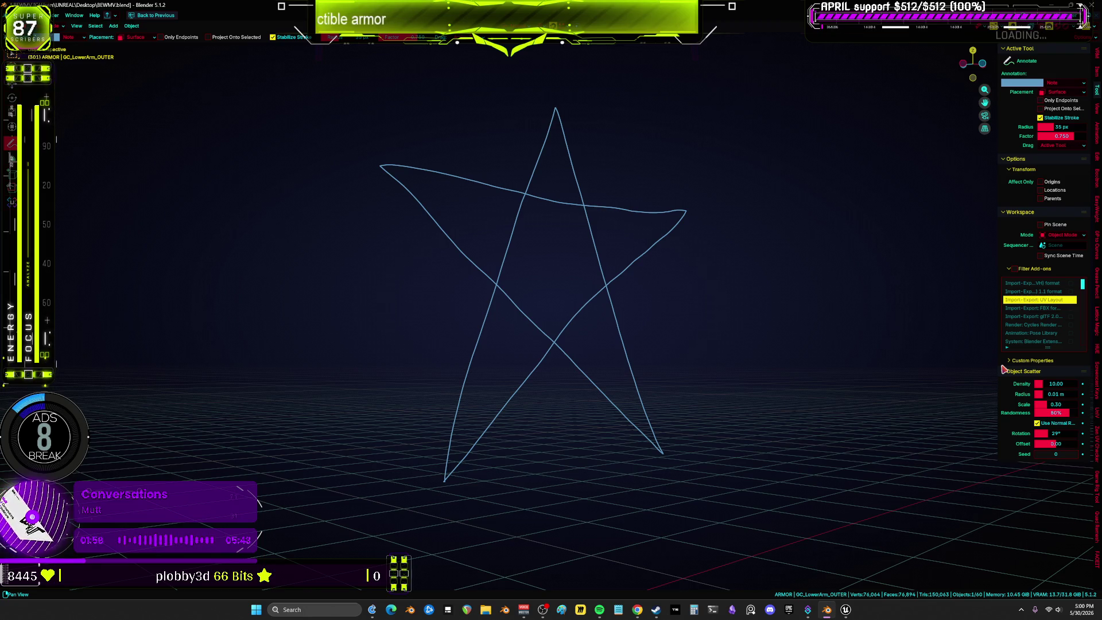
middle_click_drag(310, 349, 330, 374)
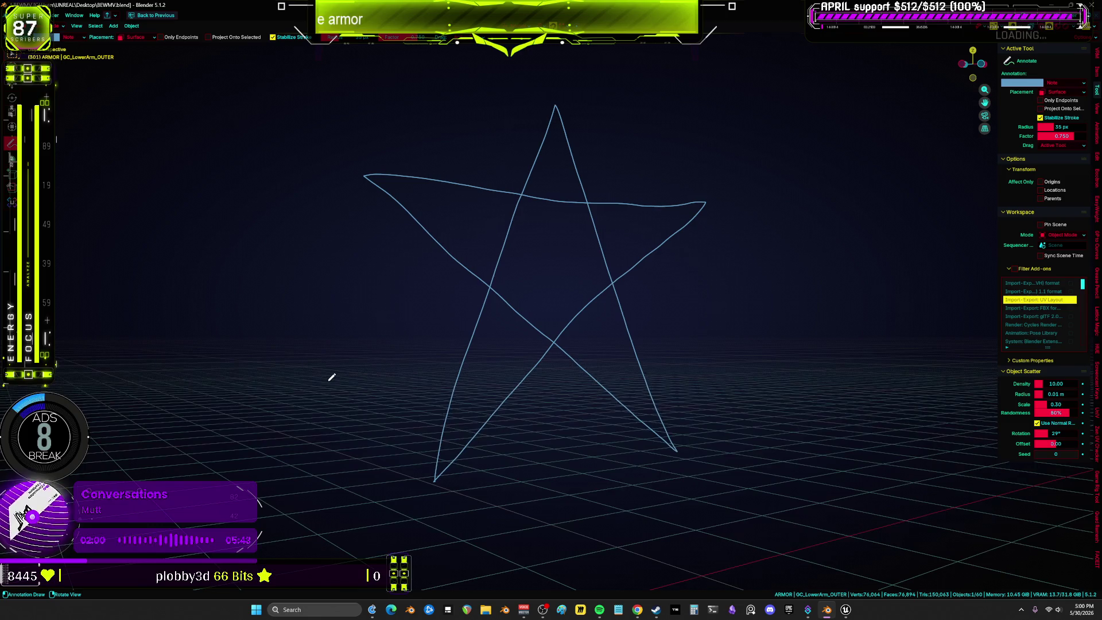
key("KP_7")
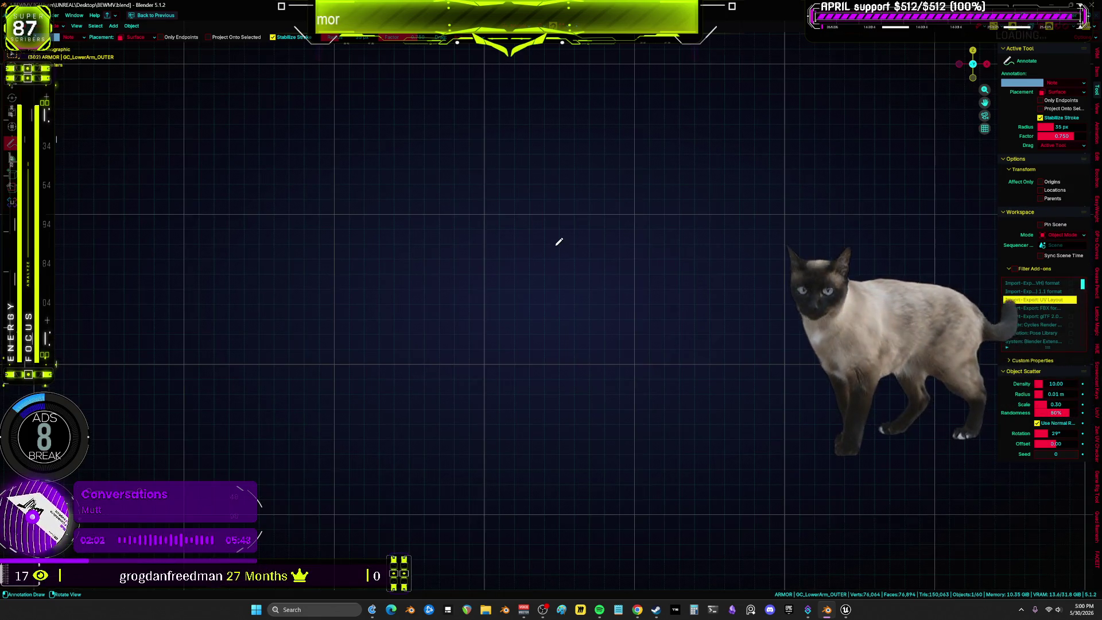
Annotate a line with arrowheads at both ends, the letters CAT, and a looping arc.
mouse_move(377, 192)
left_mouse_down()
mouse_move(652, 283)
mouse_move(735, 282)
mouse_move(705, 332)
left_mouse_up()
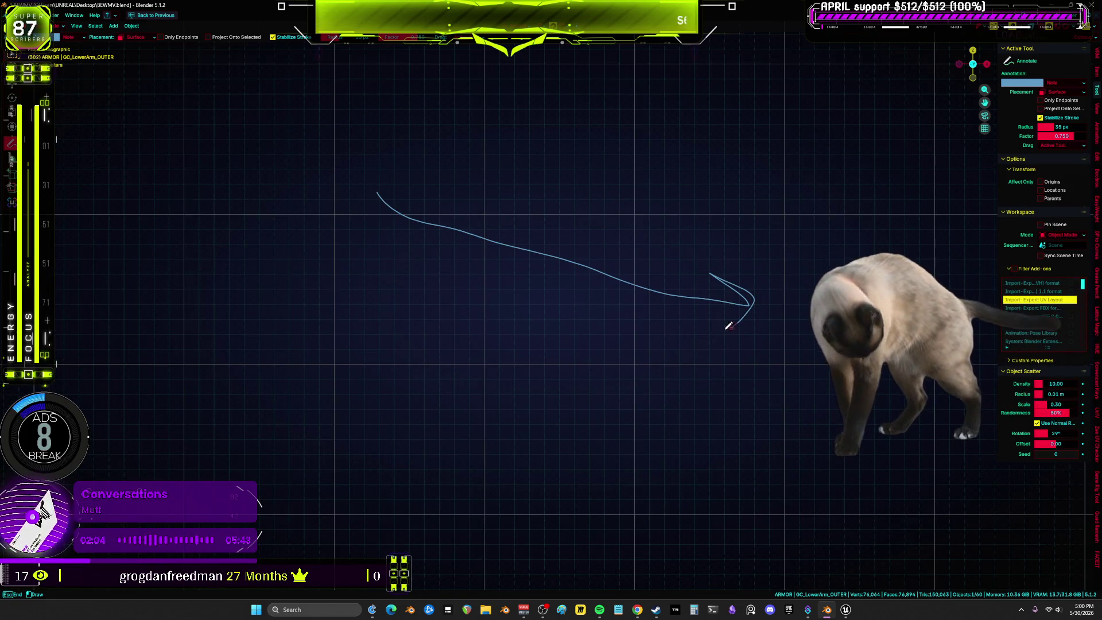
mouse_move(344, 152)
left_mouse_down()
mouse_move(349, 177)
mouse_move(367, 172)
mouse_move(364, 153)
mouse_move(415, 121)
mouse_move(411, 163)
left_mouse_up()
mouse_move(320, 145)
left_mouse_down()
mouse_move(277, 178)
mouse_move(323, 185)
left_mouse_up()
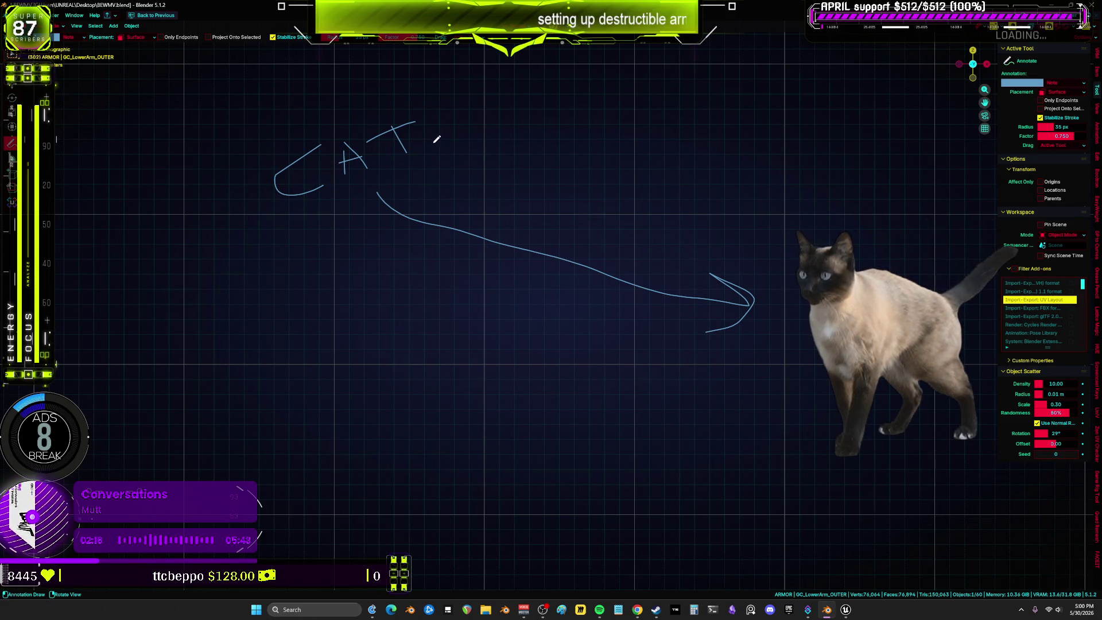
mouse_move(428, 134)
left_mouse_down()
mouse_move(467, 112)
mouse_move(554, 100)
mouse_move(625, 136)
mouse_move(636, 209)
mouse_move(579, 264)
mouse_move(244, 302)
mouse_move(90, 301)
left_mouse_up()
mouse_move(143, 273)
left_mouse_down()
mouse_move(90, 300)
mouse_move(173, 349)
left_mouse_up()
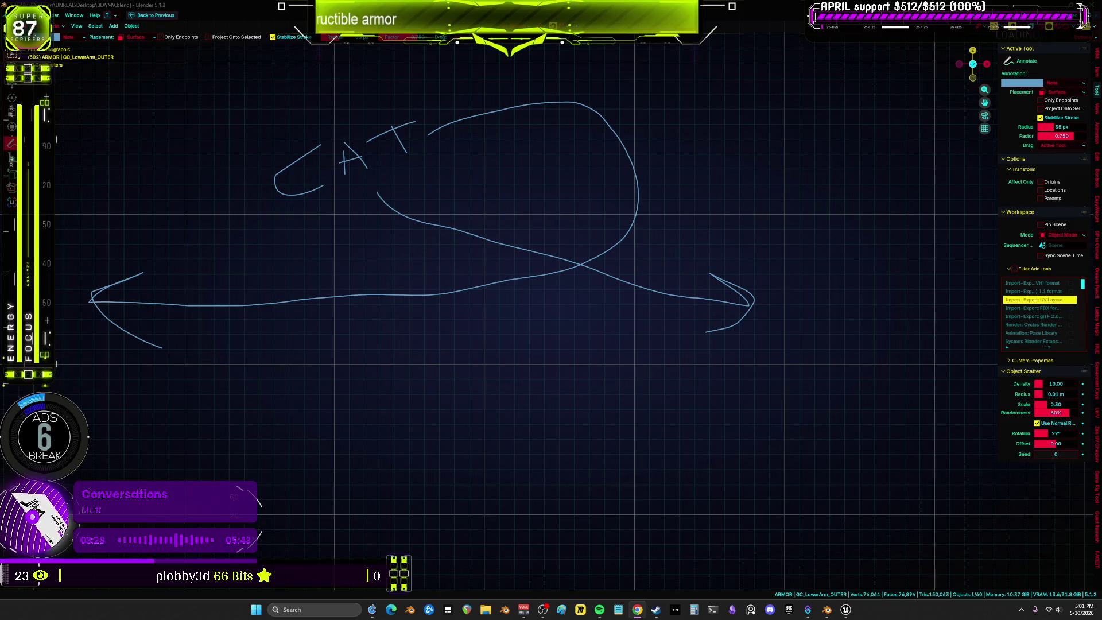
Toggle Local View on the lower-arm armor mesh and orbit in close around it.
scroll(551, 231, "left", 5, "ctrl")
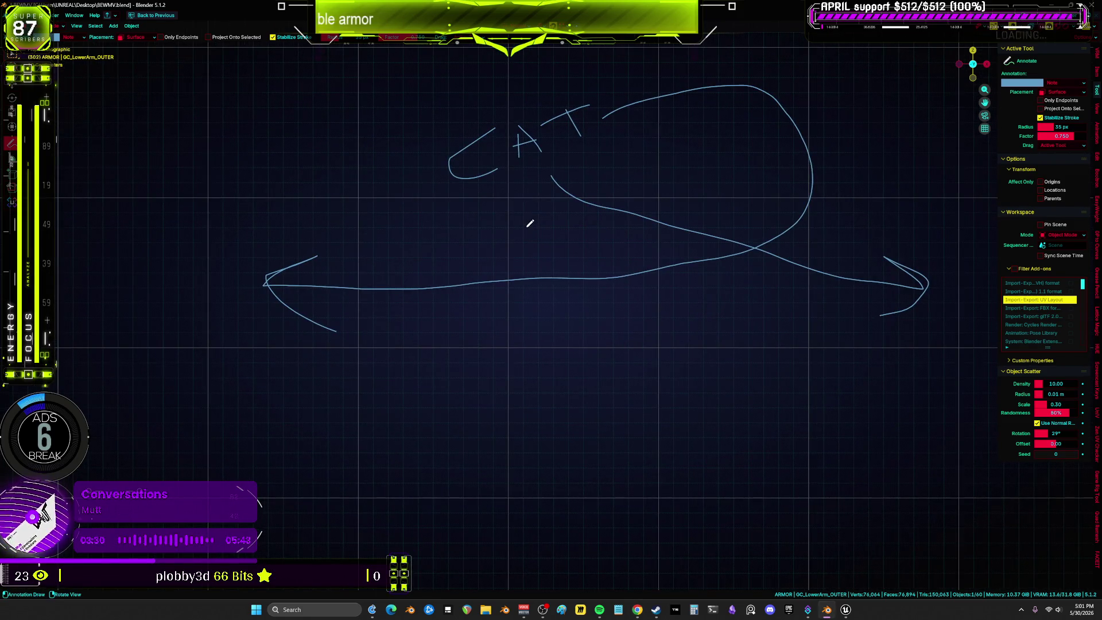
key("KP_Divide")
mouse_move(555, 282)
middle_mouse_down()
mouse_move(568, 327)
mouse_move(515, 338)
middle_mouse_up()
key("KP_Divide")
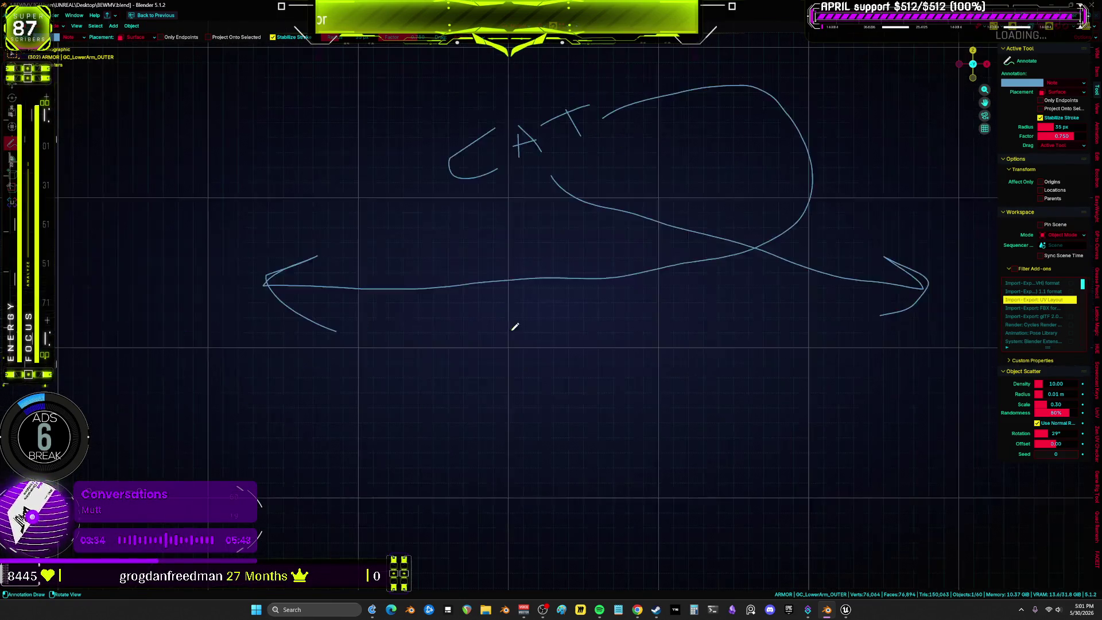
key("KP_Divide")
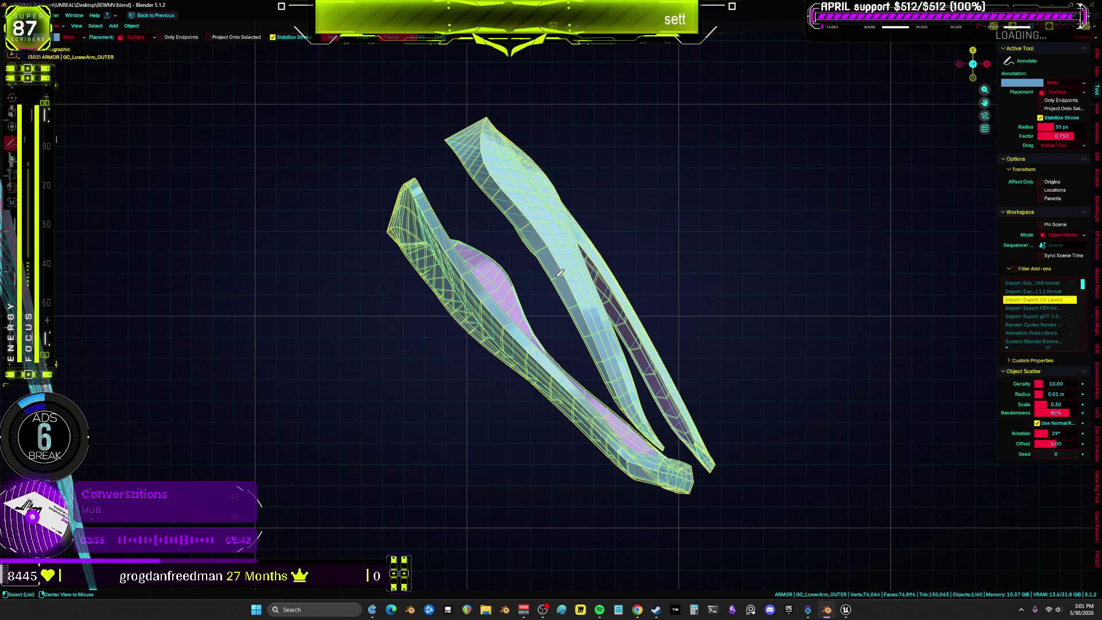
Leave local view, select the body then the GC_LowerArm_OUTER forearm armor, and return to Unreal.
key("KP_Divide")
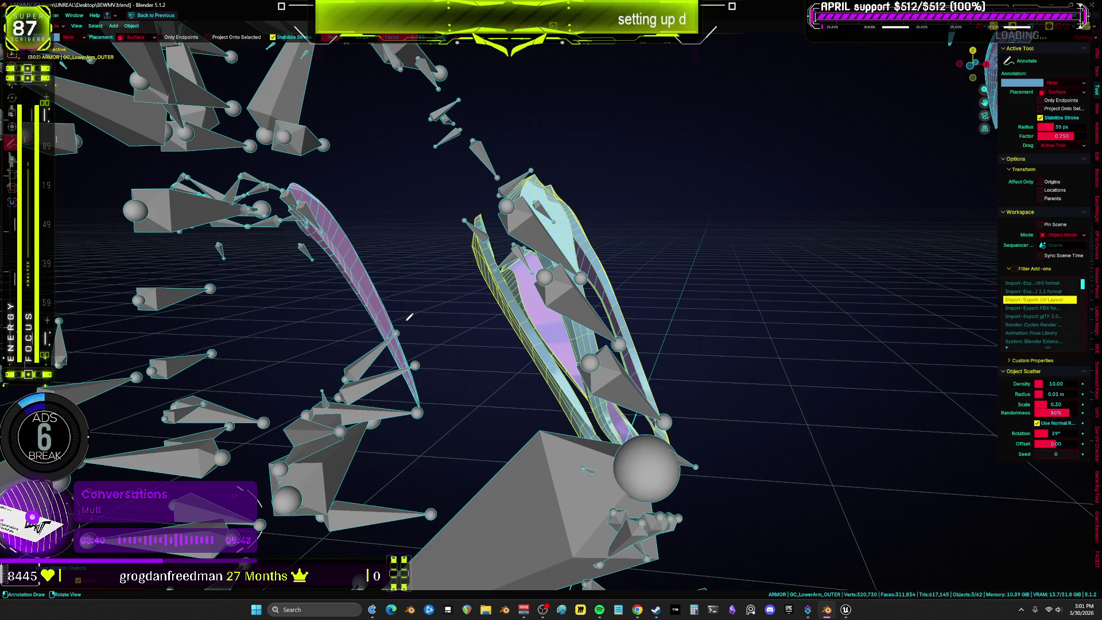
key("KP_Divide")
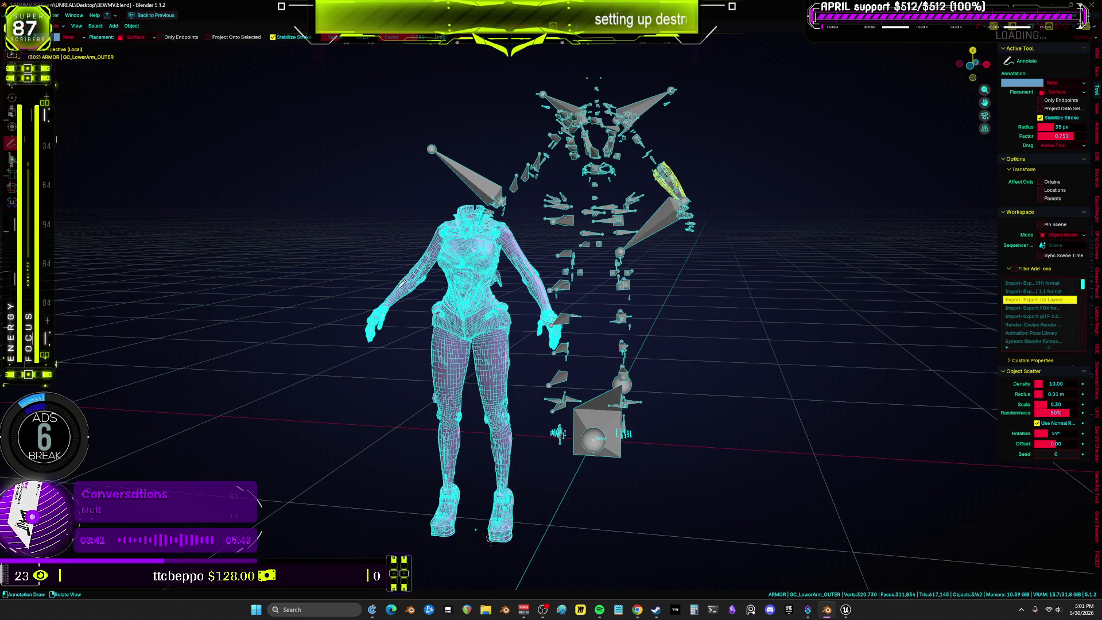
key("w")
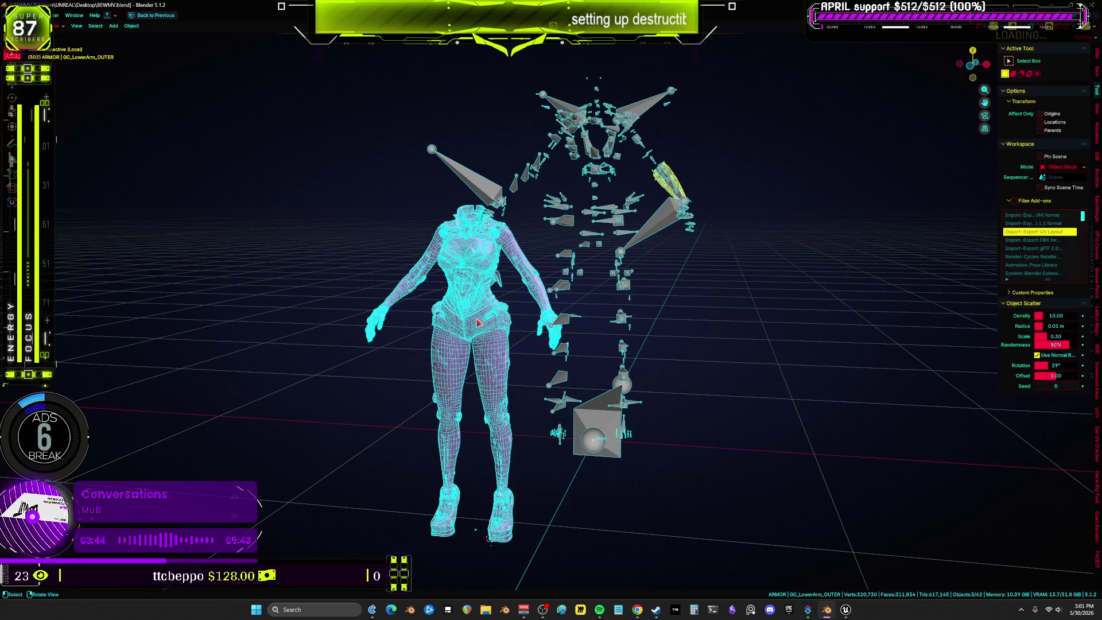
left_click(477, 322)
key("KP_Decimal")
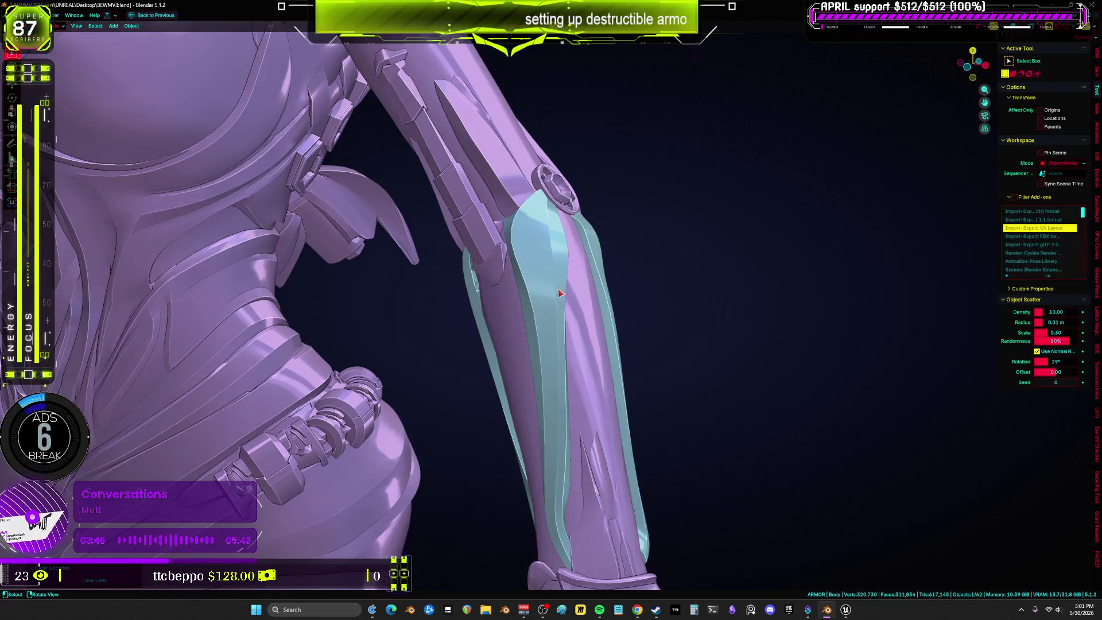
left_click(574, 258)
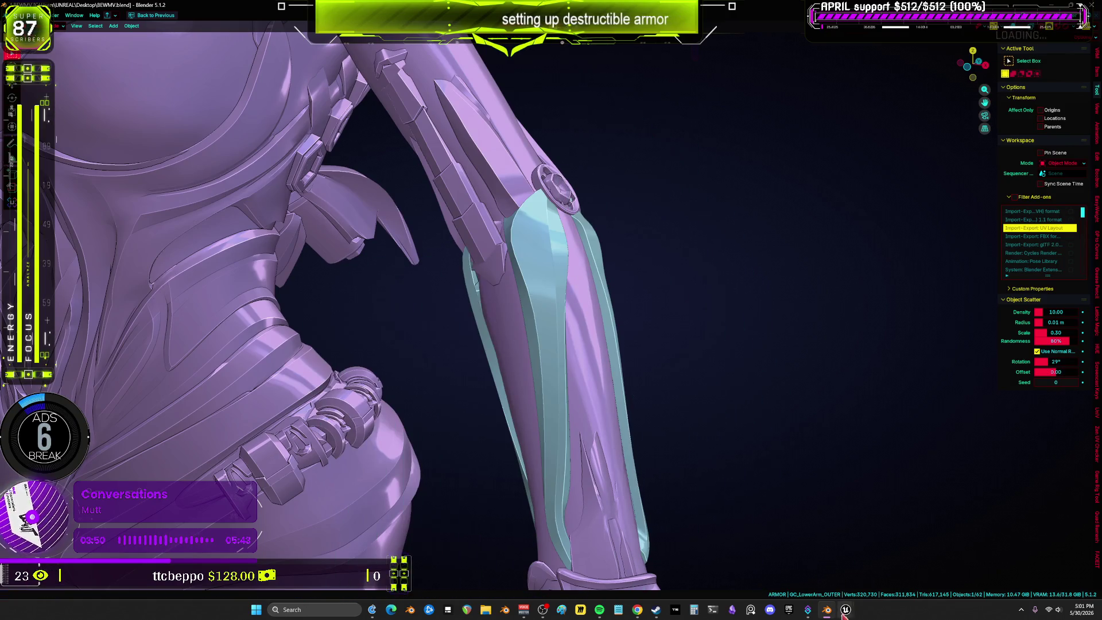
mouse_move(846, 610)
left_click(893, 560)
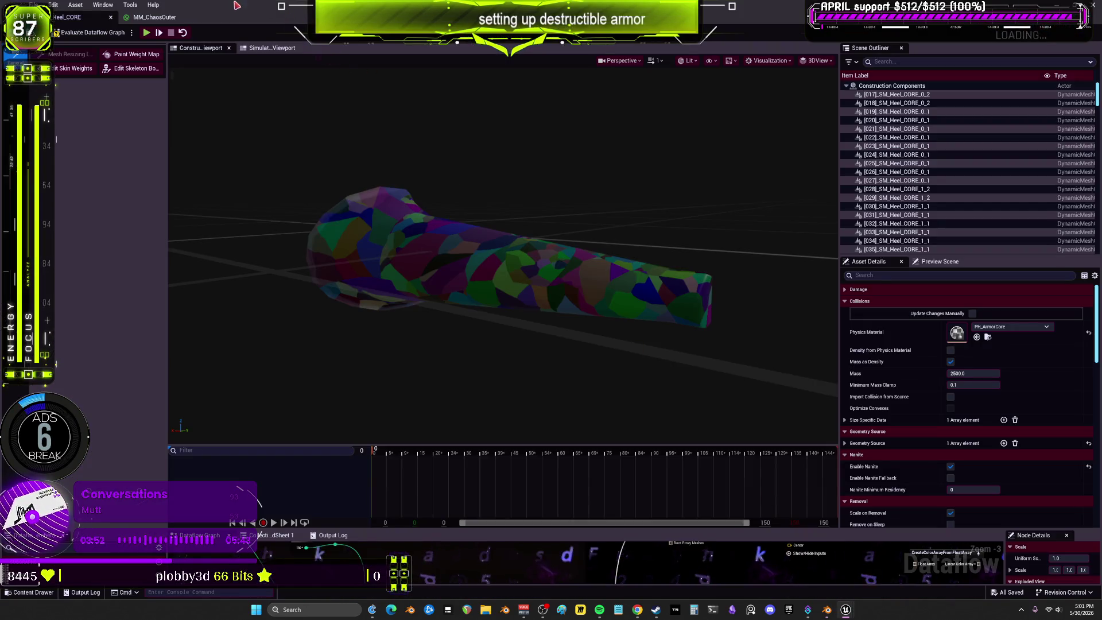
Play in Editor, walk to the Combined Fractures exhibit, and shoot the red ball's shell apart.
key("alt+p")
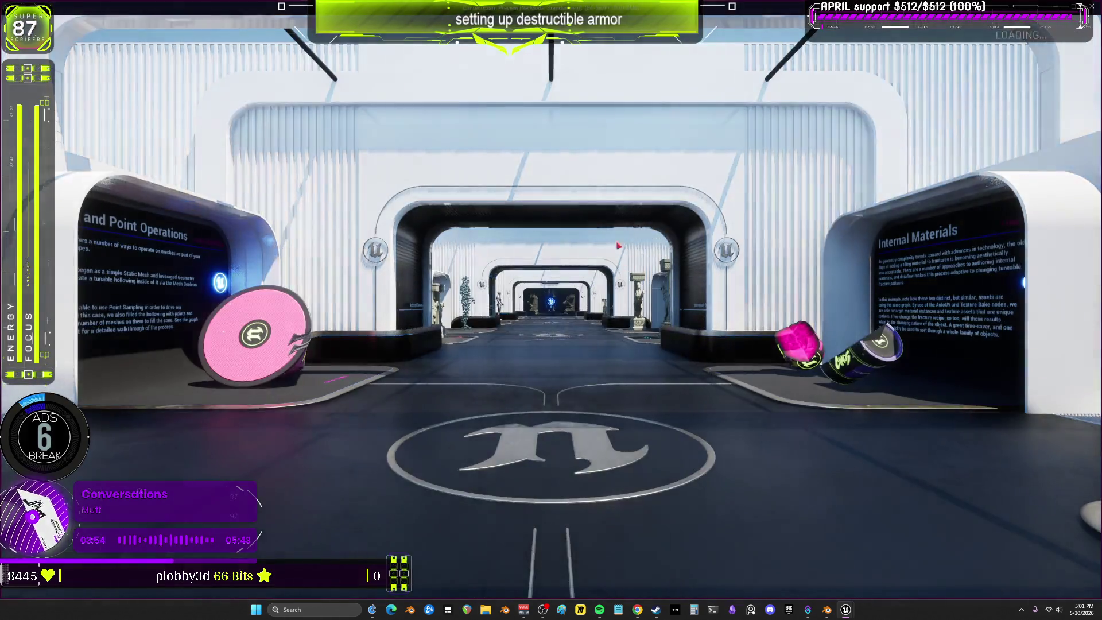
key("w")
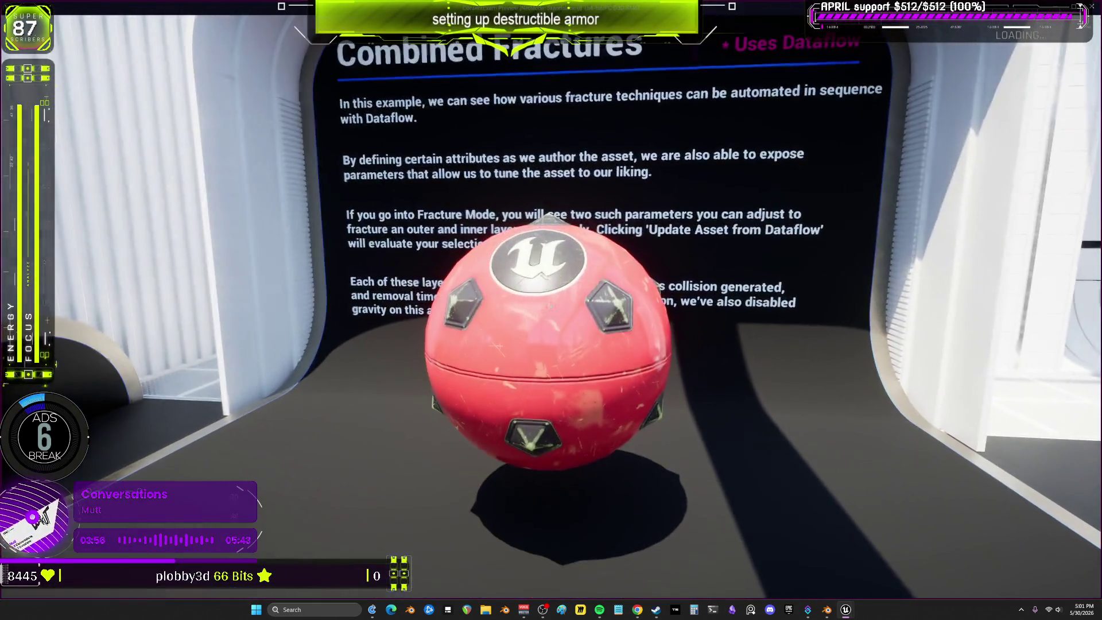
left_click(551, 310)
key("s")
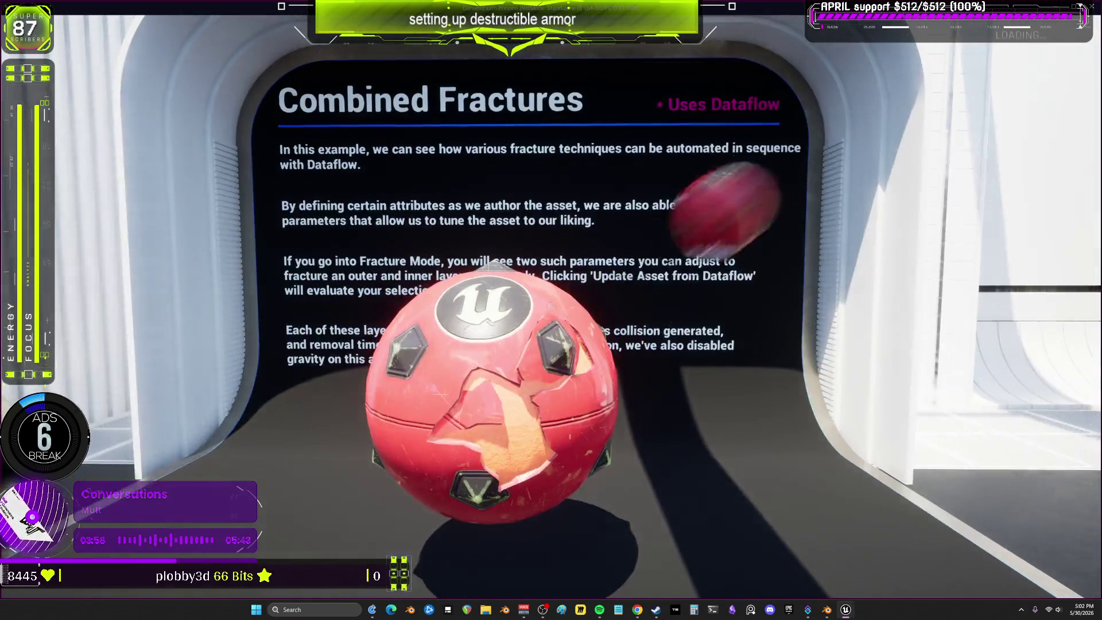
left_click(551, 310)
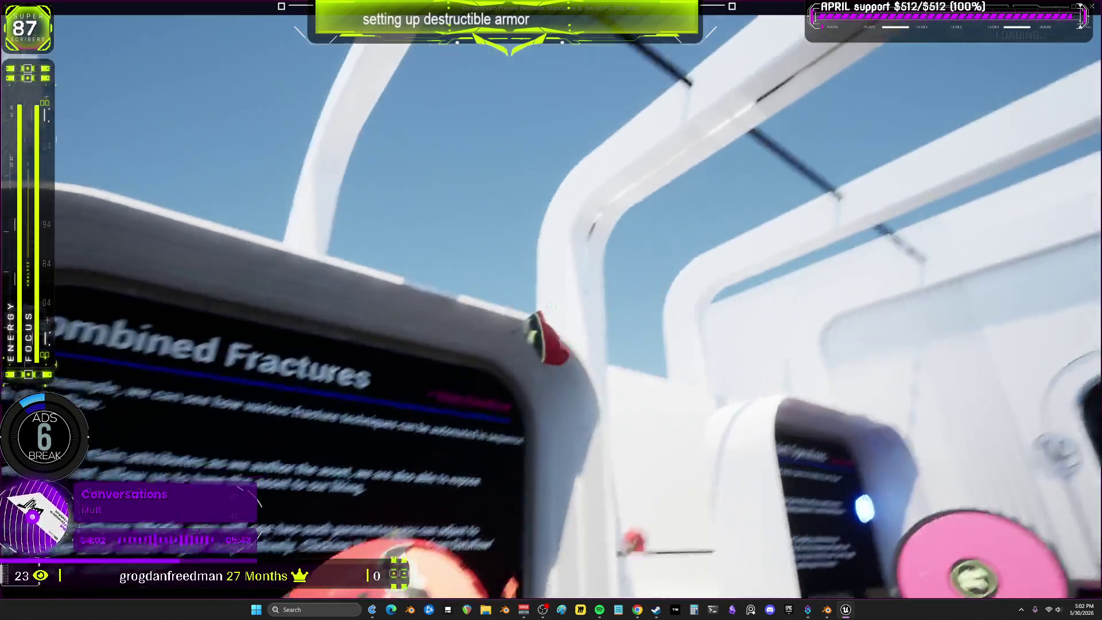
key("w")
left_click(551, 310)
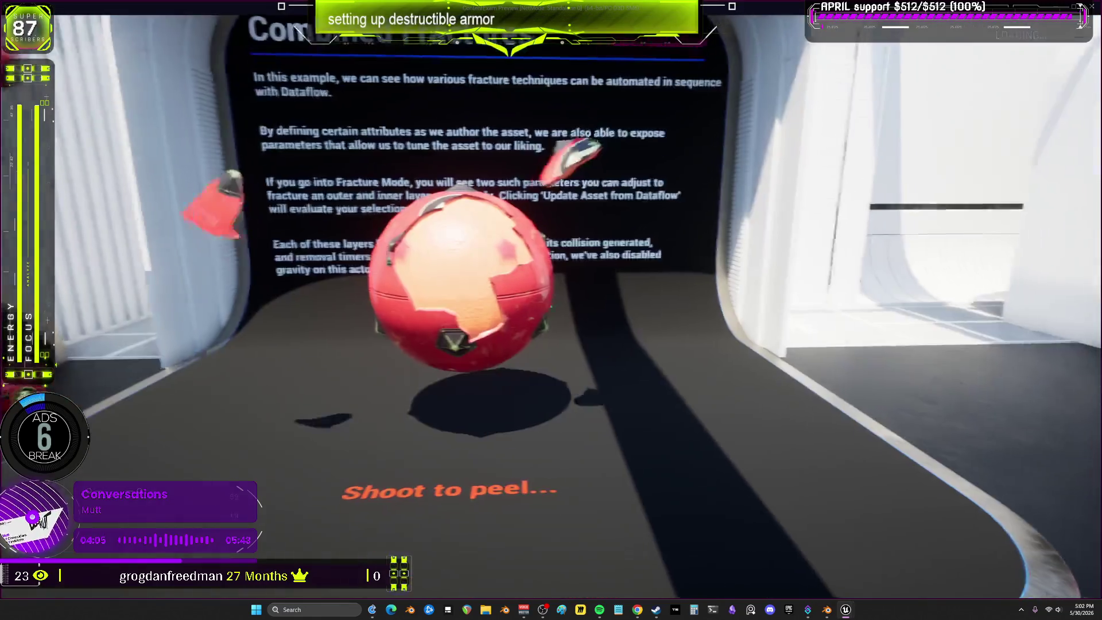
left_click(551, 310)
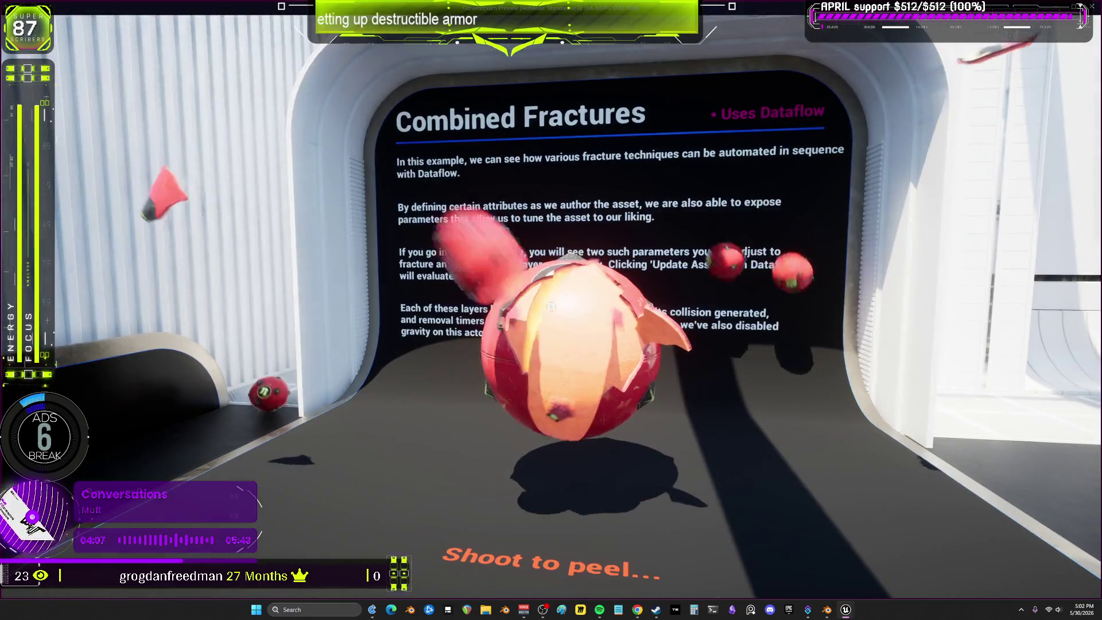
left_click(551, 310)
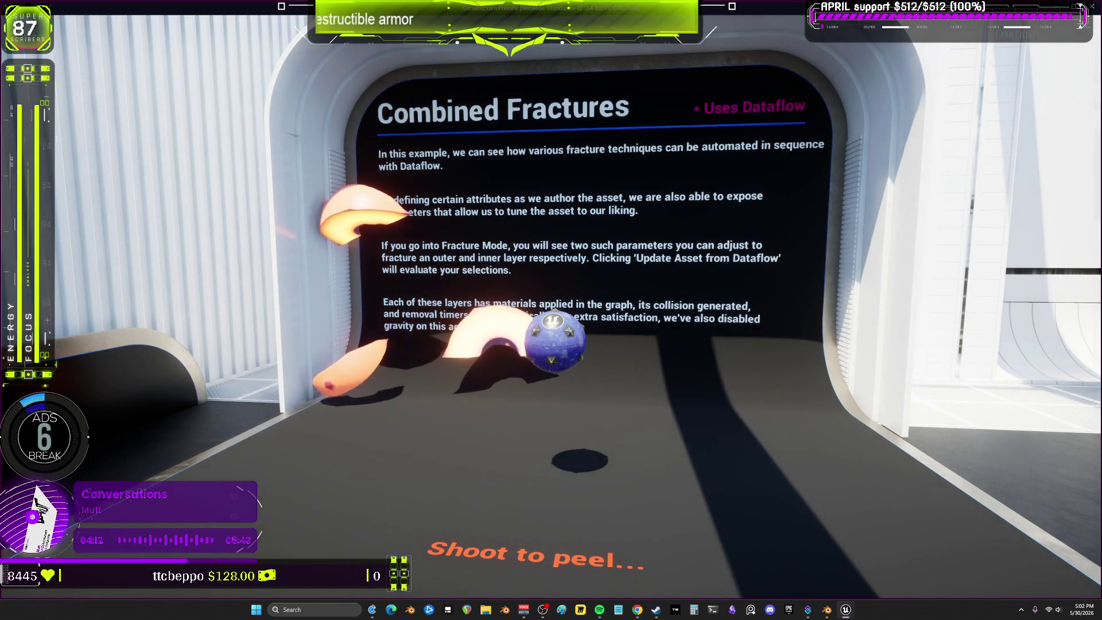
Approach the respawned ball, stop the play session, and move the Dataflow window to the top.
key("w")
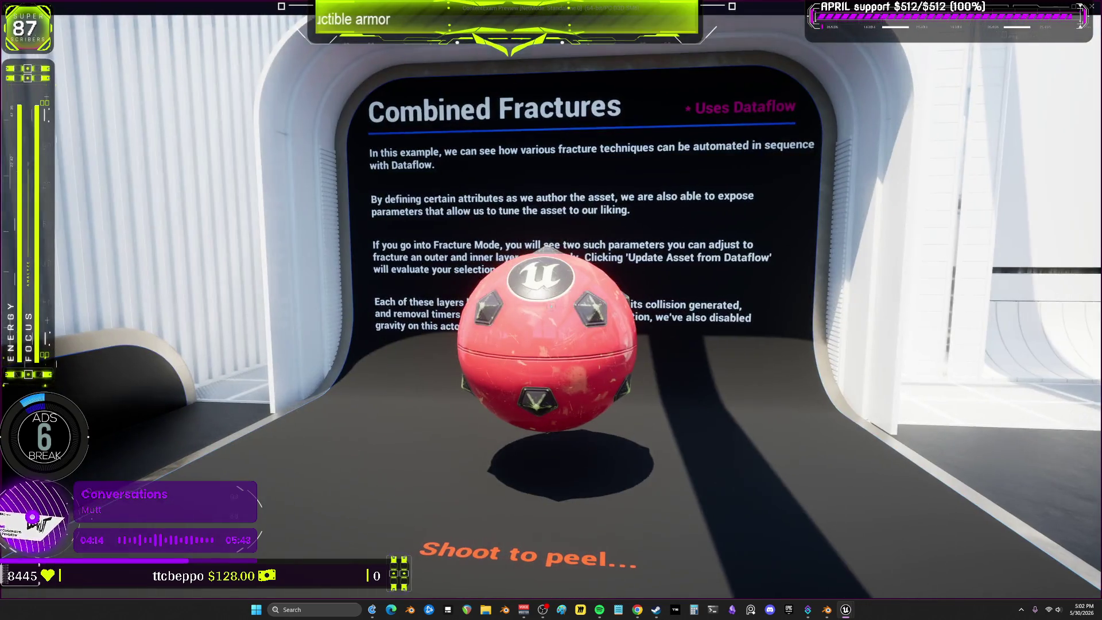
key("w")
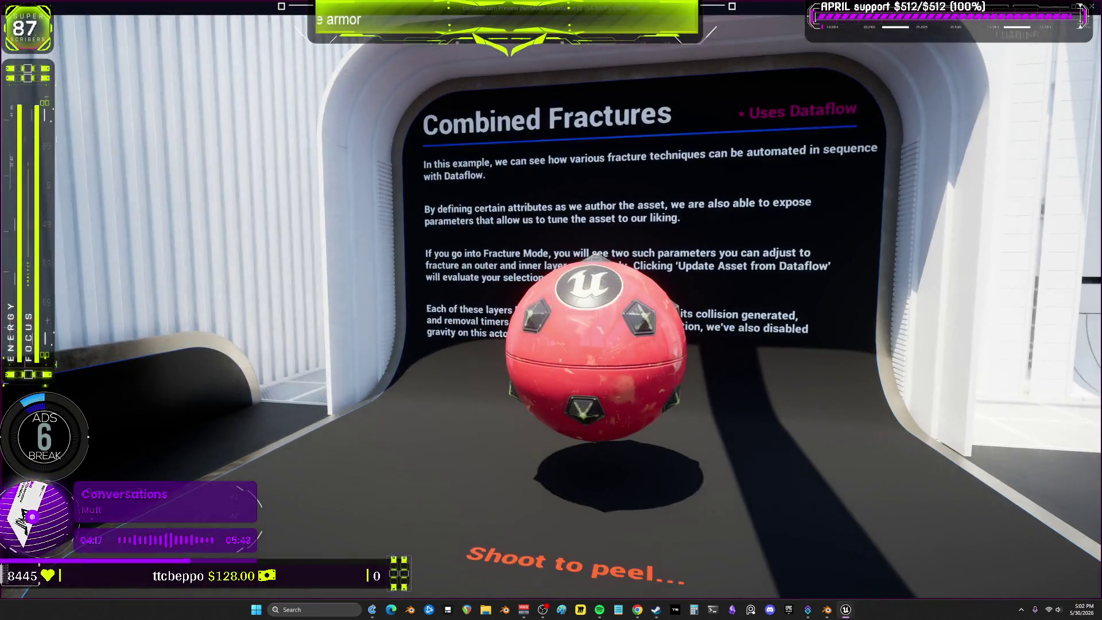
key("Escape")
left_click_drag(647, 302, 642, 30)
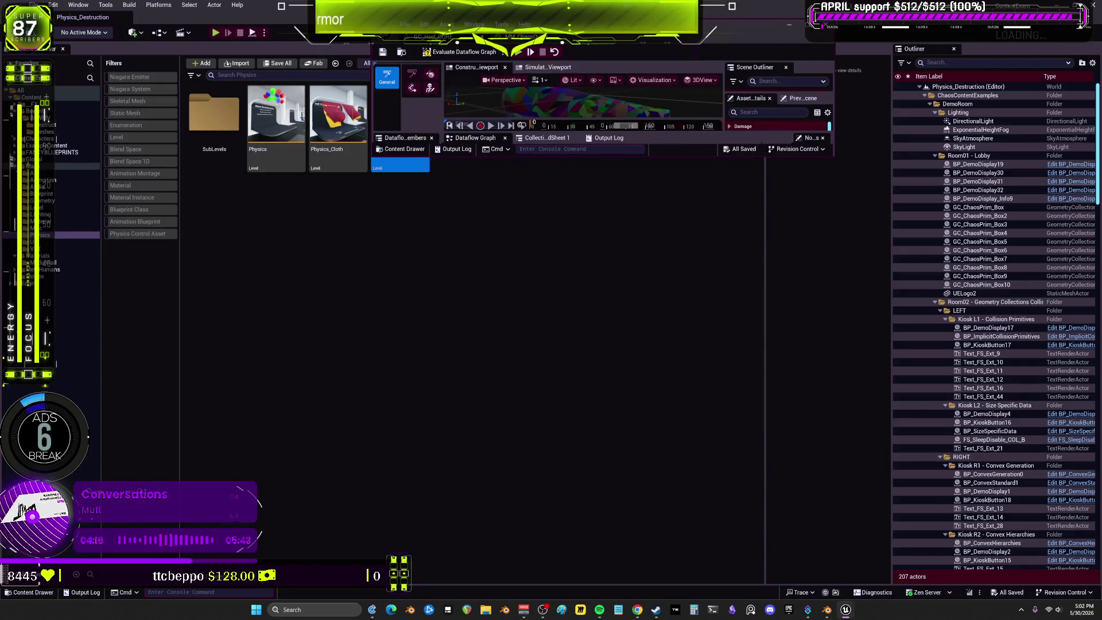
Maximize the Dataflow editor, enlarge and zoom out the Dataflow Graph, then return to Blender.
double_click(642, 30)
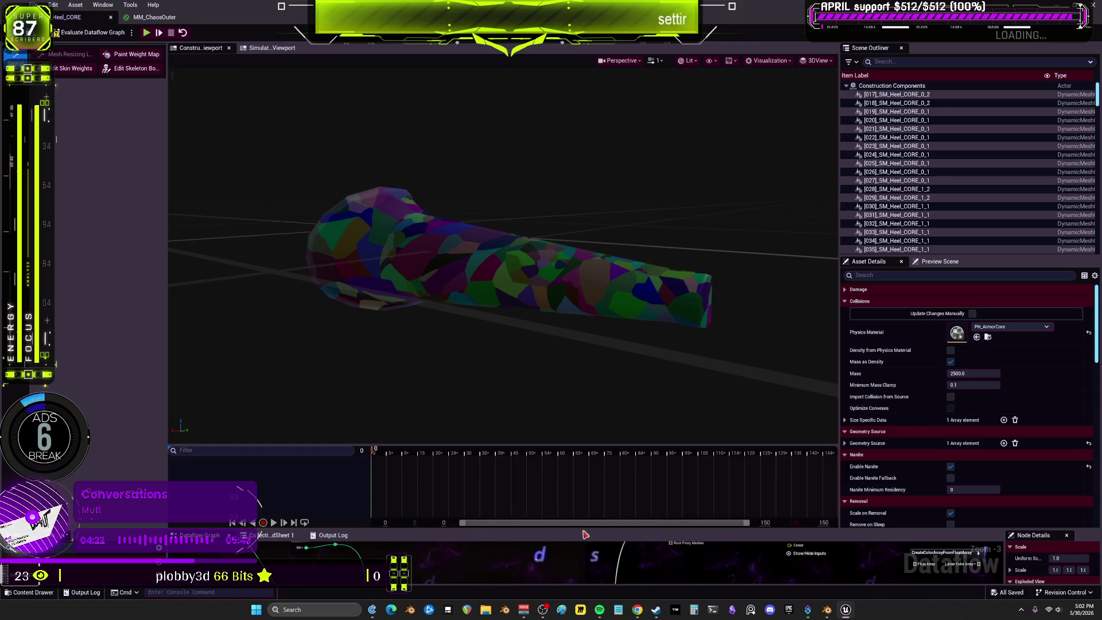
left_click_drag(577, 528, 580, 203)
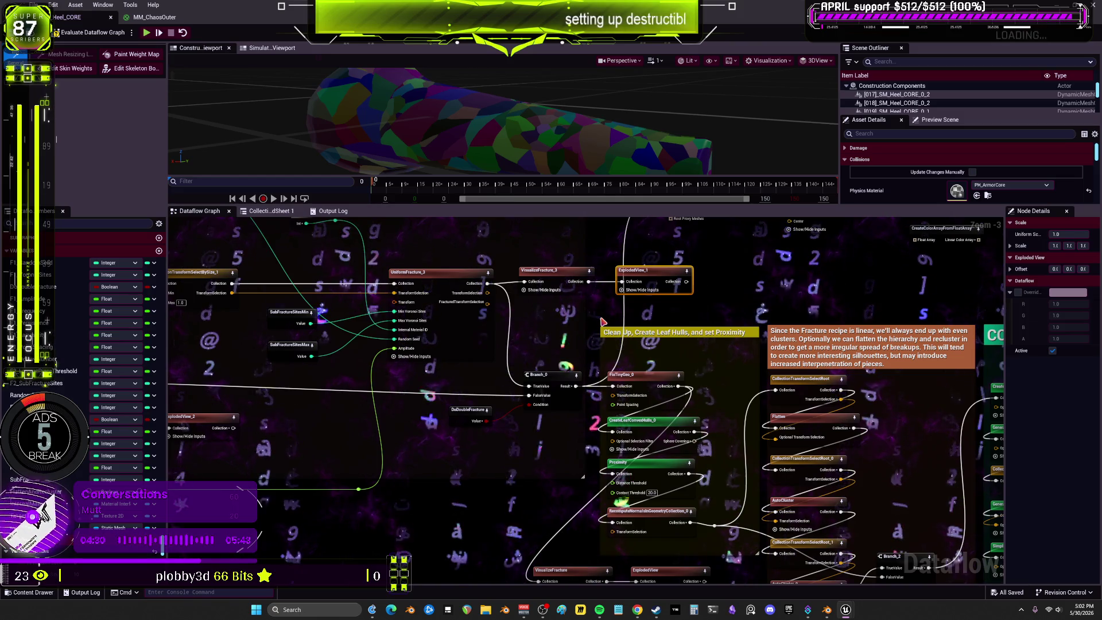
scroll(606, 361, "down", 4)
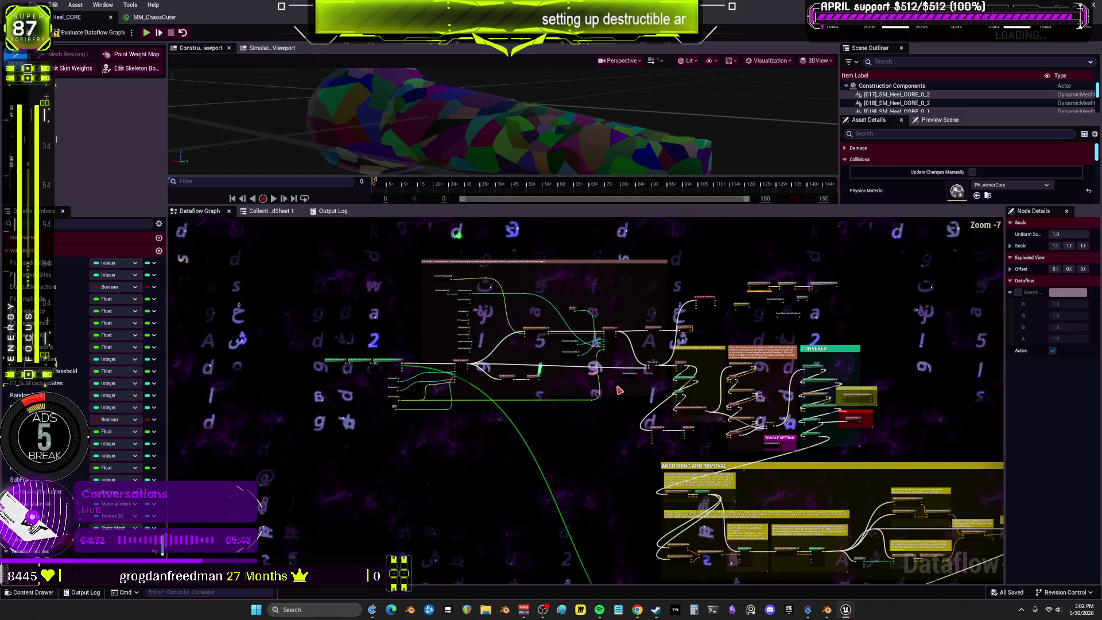
key("alt+Tab")
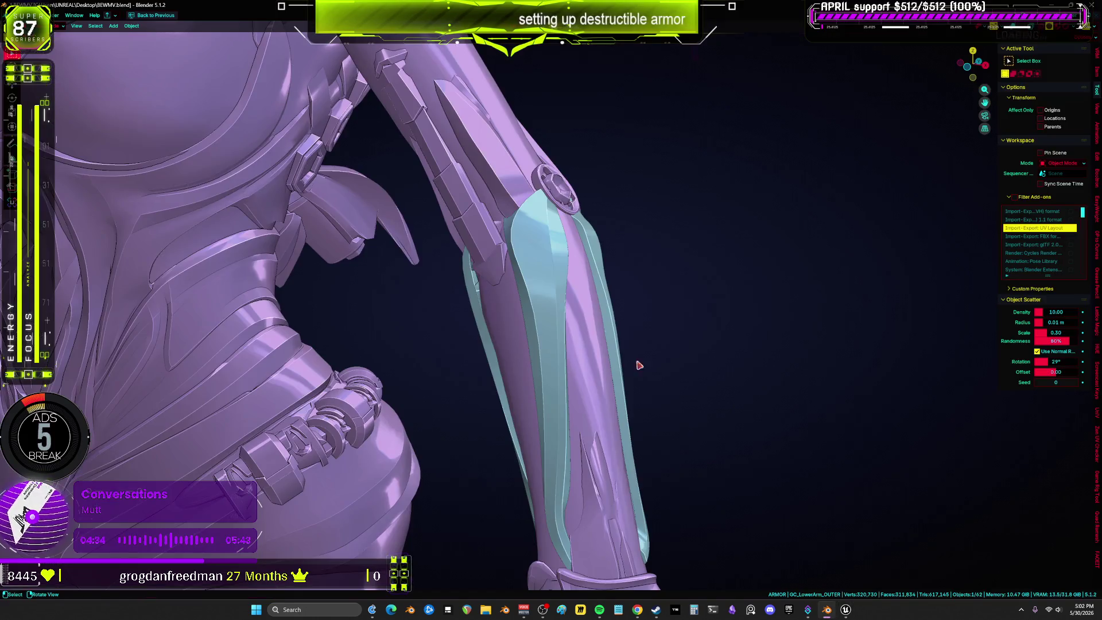
Orbit around the forearm armor, then snap to a front view of the torso and arm.
mouse_move(637, 364)
middle_mouse_down()
mouse_move(601, 337)
mouse_move(616, 333)
middle_mouse_up()
key("KP_1")
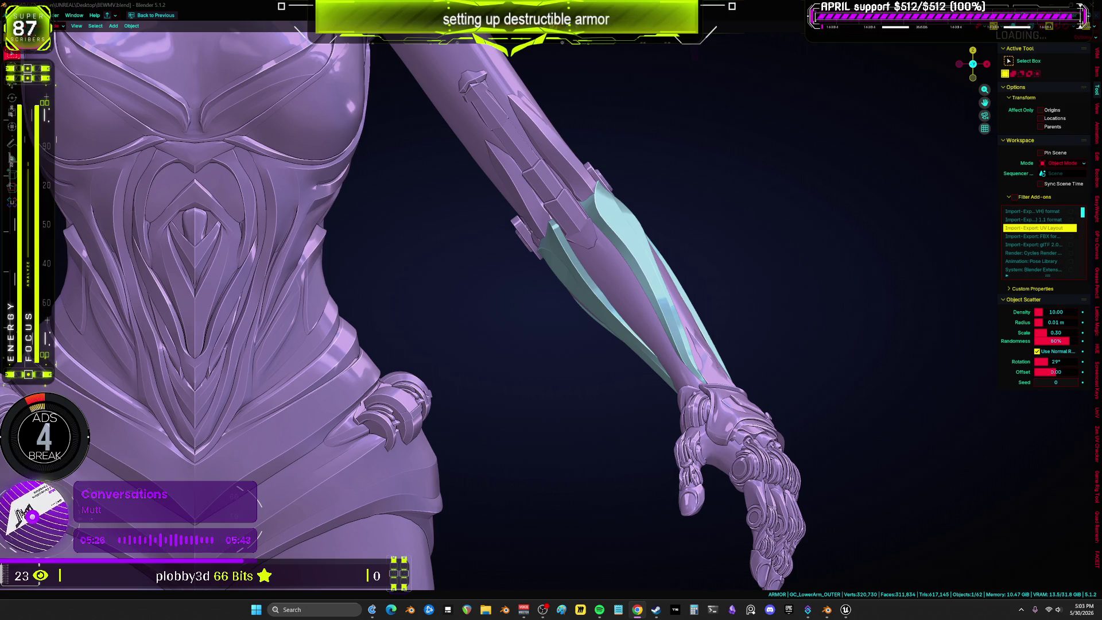
Frame the whole figure in front view with the X-ray see-through display turned on.
key("Home")
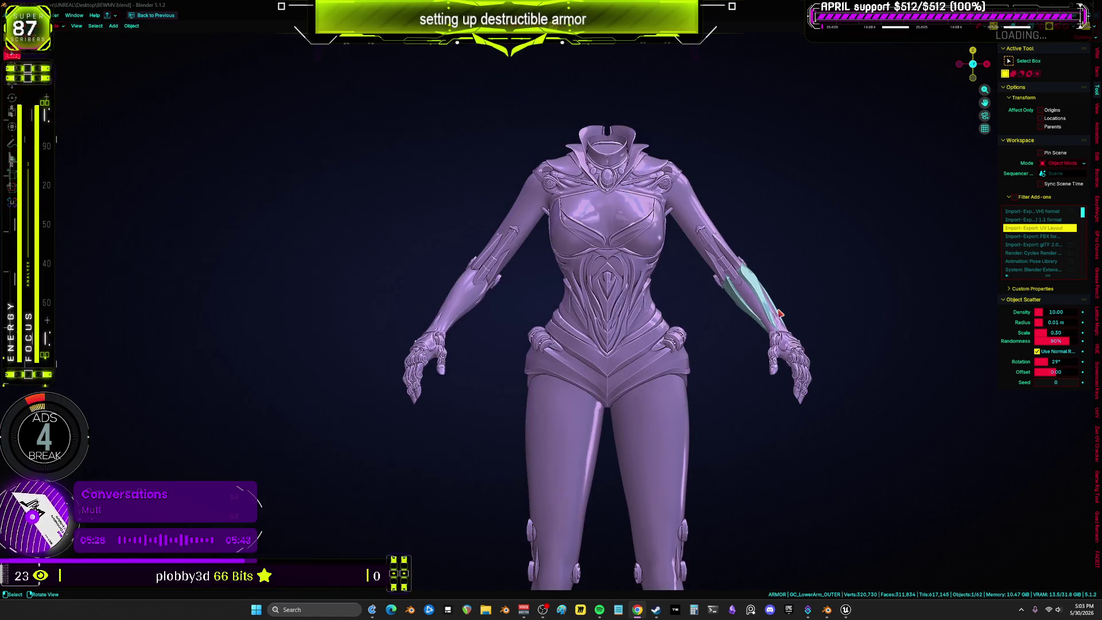
key("shift+alt+z")
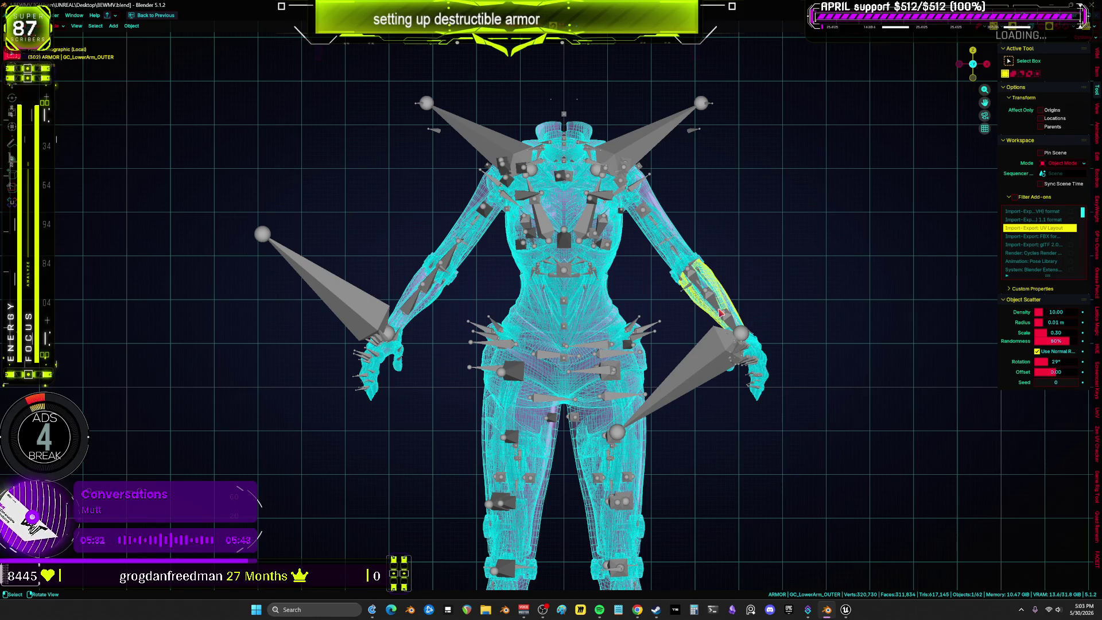
scroll(729, 311, "down", 8)
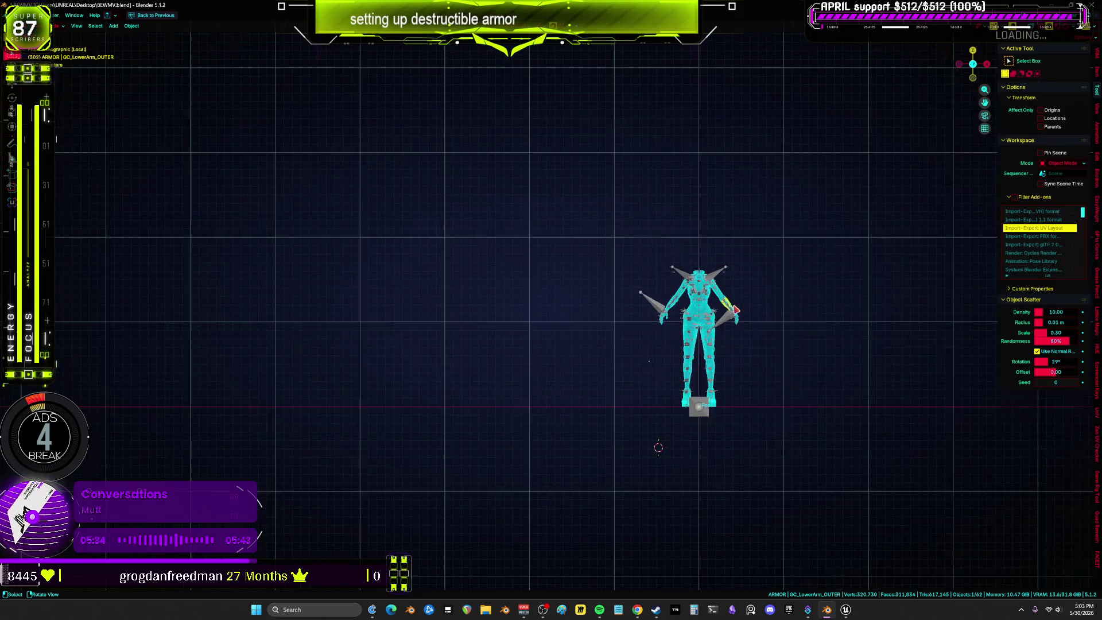
key("KP_Decimal")
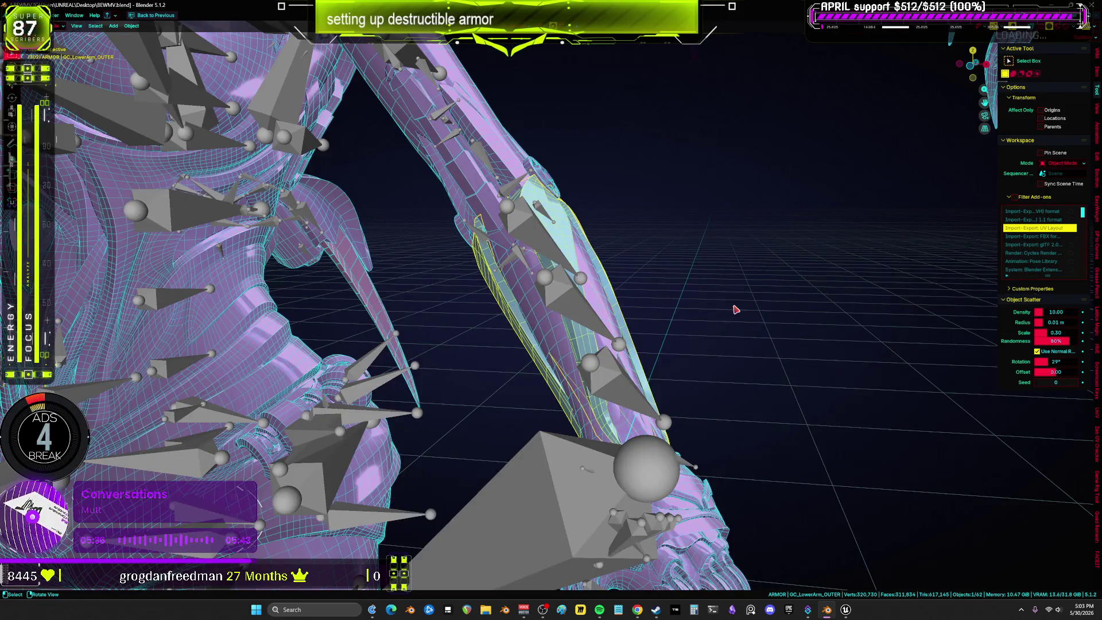
key("alt+z")
key("KP_1")
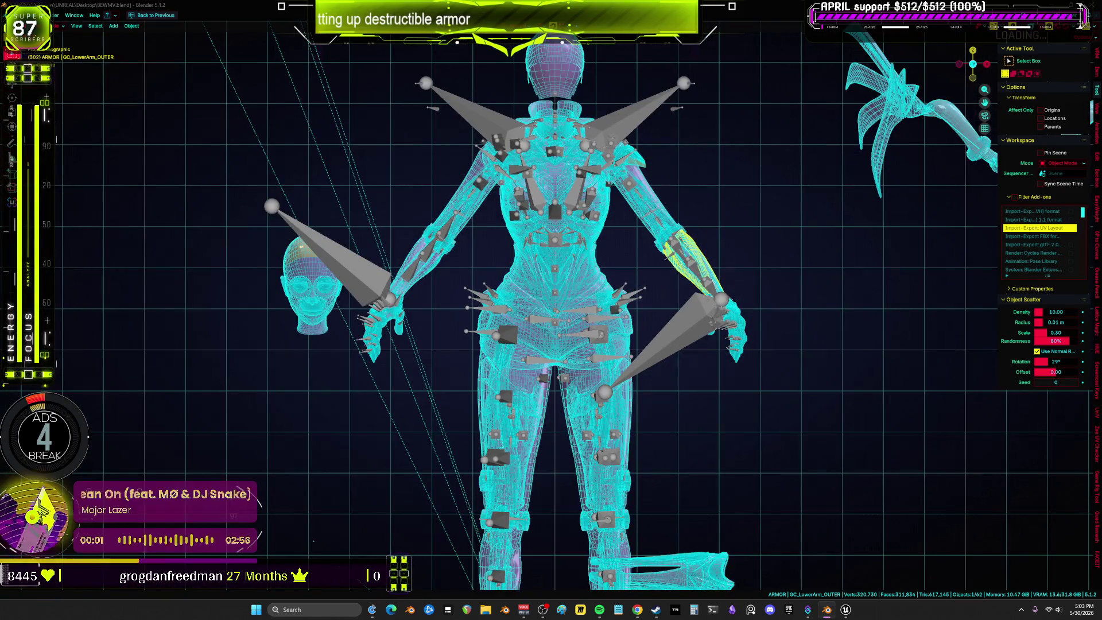
key("alt+z")
key("KP_5")
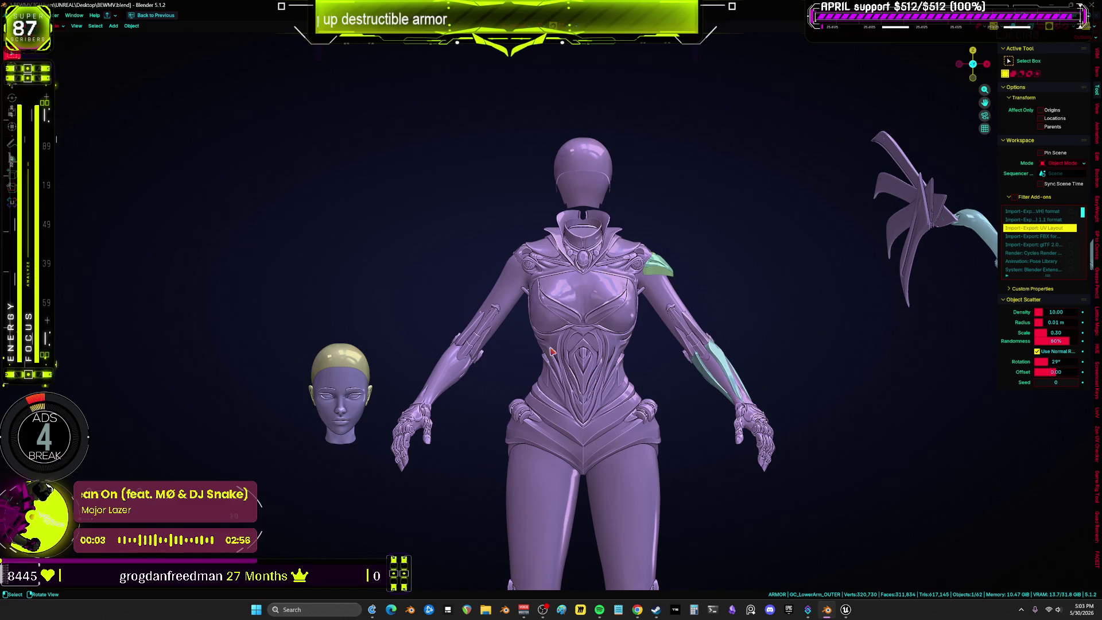
key("alt+z")
Clear the location of the loose face and helmet meshes so they snap back onto the head.
left_click(336, 444)
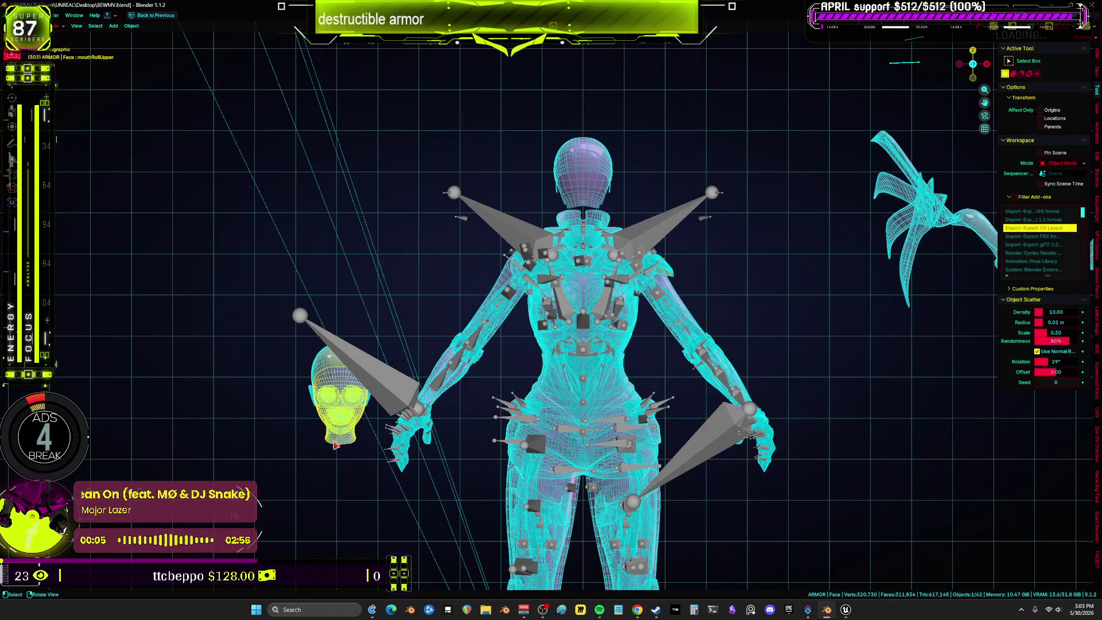
key("alt+g")
left_click(328, 403)
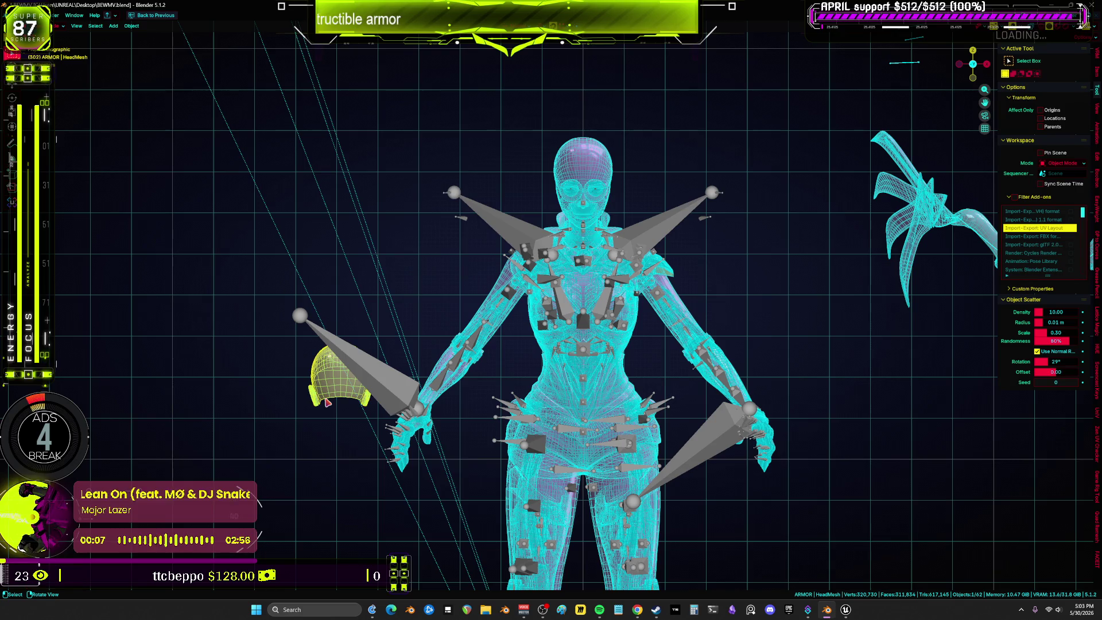
key("alt+g")
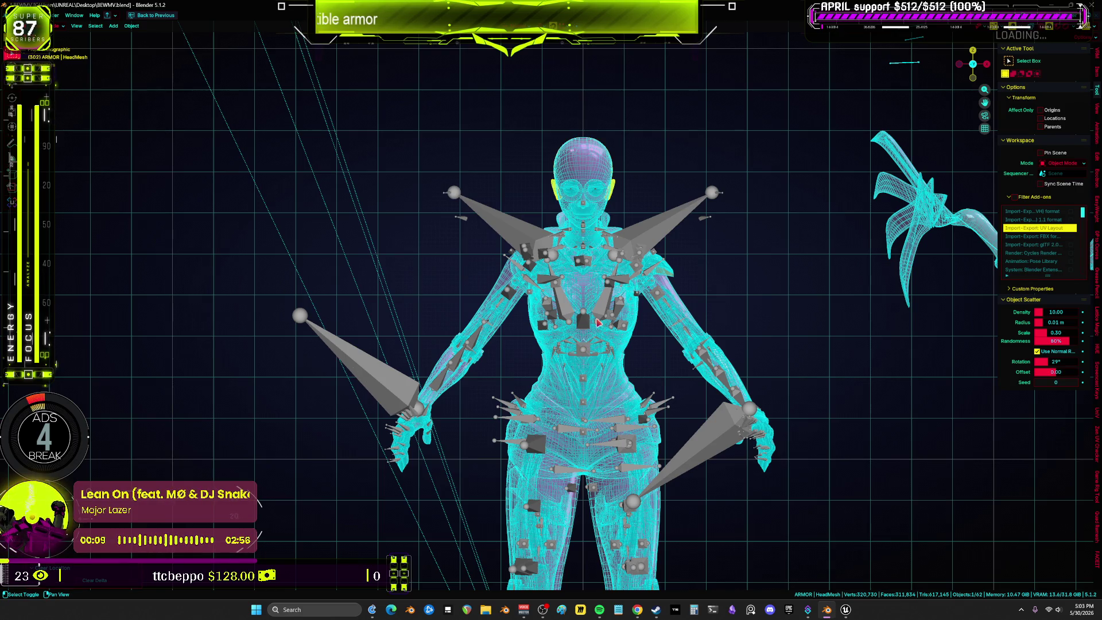
middle_click_drag(677, 319, 533, 346, "shift")
middle_click_drag(537, 274, 673, 366, "shift")
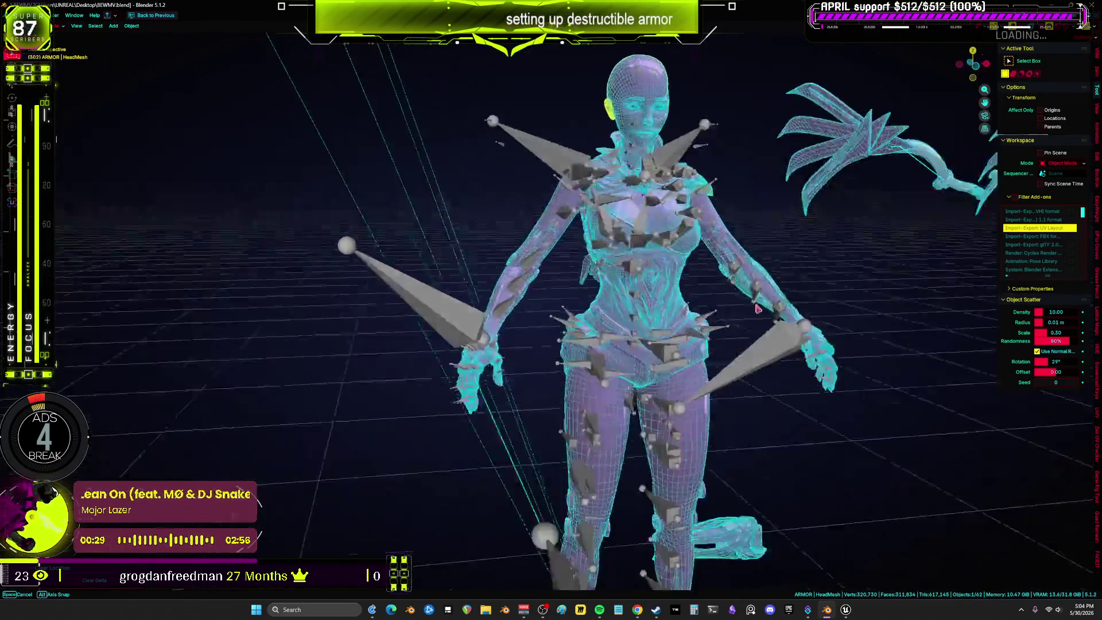
middle_click_drag(700, 303, 814, 304)
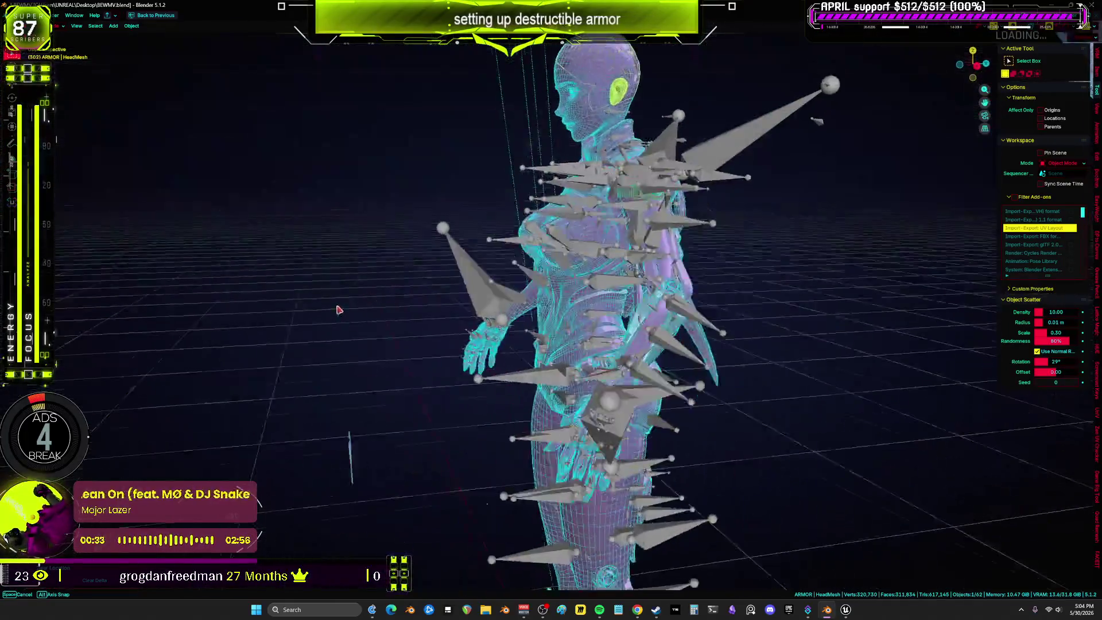
middle_click_drag(337, 310, 573, 311)
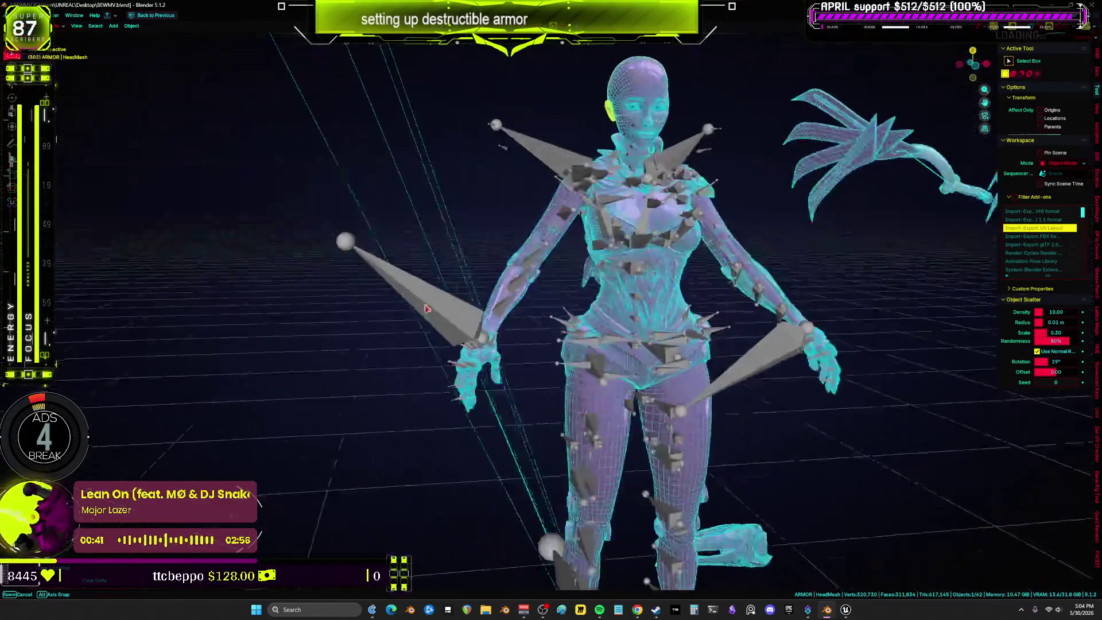
mouse_move(426, 309)
middle_mouse_down()
mouse_move(134, 288)
mouse_move(765, 346)
middle_mouse_up()
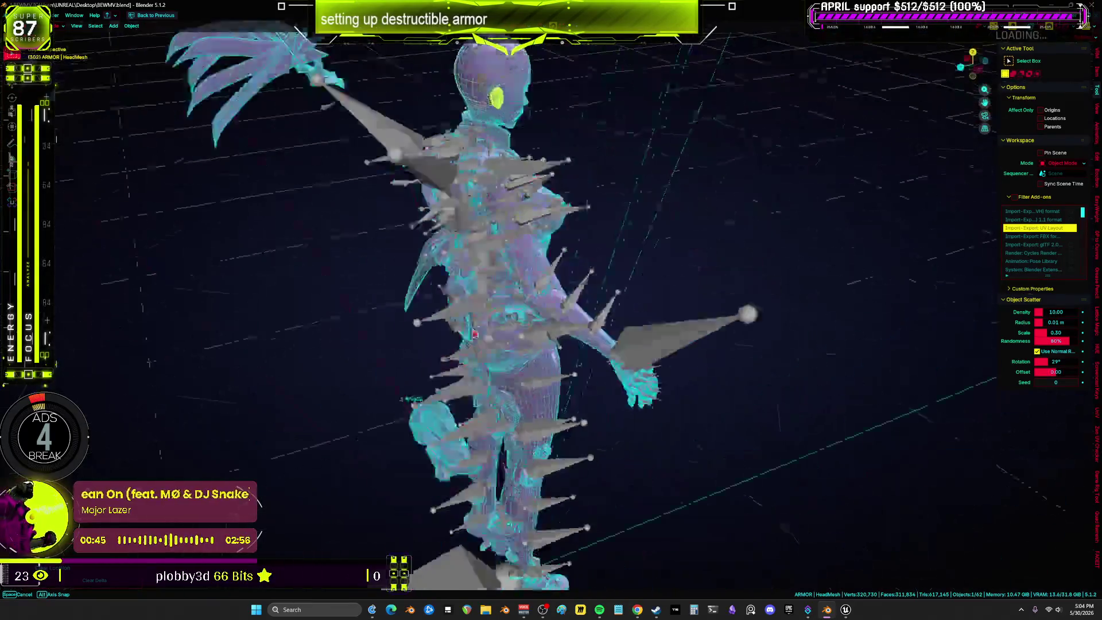
mouse_move(407, 341)
middle_mouse_down()
mouse_move(785, 320)
mouse_move(719, 314)
middle_mouse_up()
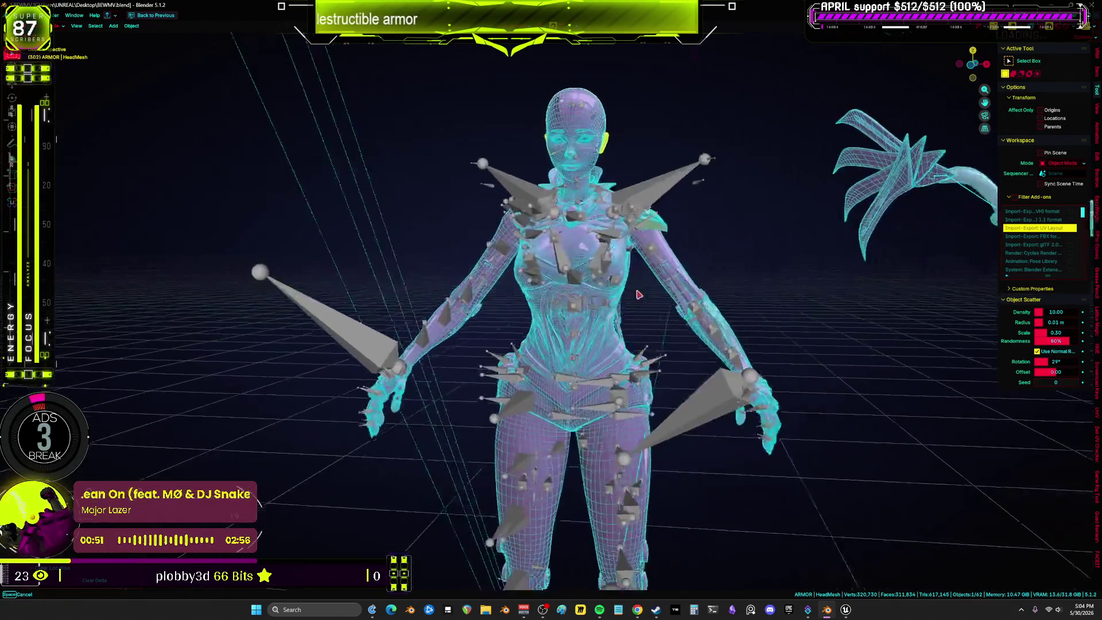
middle_click_drag(638, 294, 752, 312)
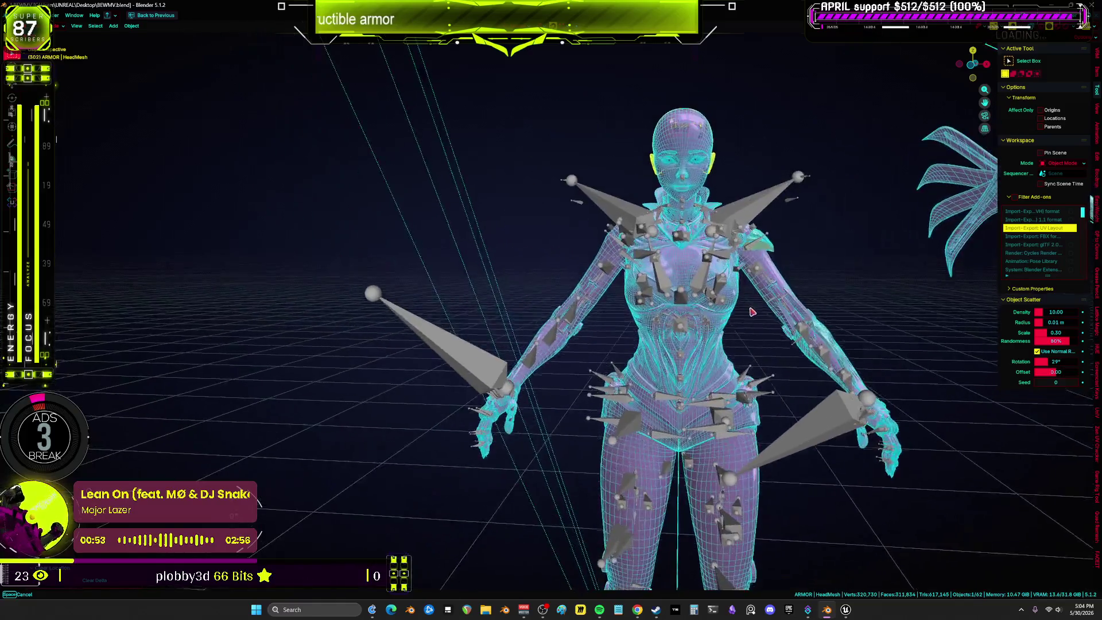
mouse_move(595, 310)
middle_mouse_down("shift")
mouse_move(696, 286)
mouse_move(598, 312)
mouse_move(723, 304)
mouse_move(597, 314)
mouse_move(744, 292)
mouse_move(581, 313)
mouse_move(706, 301)
mouse_move(648, 292)
mouse_move(695, 300)
mouse_move(792, 574)
middle_mouse_up("shift")
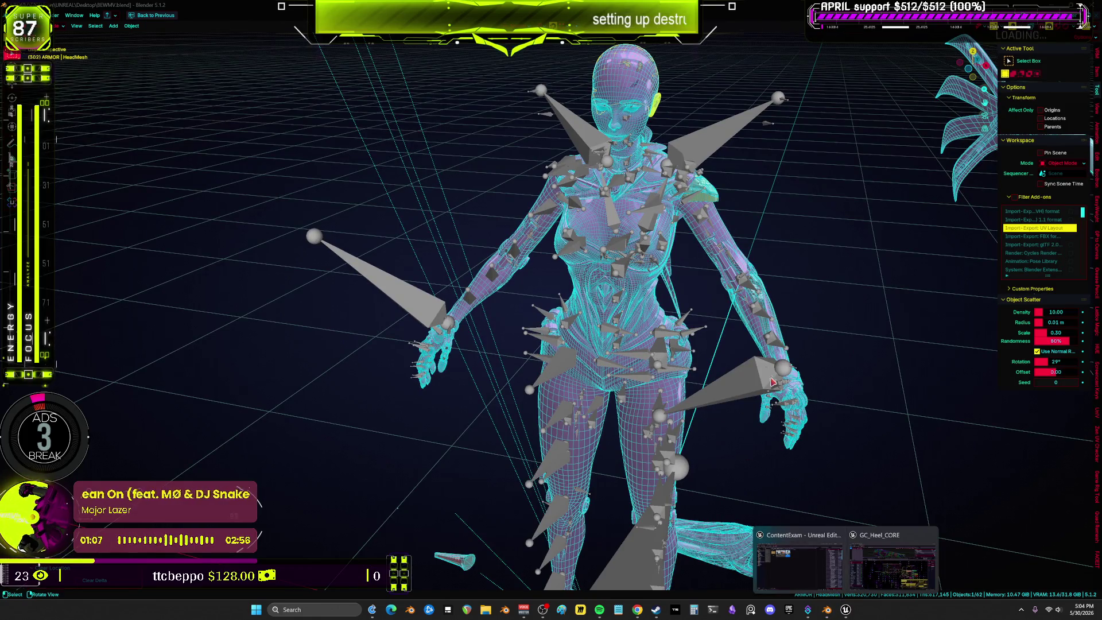
mouse_move(454, 344)
middle_mouse_down()
mouse_move(436, 333)
mouse_move(459, 338)
mouse_move(446, 336)
mouse_move(482, 287)
mouse_move(608, 212)
mouse_move(578, 146)
mouse_move(666, 352)
mouse_move(650, 293)
middle_mouse_up()
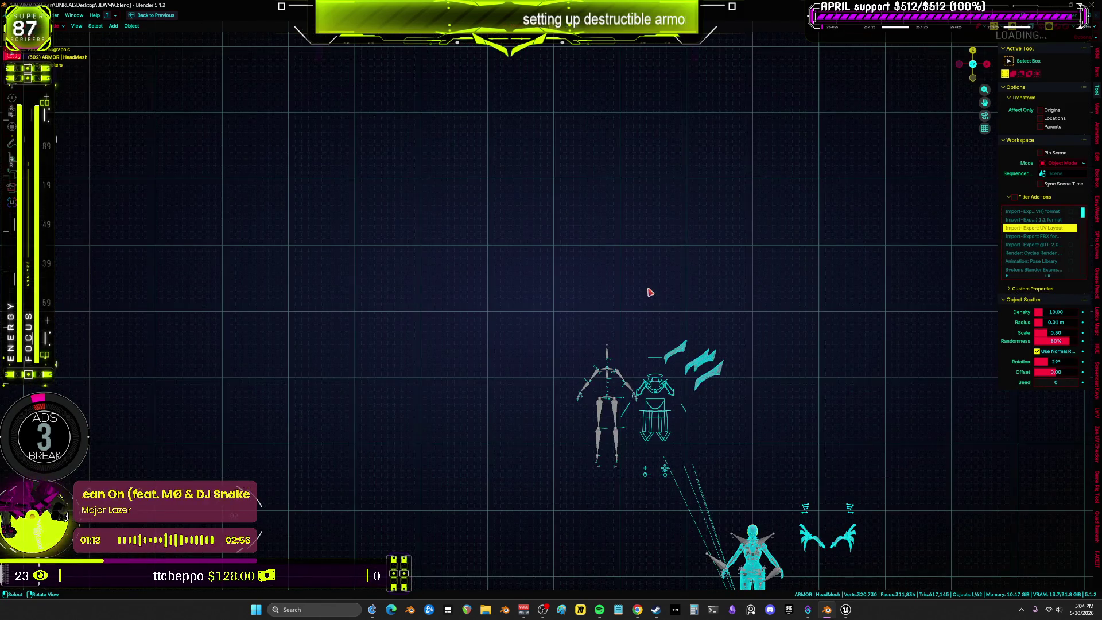
Launch the aaaaaaaaaa project from the Epic Games Launcher and bring the ContentExam editor forward.
scroll(650, 293, "down", 4)
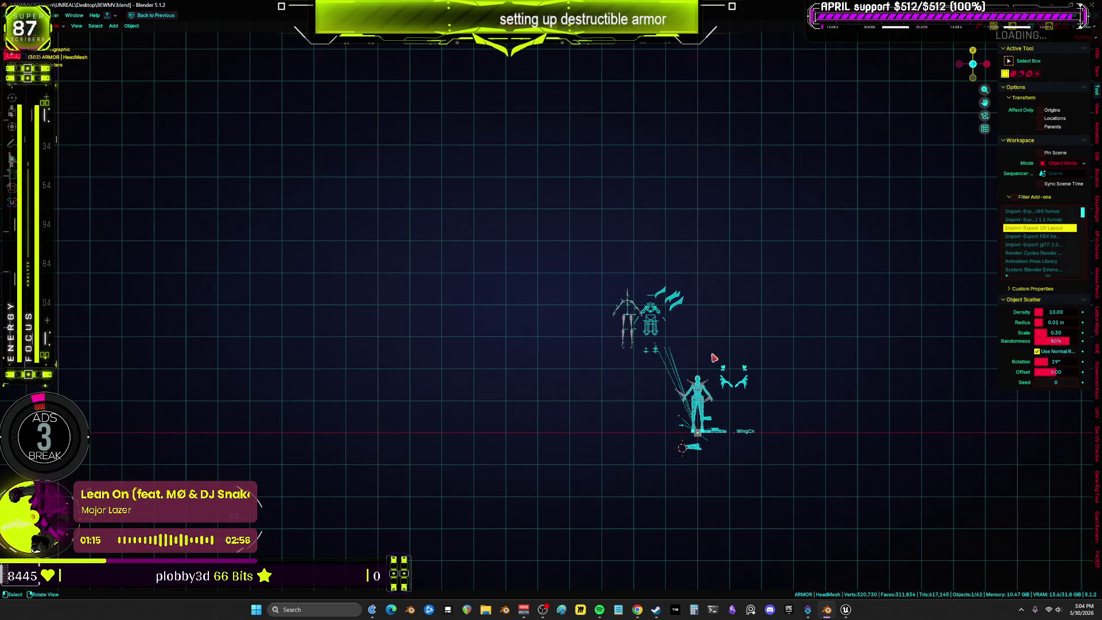
scroll(659, 394, "up", 4)
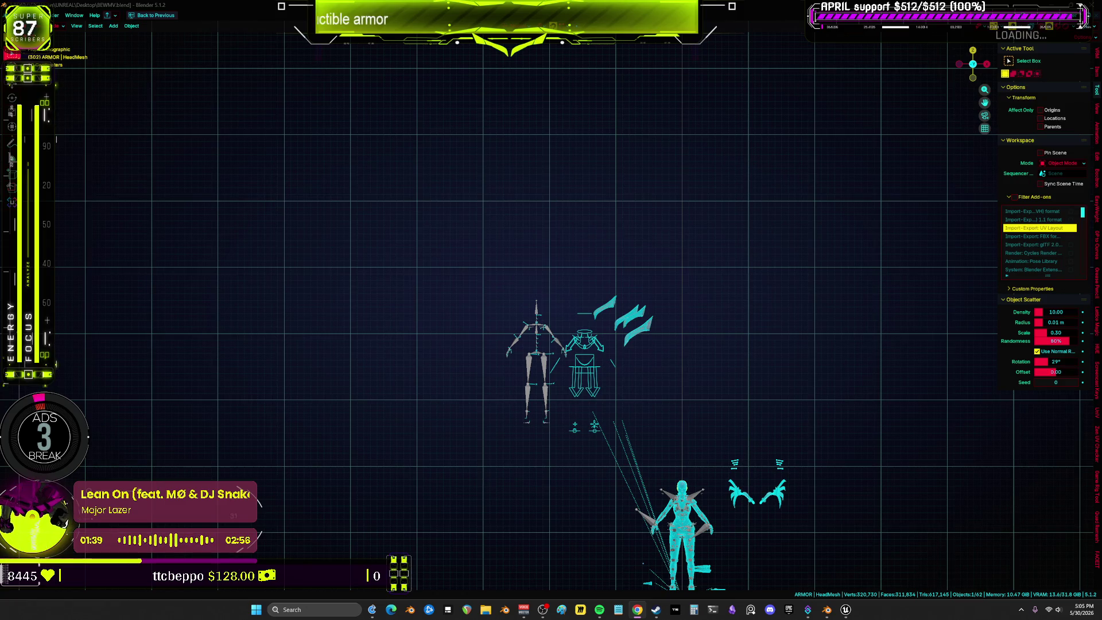
mouse_move(828, 610)
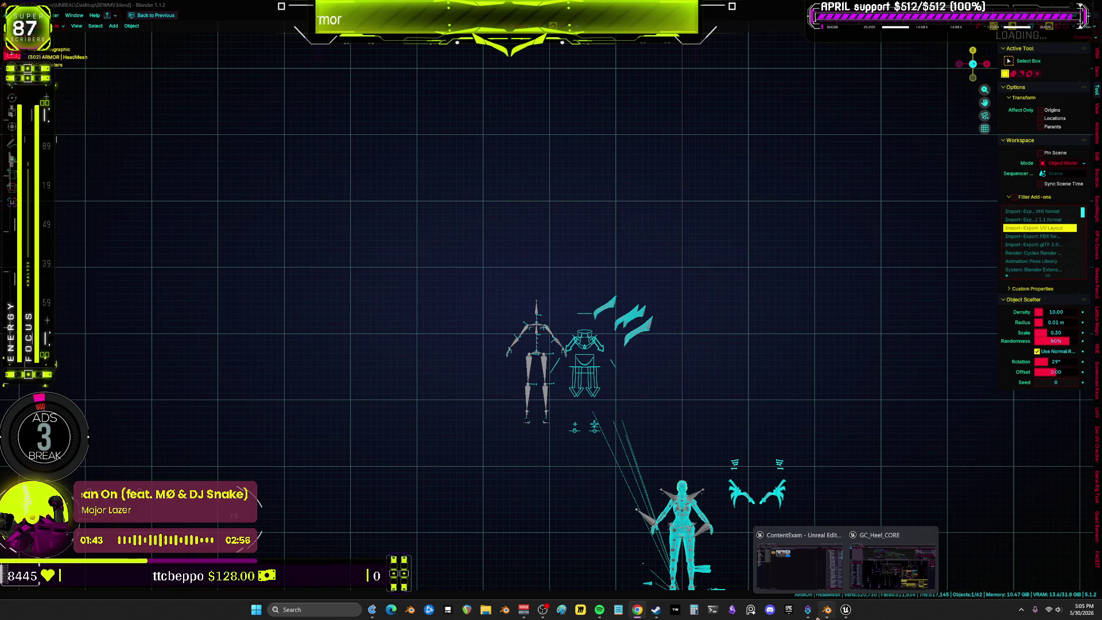
left_click(788, 608)
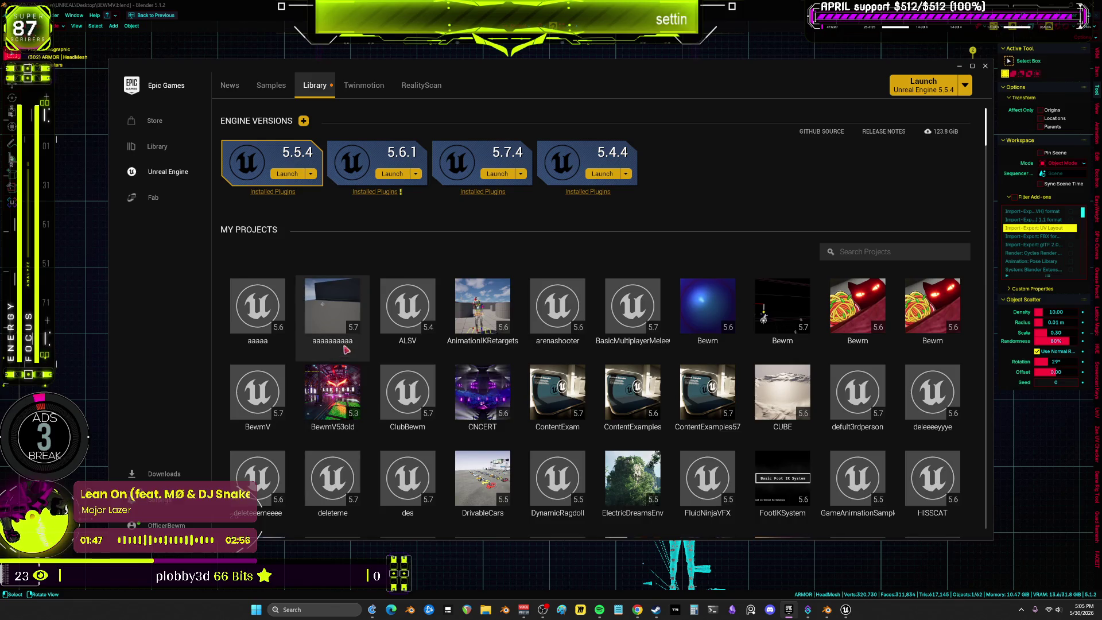
double_click(346, 349)
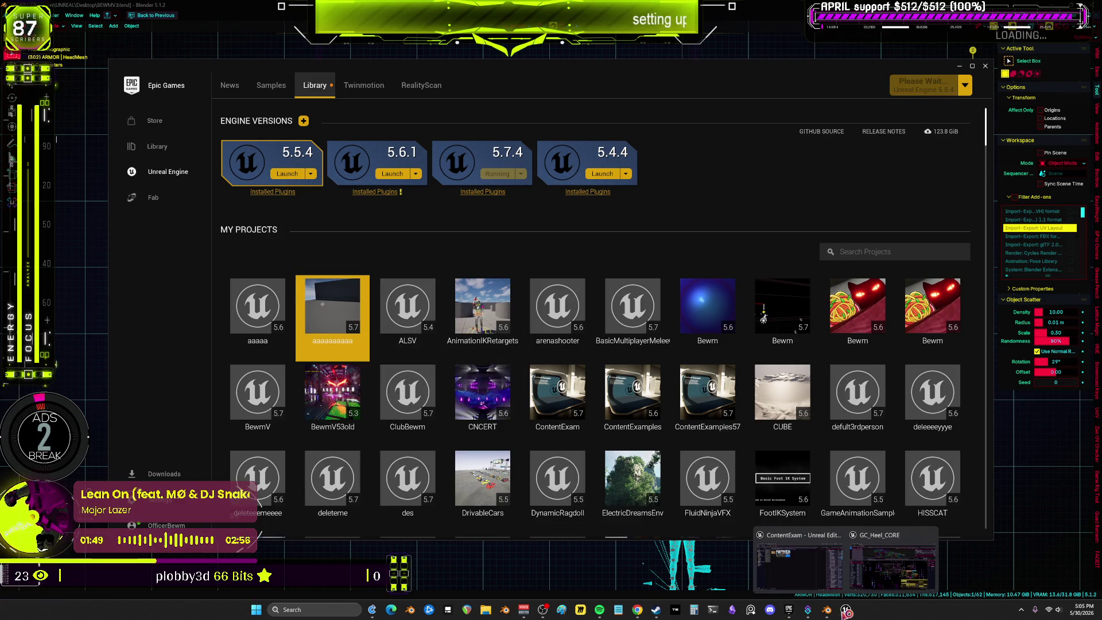
left_click(846, 612)
left_click(846, 612)
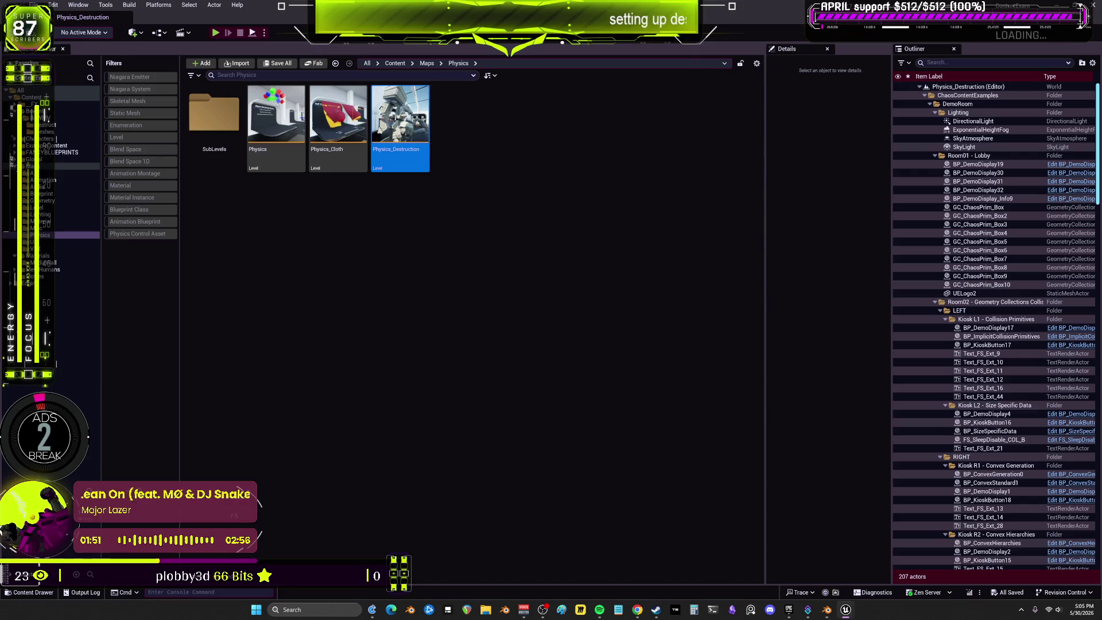
Close the ContentExam editor and start playing L_Example_Map in the aaaaaaaaaa project.
left_click(846, 612)
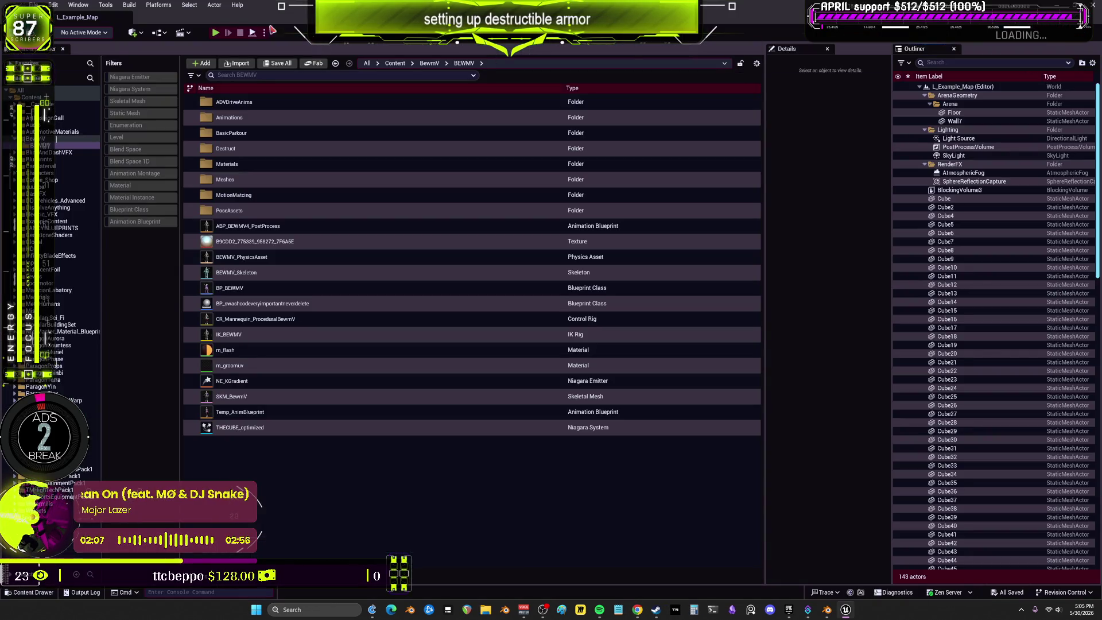
left_click(221, 33)
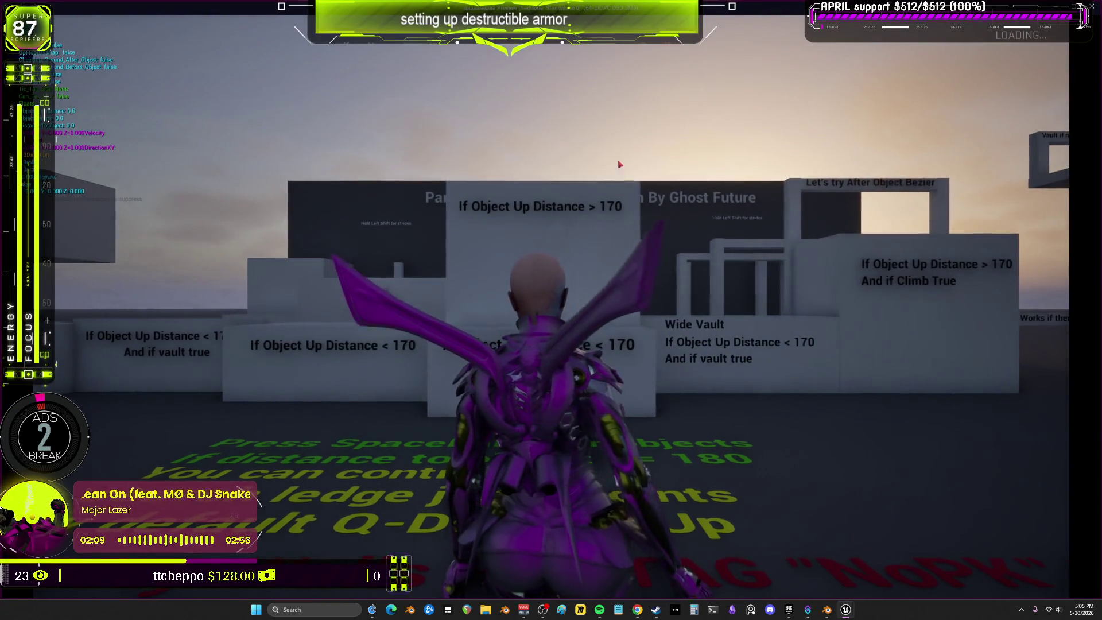
key("w")
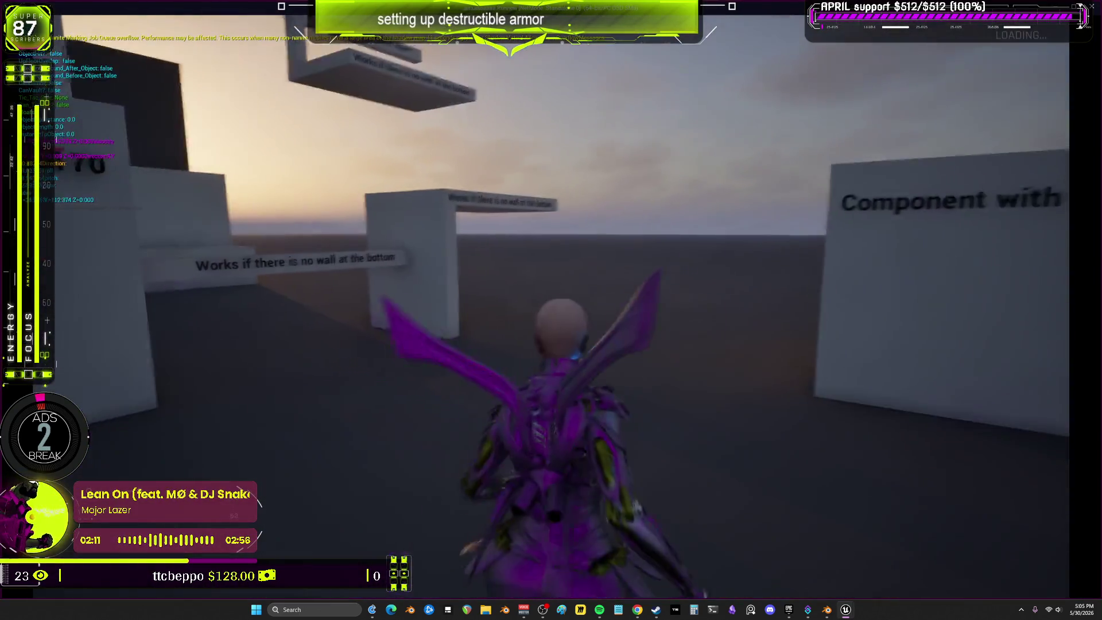
key("w")
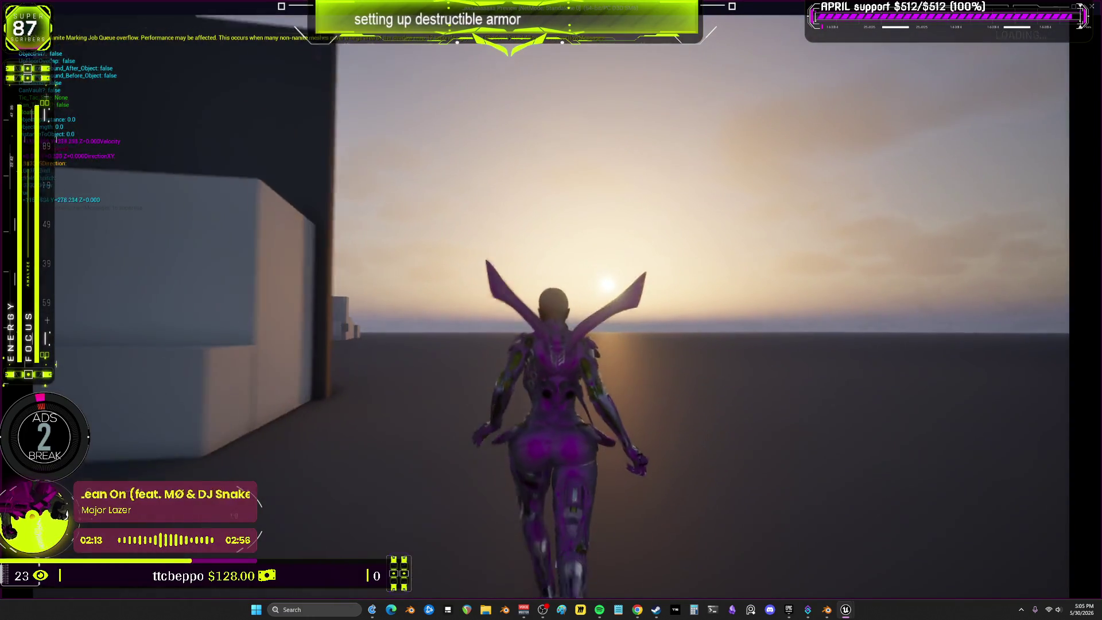
key("w")
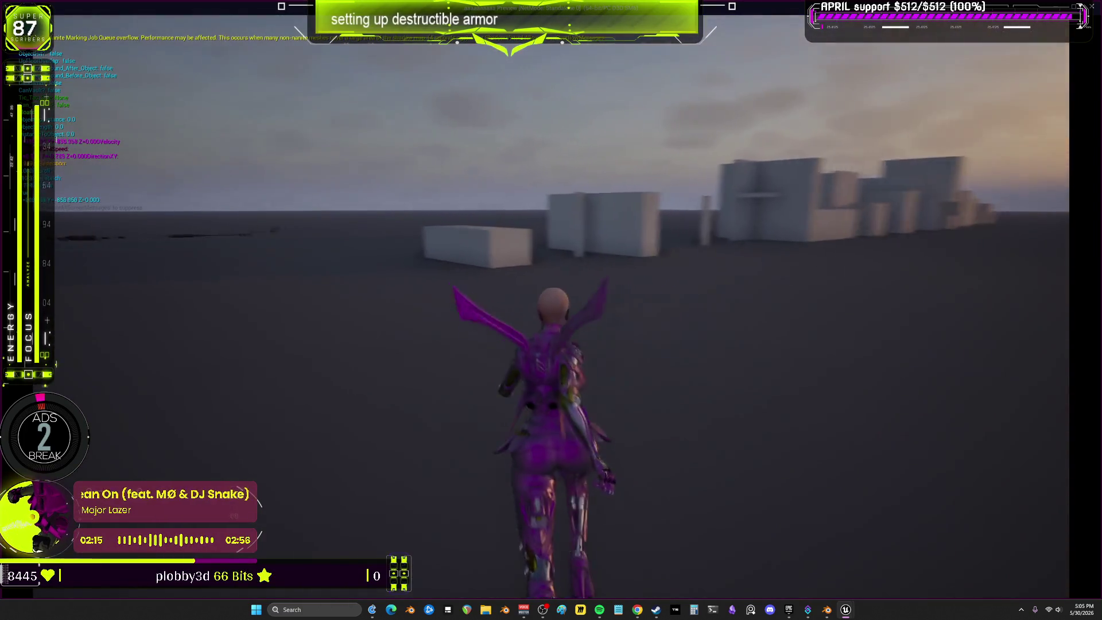
key("w")
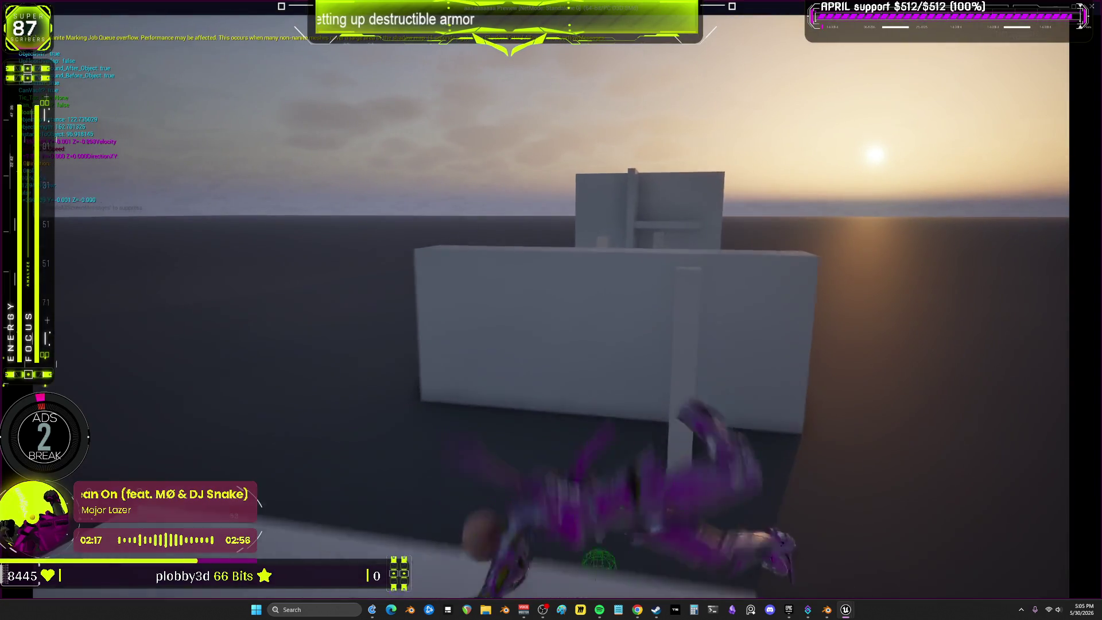
key("w")
key("w")
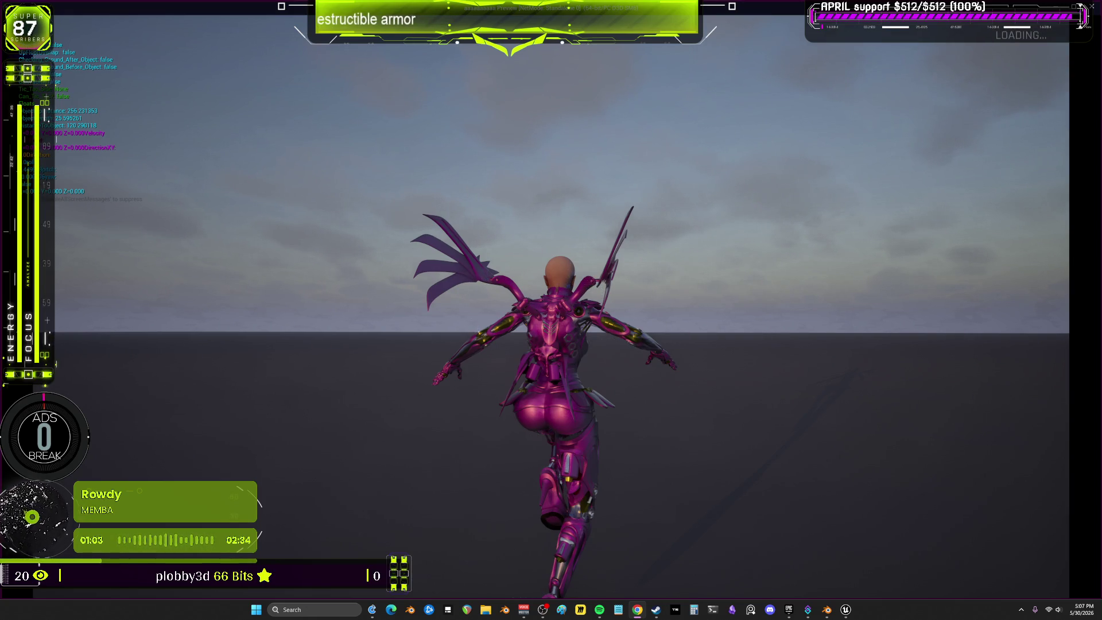
key("w")
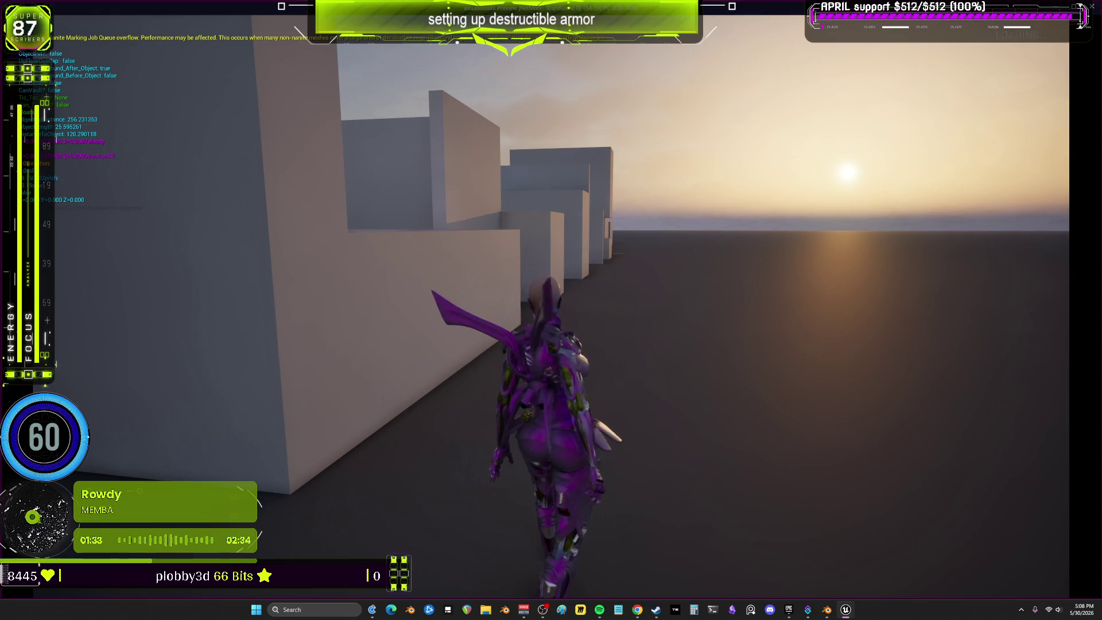
Stop the L_Example_Map playtest to get back to the editor and its BEWMV content folder.
key("Escape")
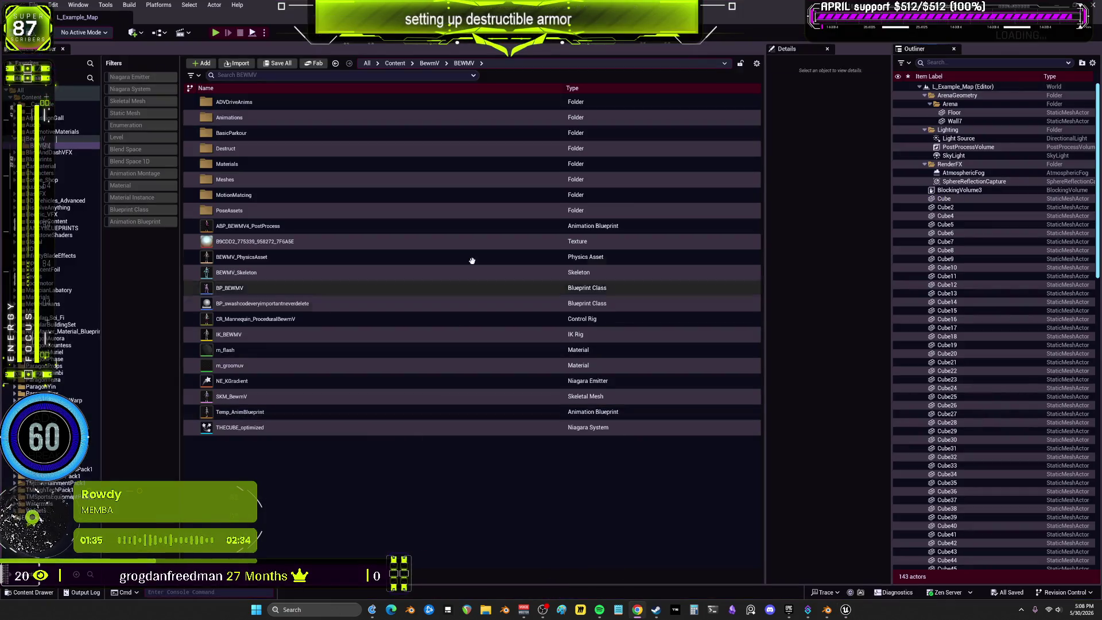
Open the BP_BEWMV blueprint and orbit its viewport around to the character's back.
double_click(248, 289)
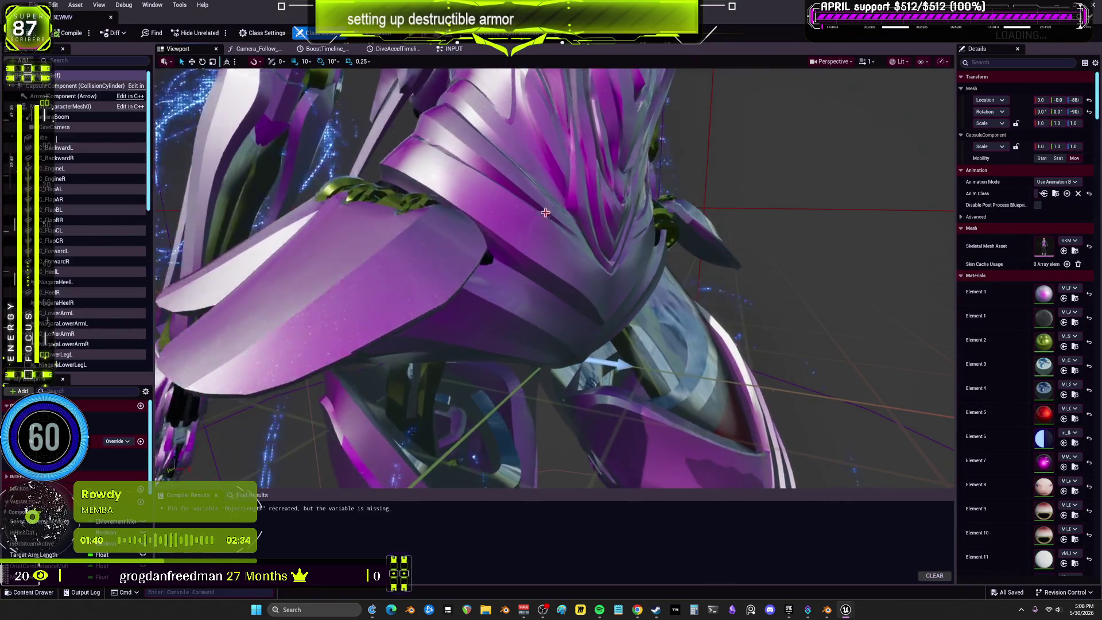
mouse_move(545, 212)
right_mouse_down()
mouse_move(517, 218)
mouse_move(545, 213)
right_mouse_up()
right_click_drag(656, 224, 659, 216)
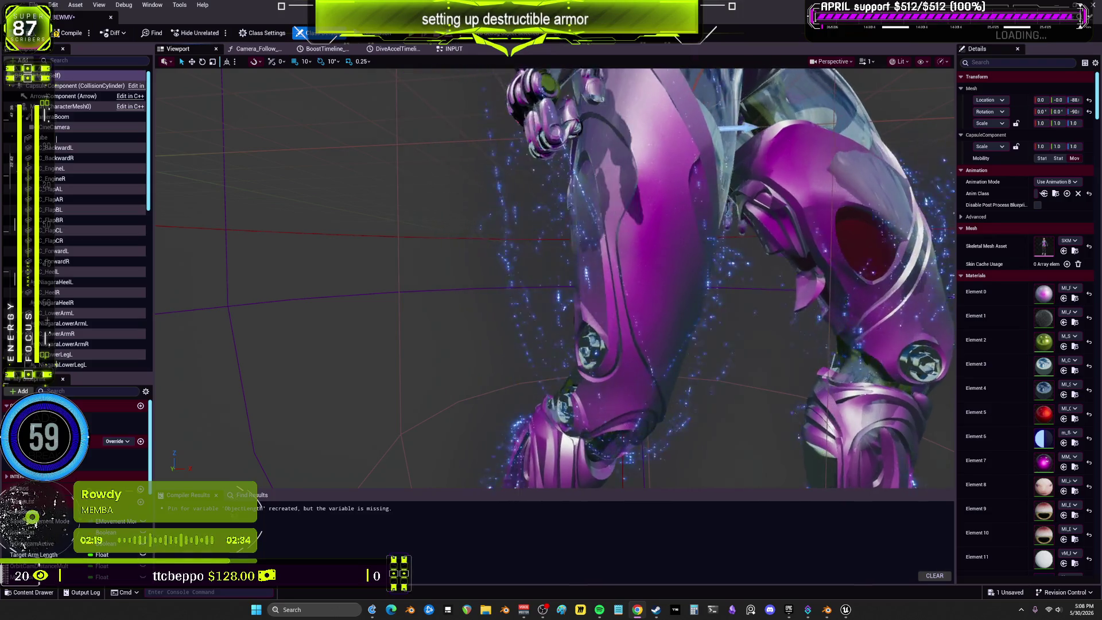
mouse_move(875, 364)
right_mouse_down()
mouse_move(866, 352)
mouse_move(841, 353)
right_mouse_up()
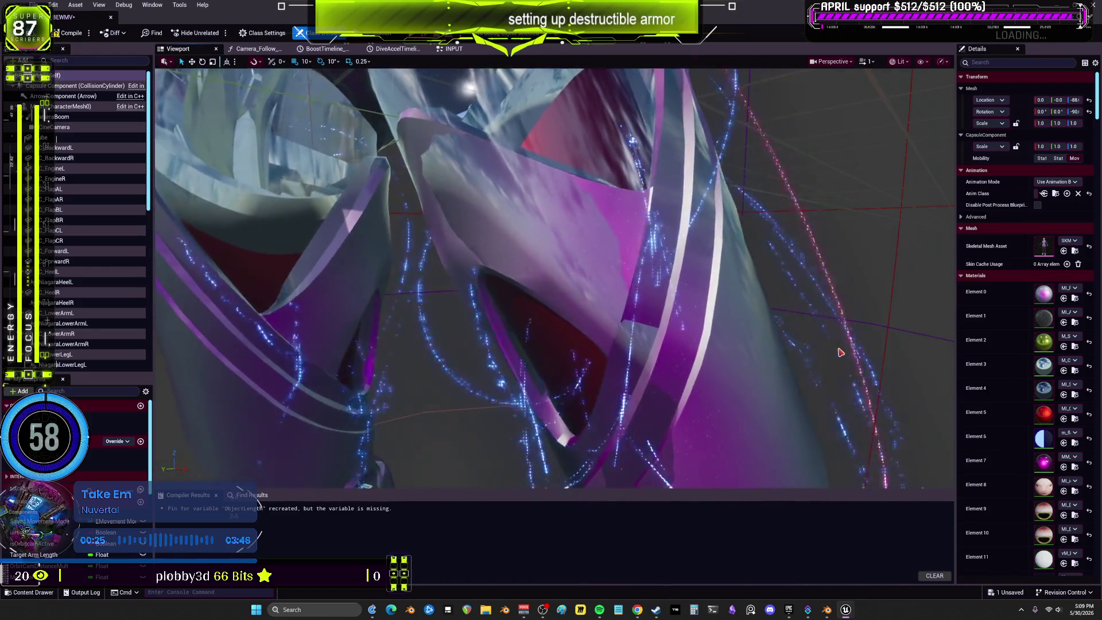
left_click(666, 232)
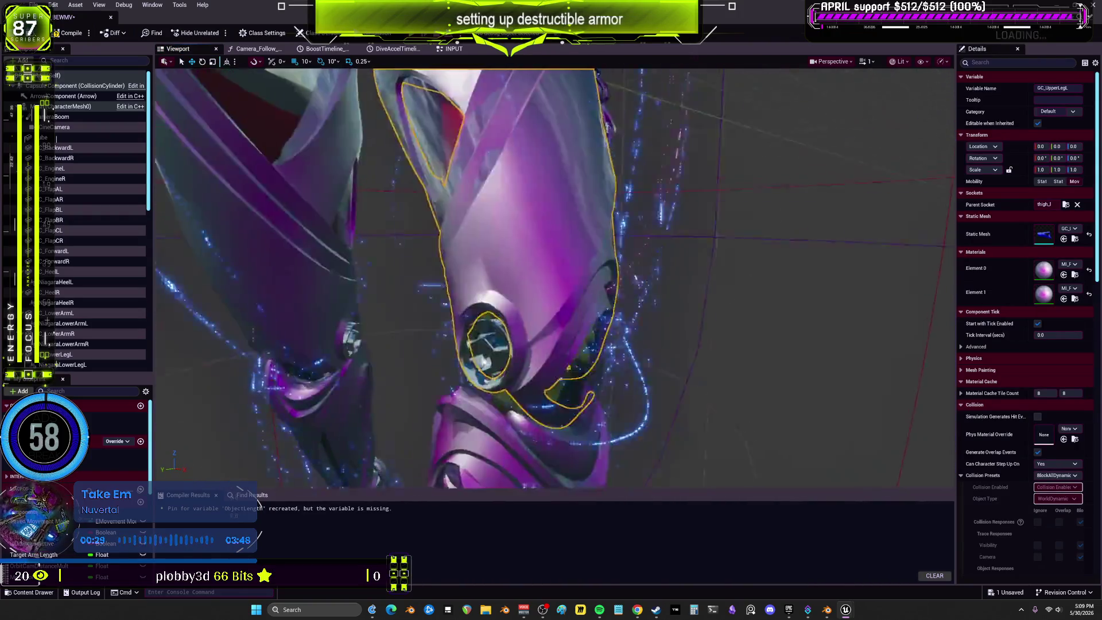
Assign the car panels material to the mesh's Element 1 slot and widen the Details panel.
right_click_drag(665, 233, 665, 232)
right_click_drag(556, 268, 556, 268)
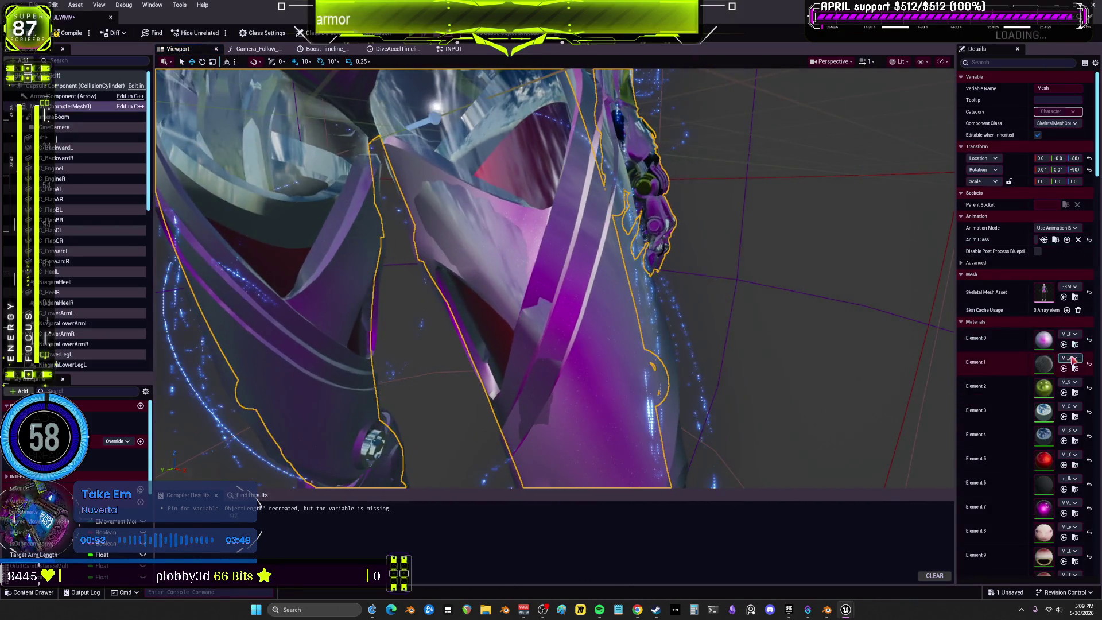
left_click(1069, 357)
scroll(1042, 477, "down", 5)
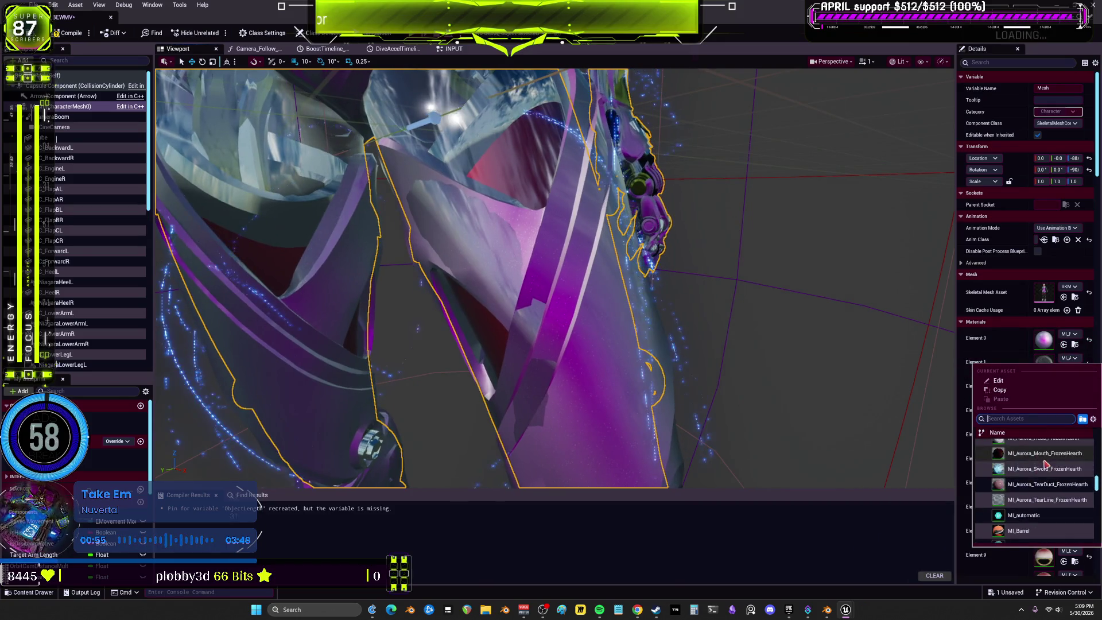
scroll(1051, 470, "down", 10)
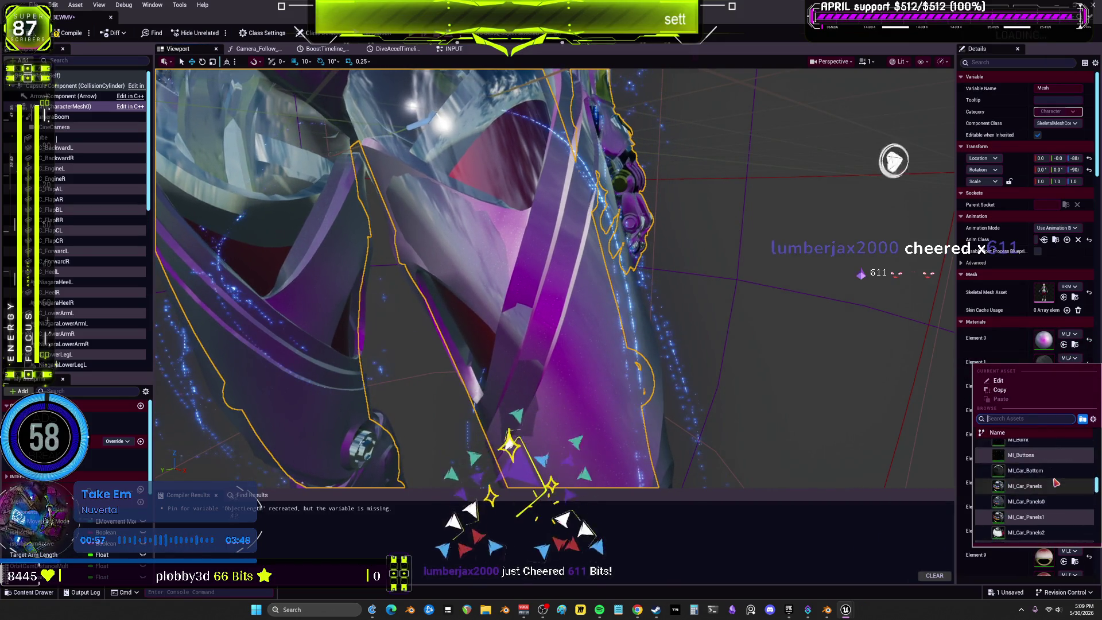
left_click(1057, 485)
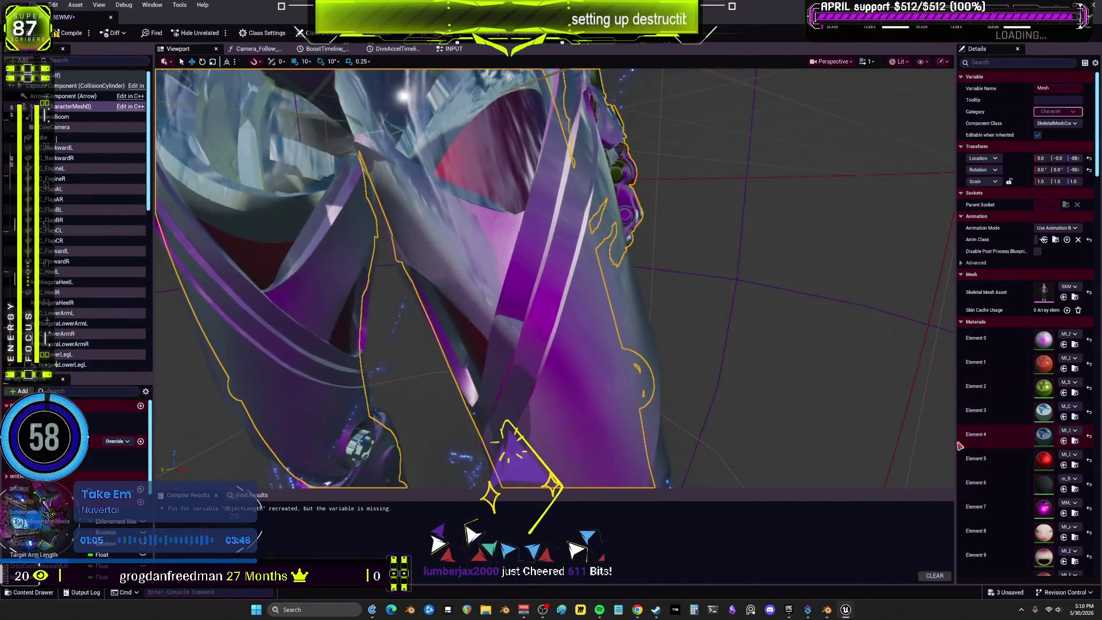
left_click_drag(955, 442, 826, 442)
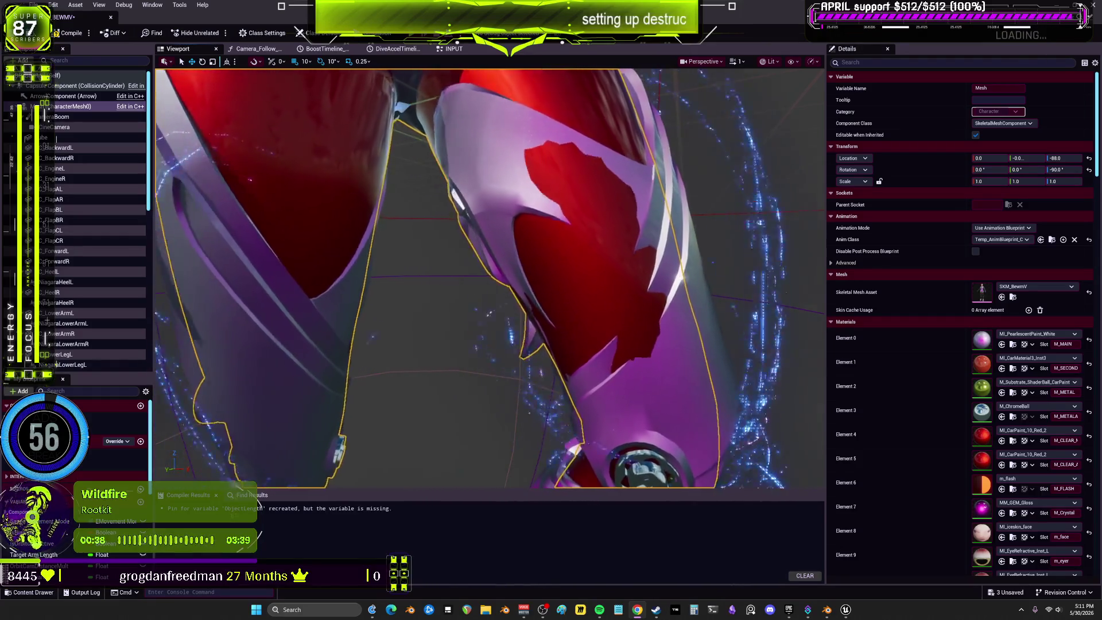
Undo the Element 4 material change and set Element 0 to MM_OEM_Gloss.
scroll(560, 236, "down", 5)
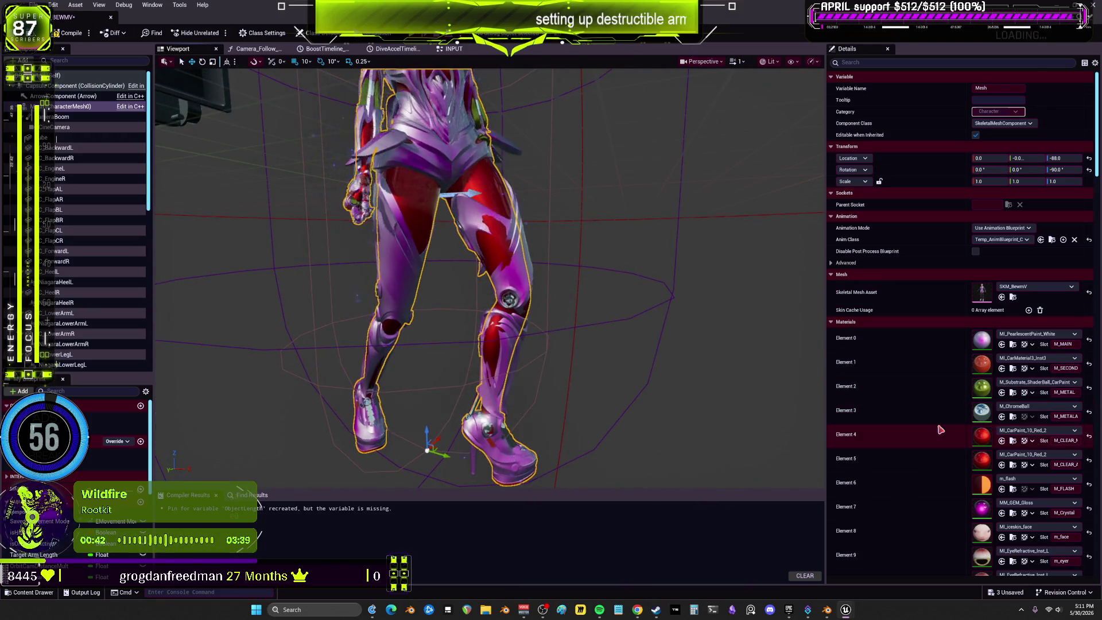
mouse_move(571, 300)
middle_mouse_down()
mouse_move(570, 246)
mouse_move(602, 299)
middle_mouse_up()
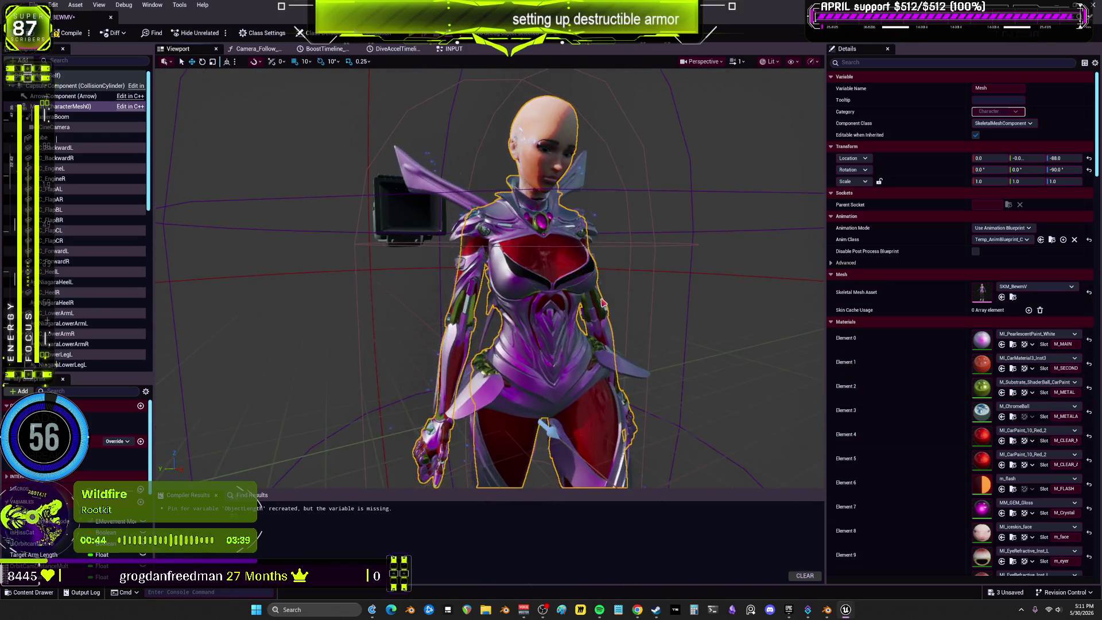
key("ctrl+z")
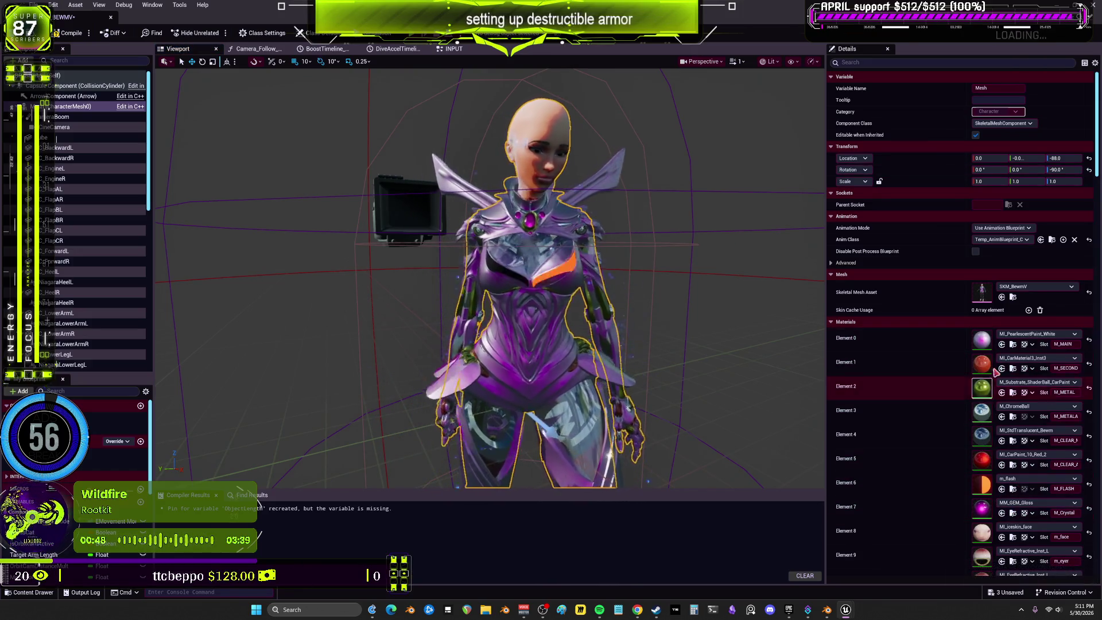
left_click(1002, 344)
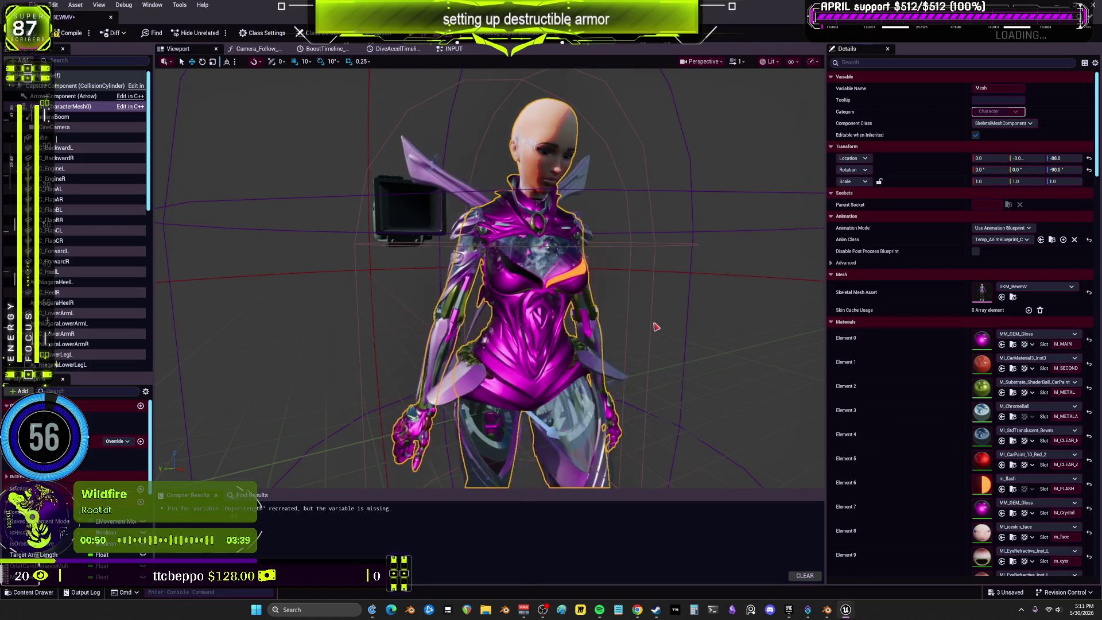
scroll(654, 322, "up", 3)
scroll(534, 333, "down", 2)
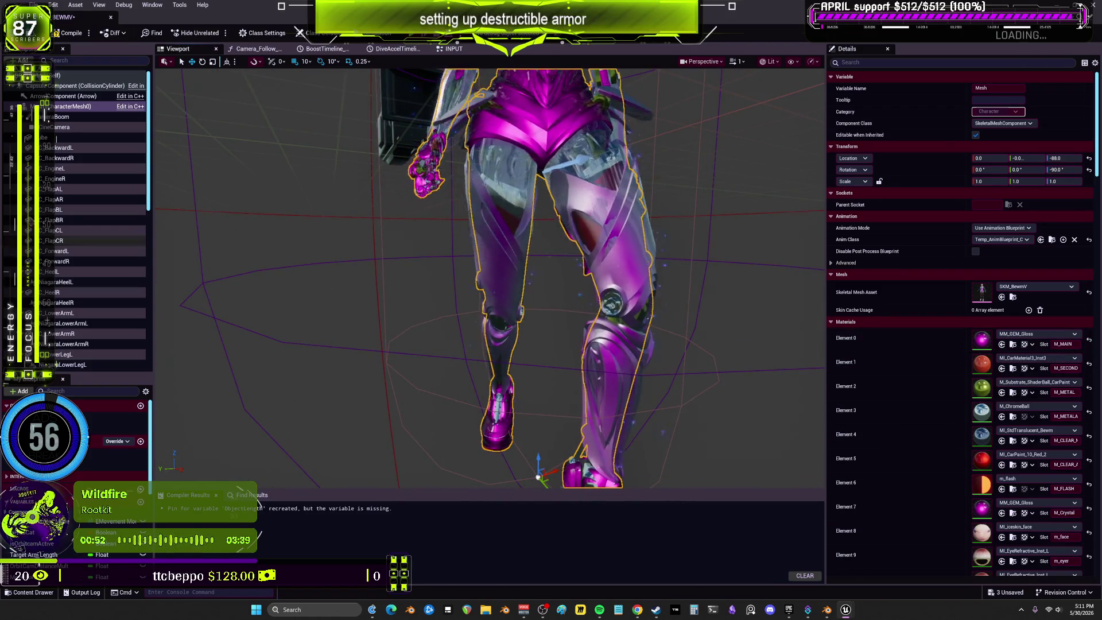
left_click(63, 147)
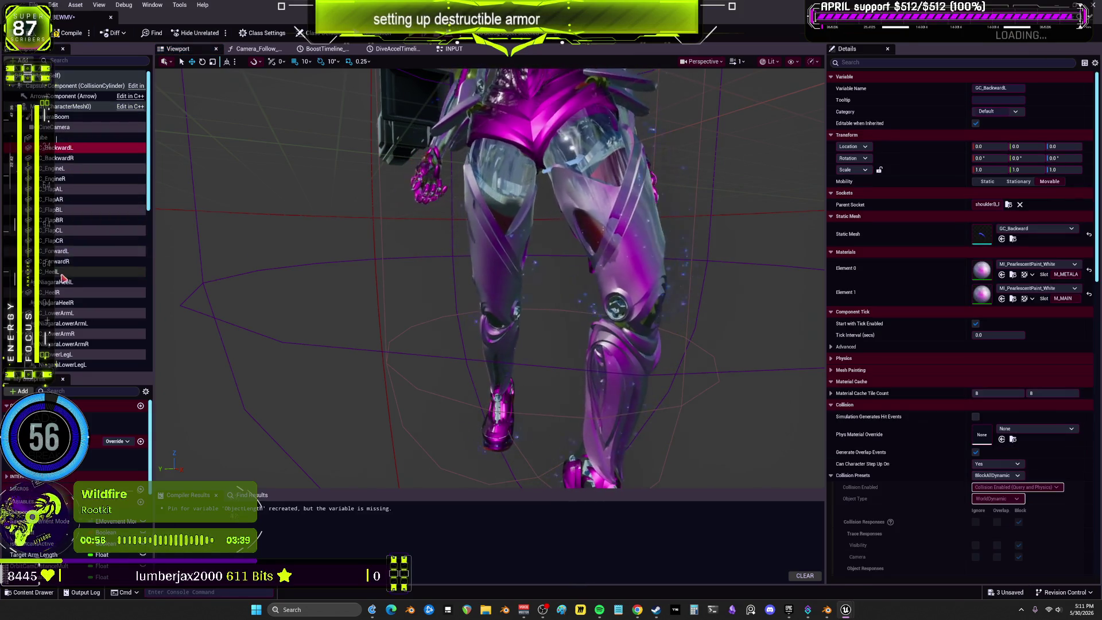
Select the armor components from HeelL through UpperLegL plus all the wing pieces.
left_click(57, 272, "shift")
scroll(58, 253, "down", 3)
left_click(54, 209, "ctrl")
left_click(58, 230, "ctrl")
left_click(57, 251, "ctrl")
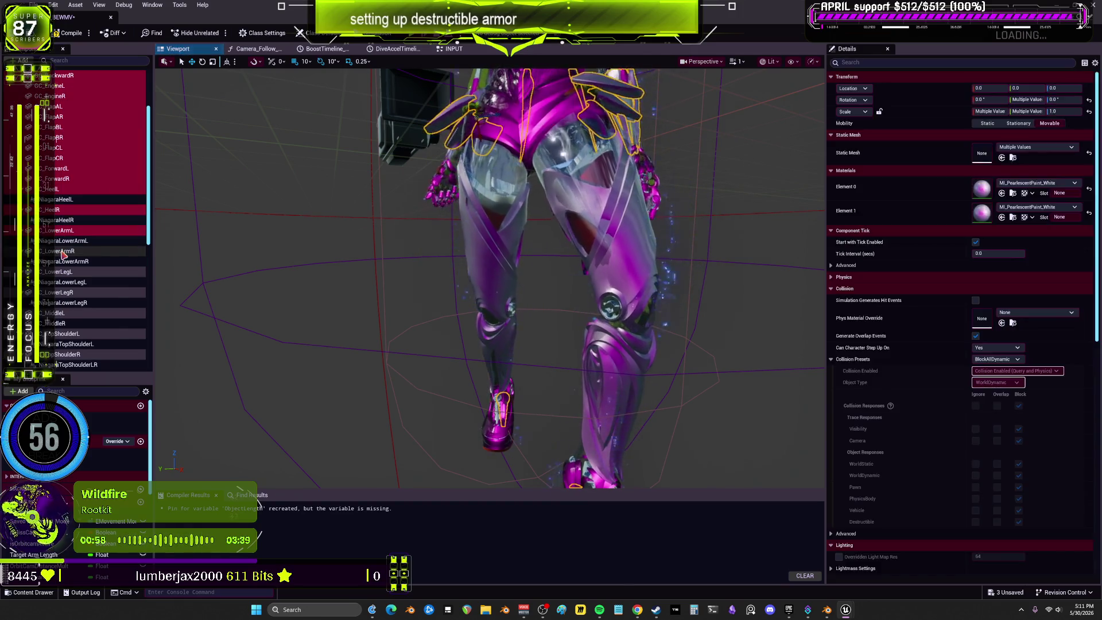
left_click(57, 272, "ctrl")
left_click(57, 292, "ctrl")
left_click(60, 312, "ctrl")
left_click(57, 323, "ctrl")
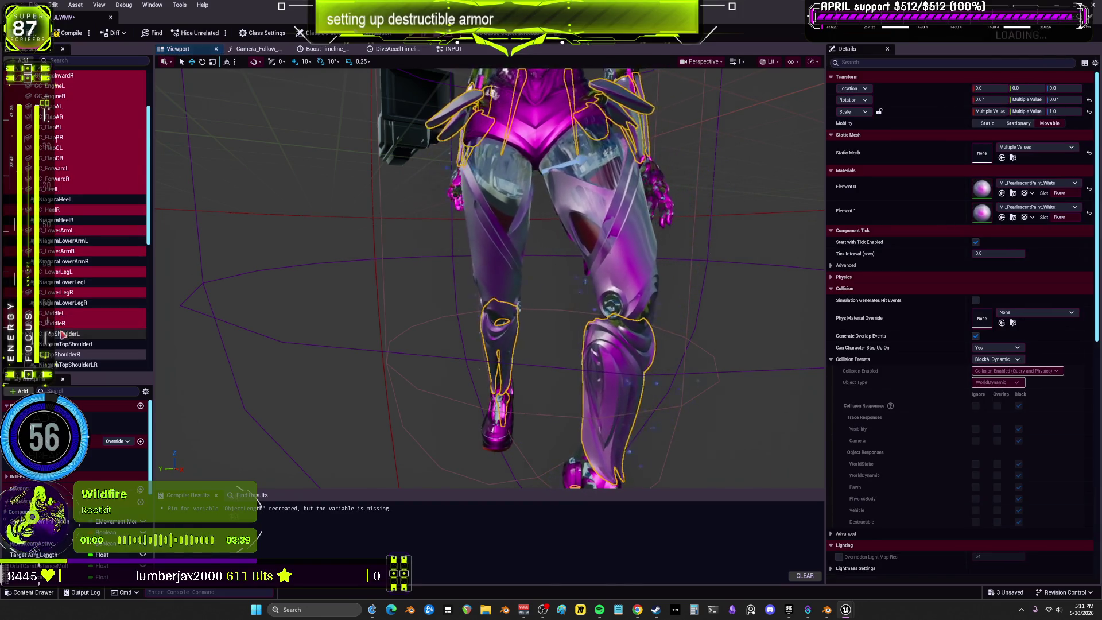
left_click(64, 334, "ctrl")
scroll(63, 247, "down", 4)
left_click(63, 244, "ctrl")
left_click(63, 265, "ctrl")
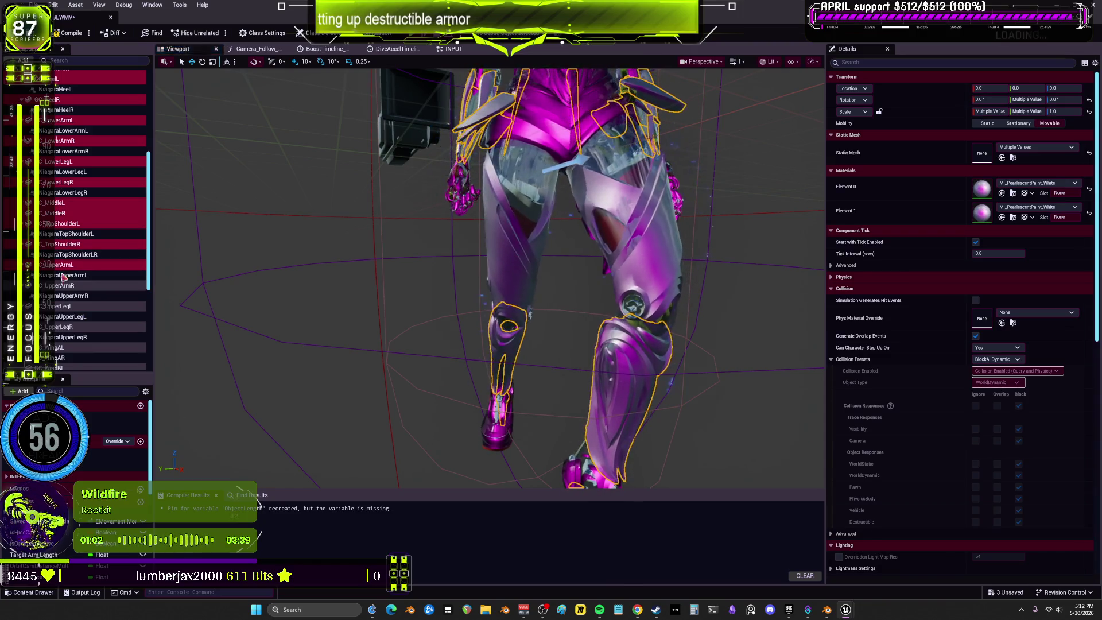
left_click(63, 286, "ctrl")
left_click(64, 306, "ctrl")
scroll(85, 295, "down", 5)
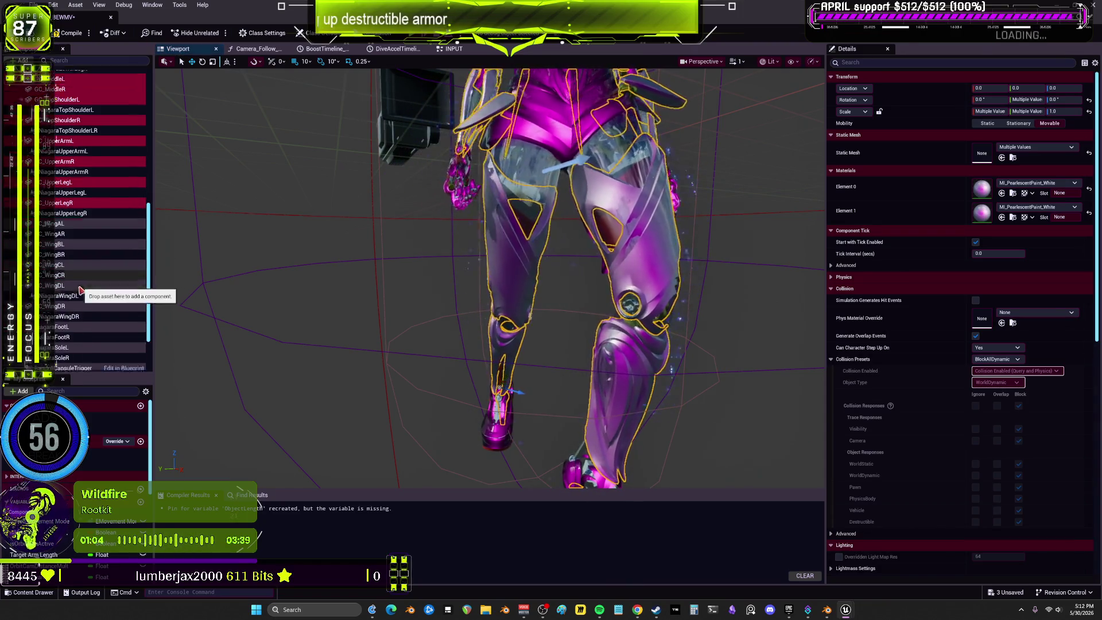
left_click(58, 210, "ctrl")
left_click(64, 272, "ctrl")
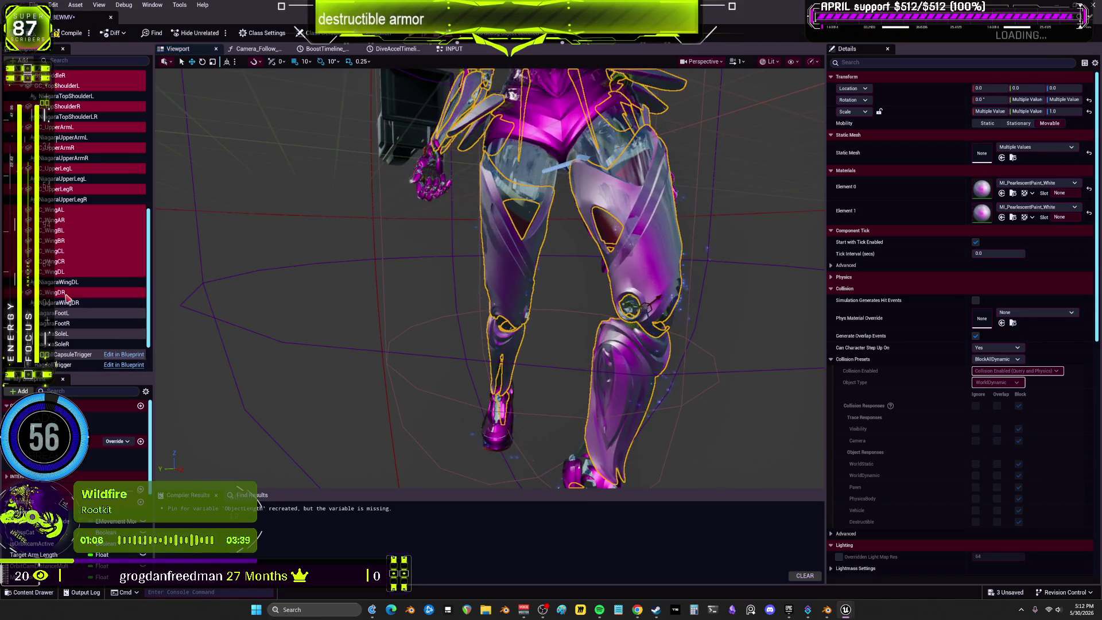
left_click(58, 292, "ctrl")
scroll(69, 259, "down", 2)
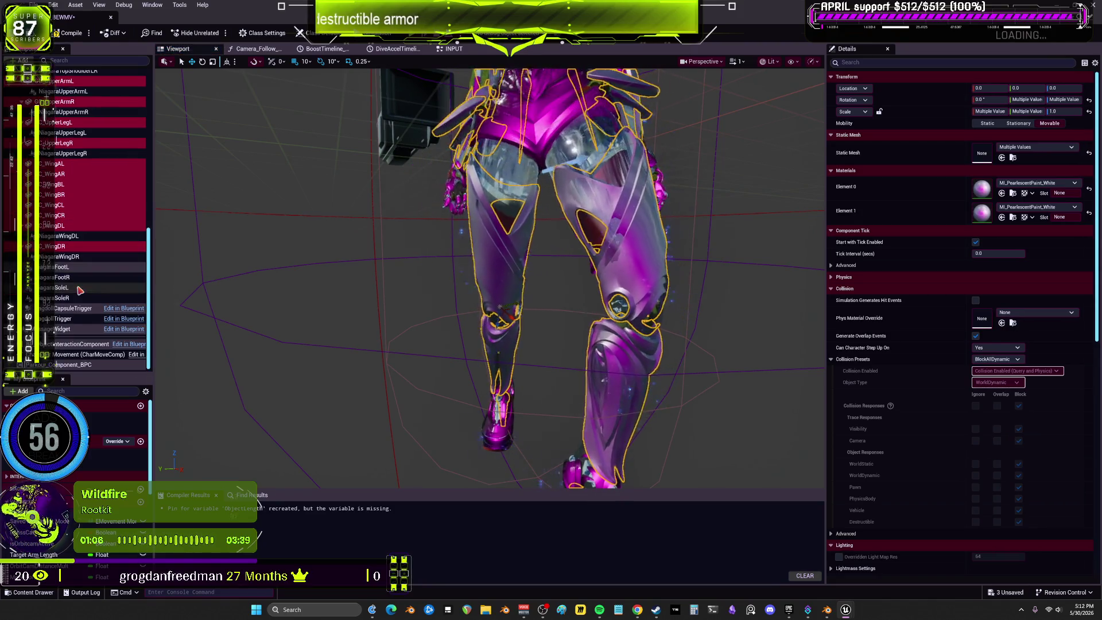
Set Element 0 and Element 1 of the selected components to MM_GEM_Gloss.
left_click(1002, 194)
left_click(1002, 194)
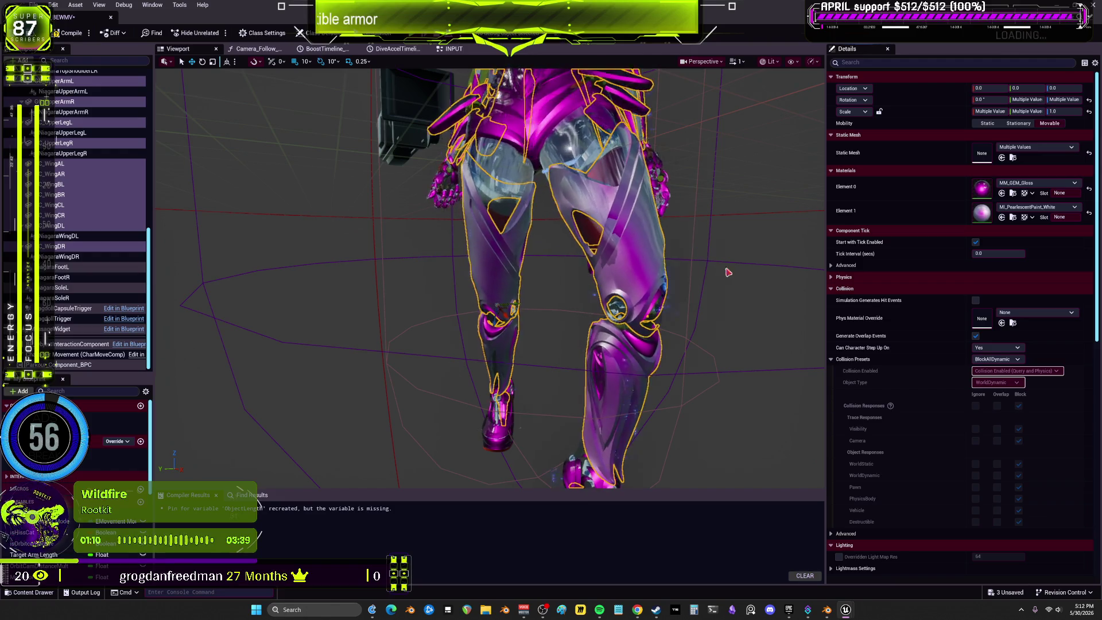
left_click(1001, 217)
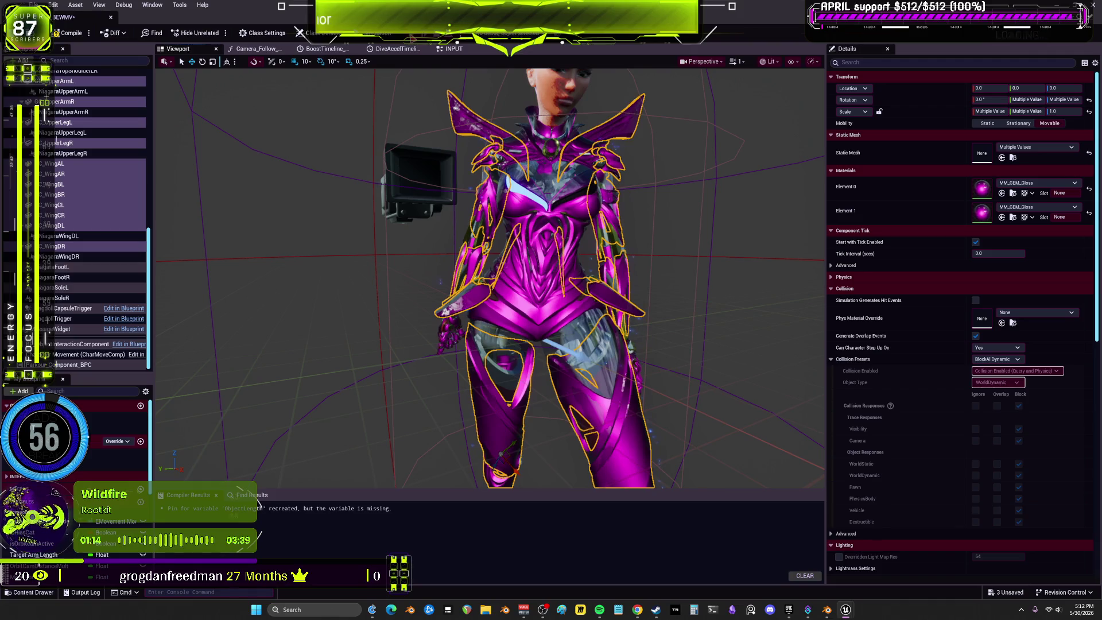
Play-test the character by running forward, unfolding the blade-wings and dashing, then stop.
key("alt+p")
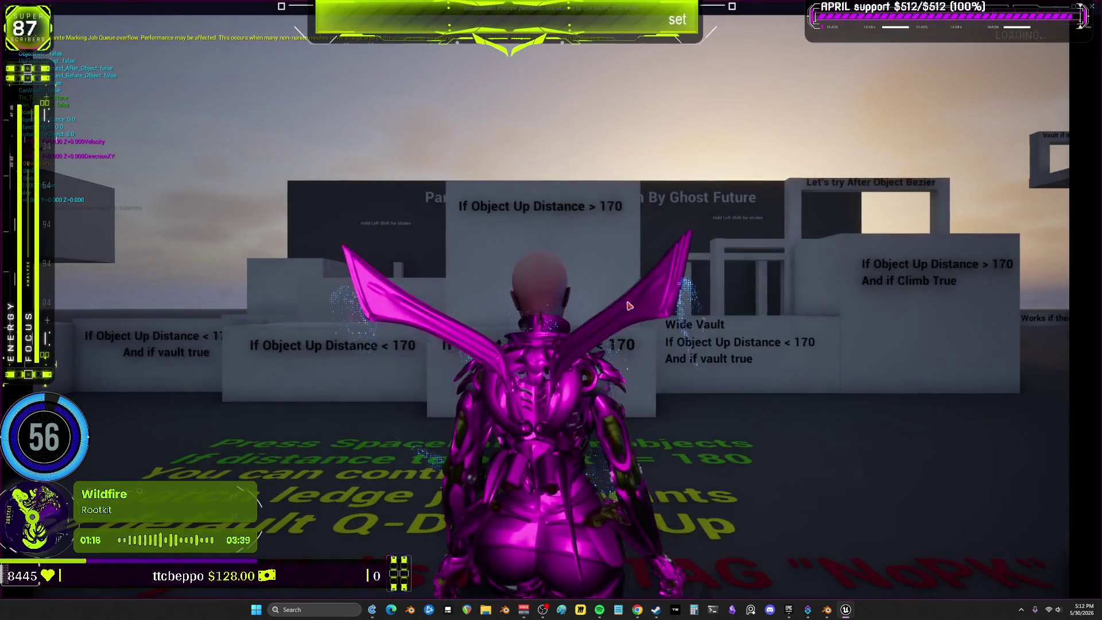
key("w")
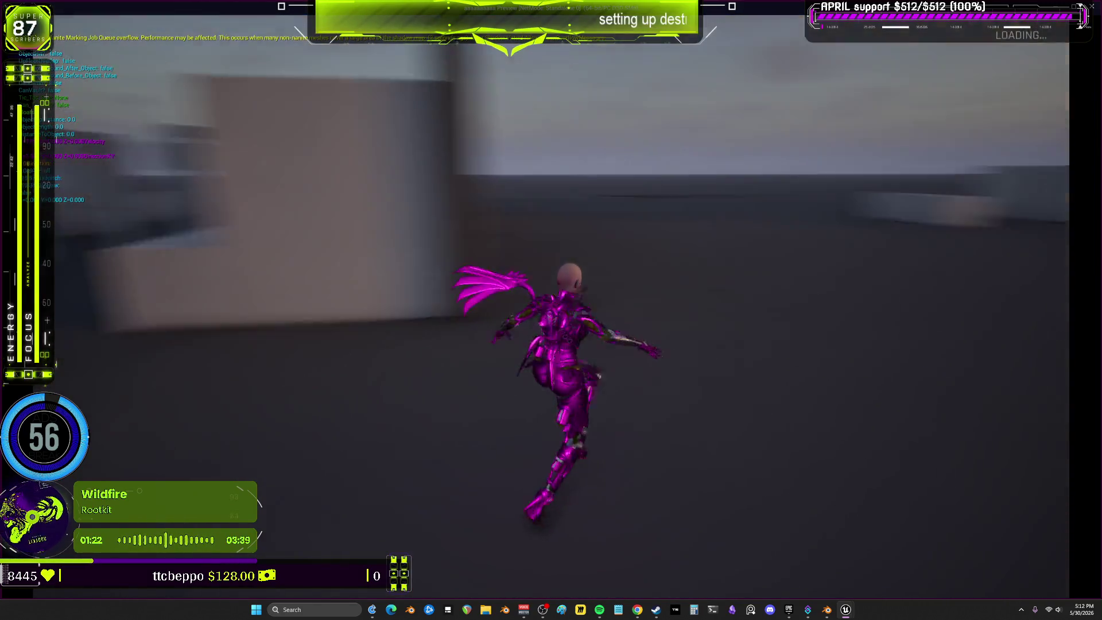
key("w")
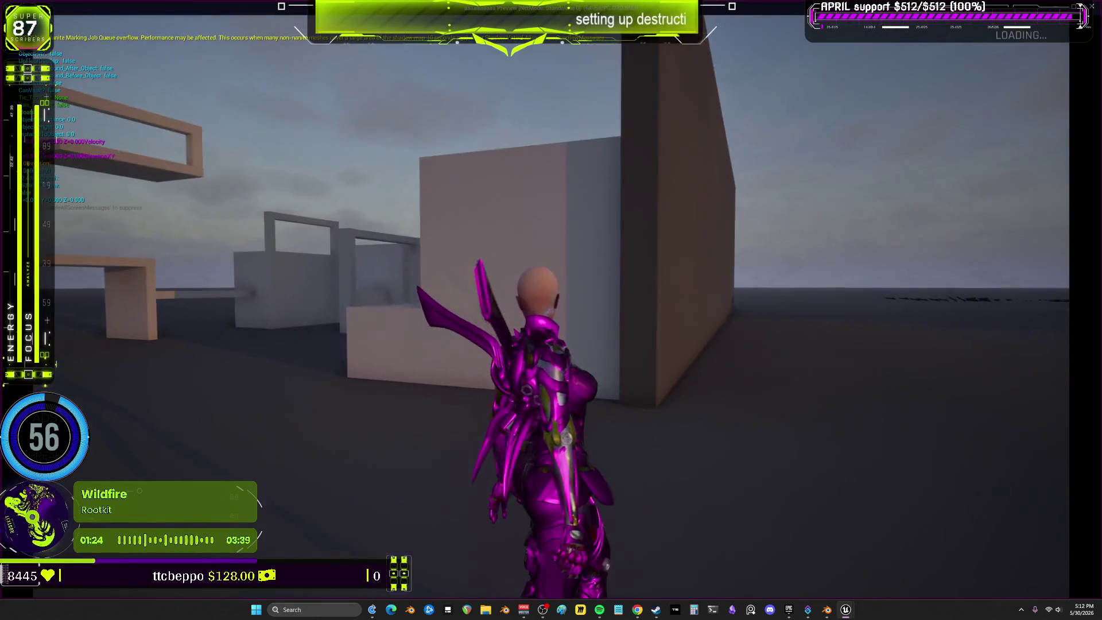
key("space")
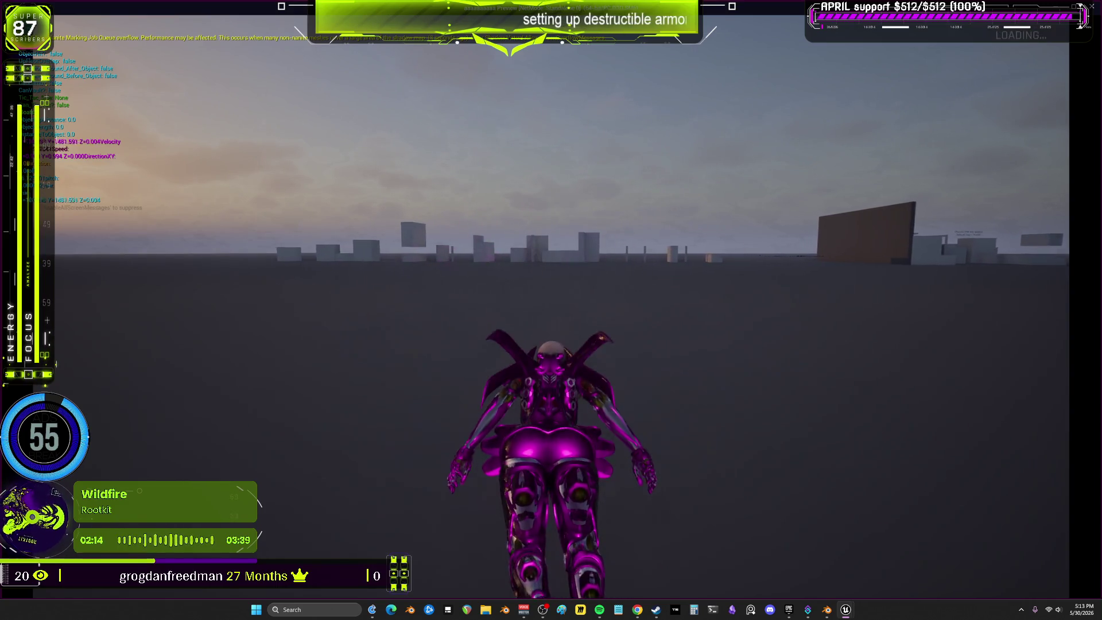
key("w")
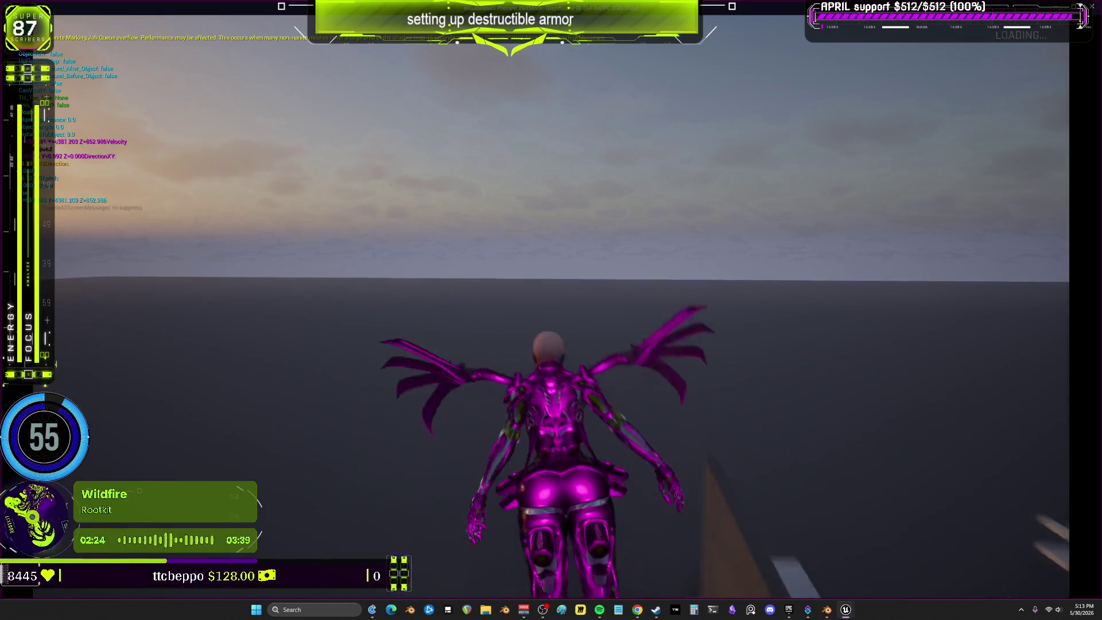
key("Escape")
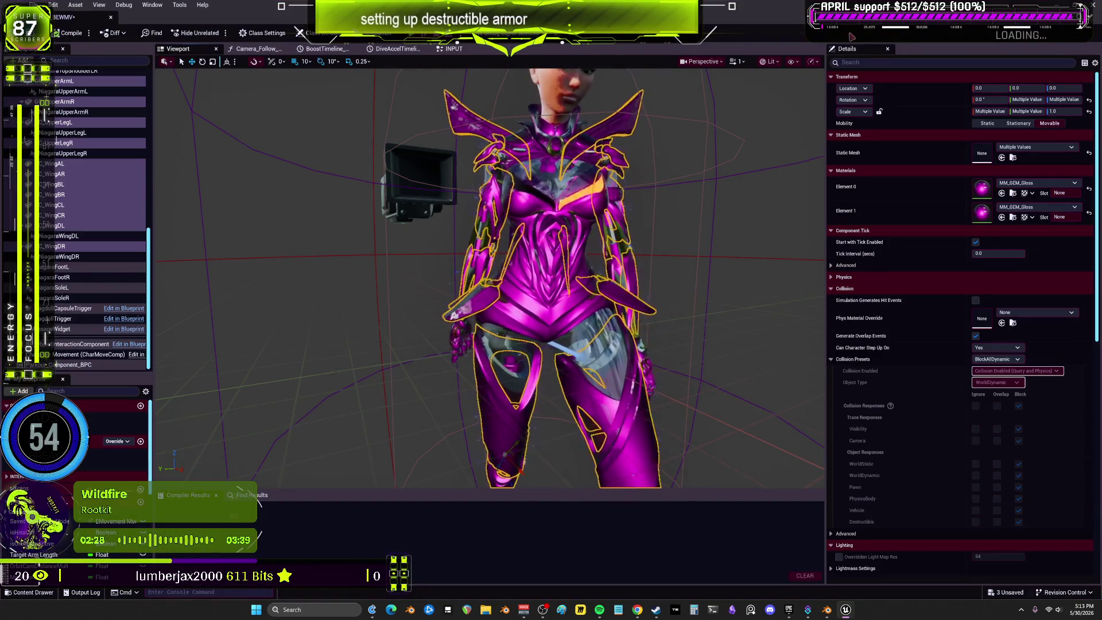
Close the Blueprint editor and quit Unreal, answering the save prompt.
left_click(1097, 10)
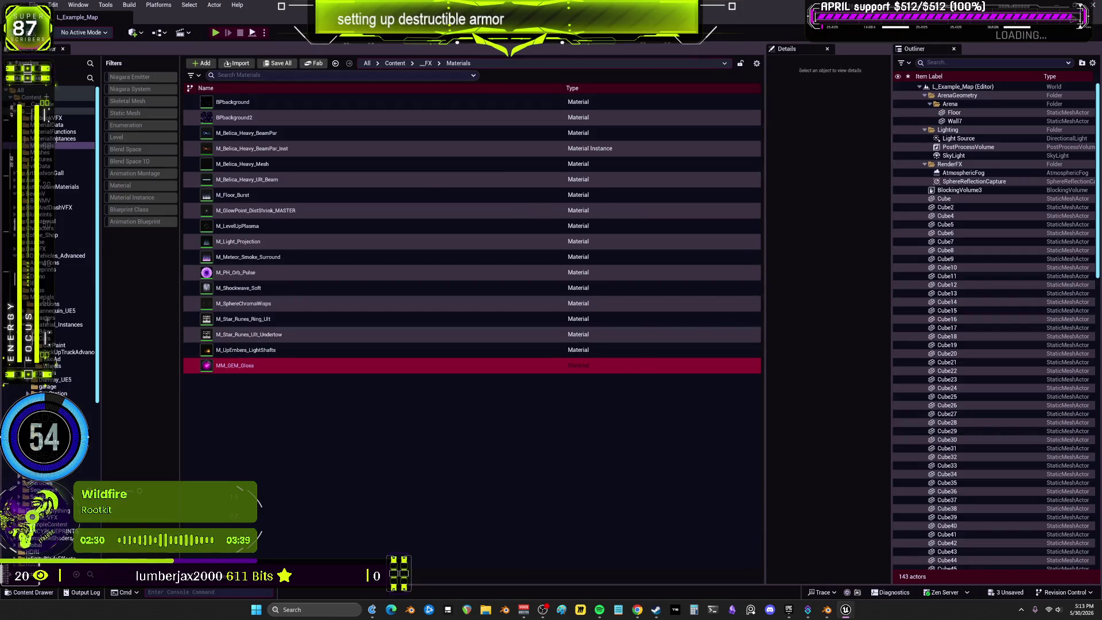
key("ctrl+shift+s")
left_click(617, 402)
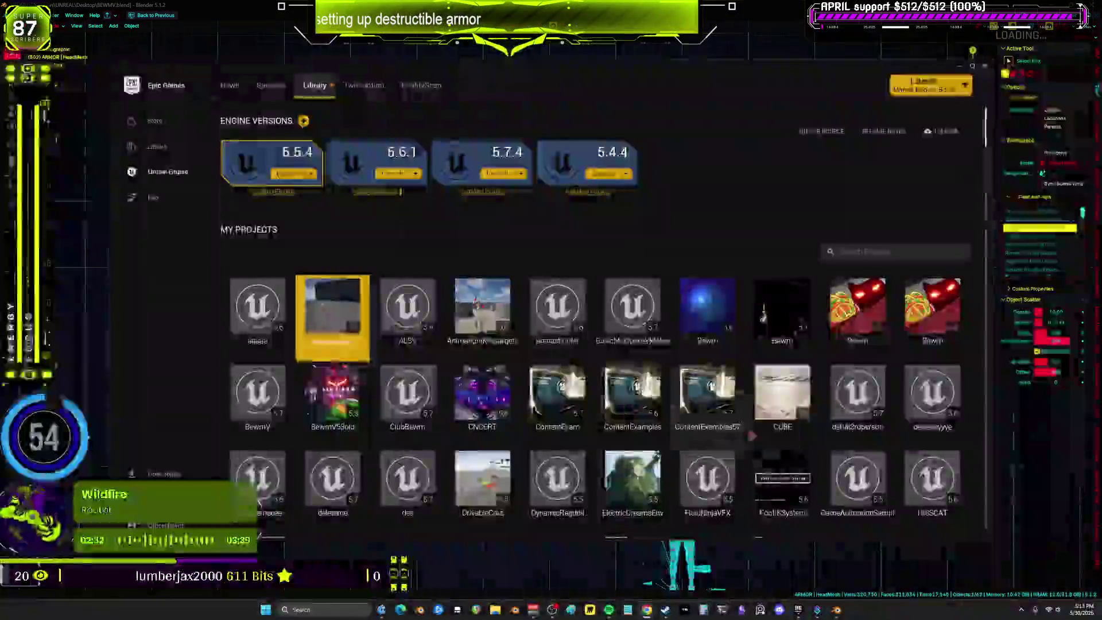
Return to Blender's BEWMV.blend in front view with the outliner and properties panels restored.
left_click(774, 46)
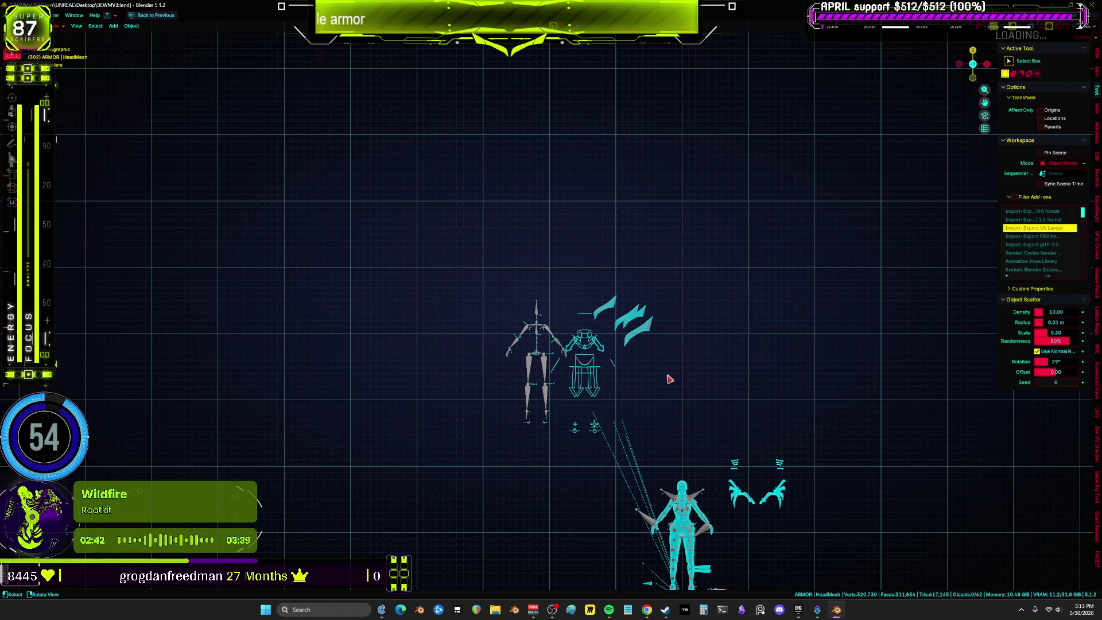
middle_click_drag(683, 380, 661, 356)
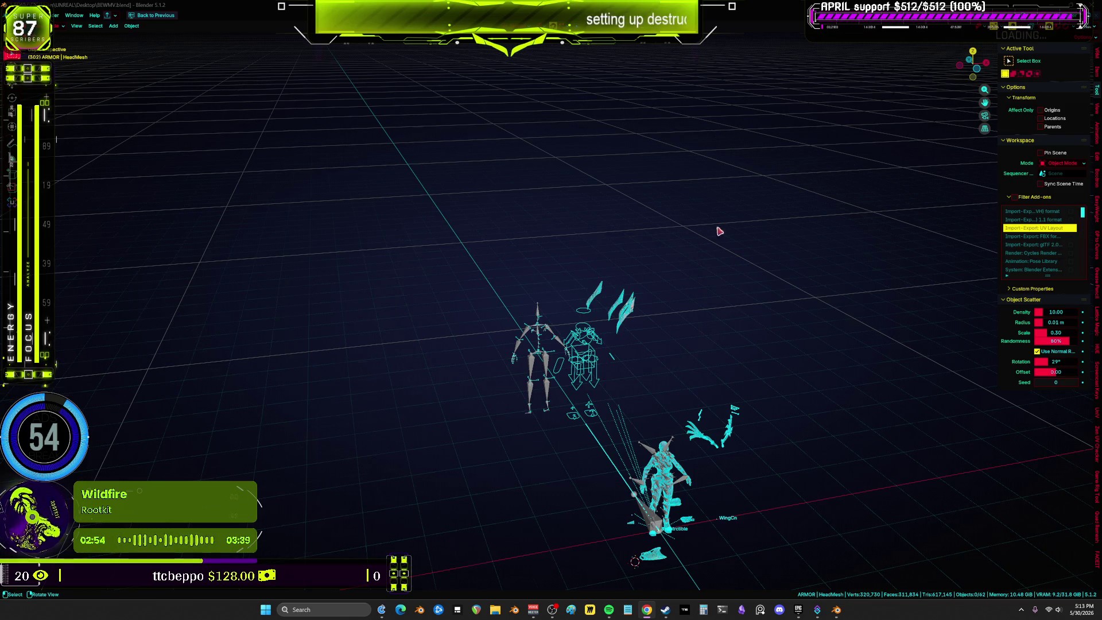
scroll(610, 400, "up", 3)
mouse_move(663, 468)
middle_mouse_down()
mouse_move(659, 270)
mouse_move(645, 364)
mouse_move(620, 312)
middle_mouse_up()
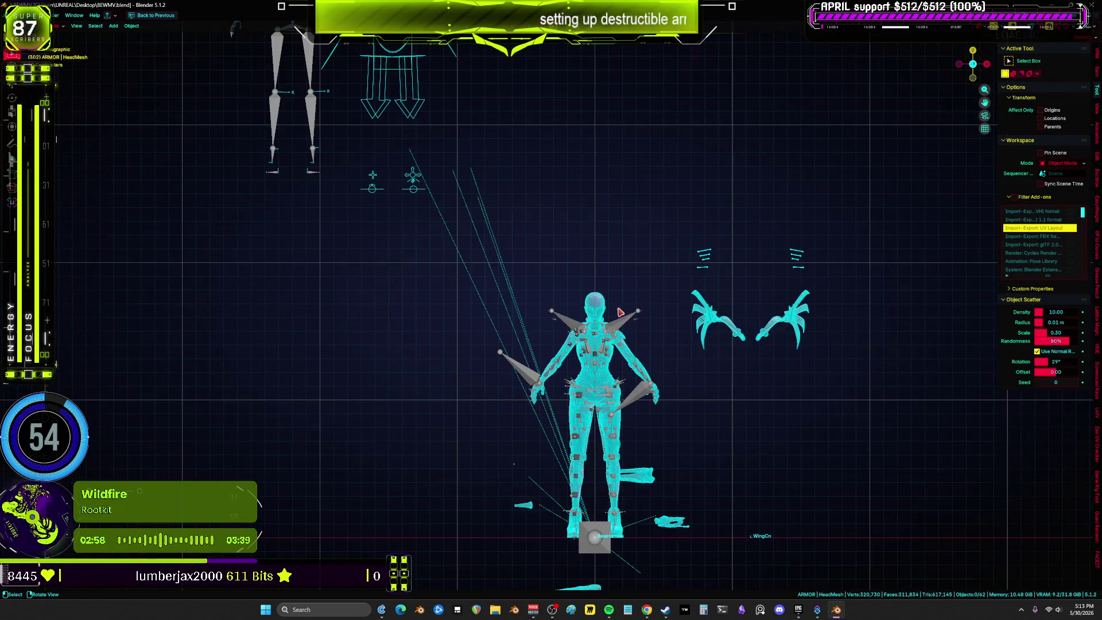
key("ctrl+space")
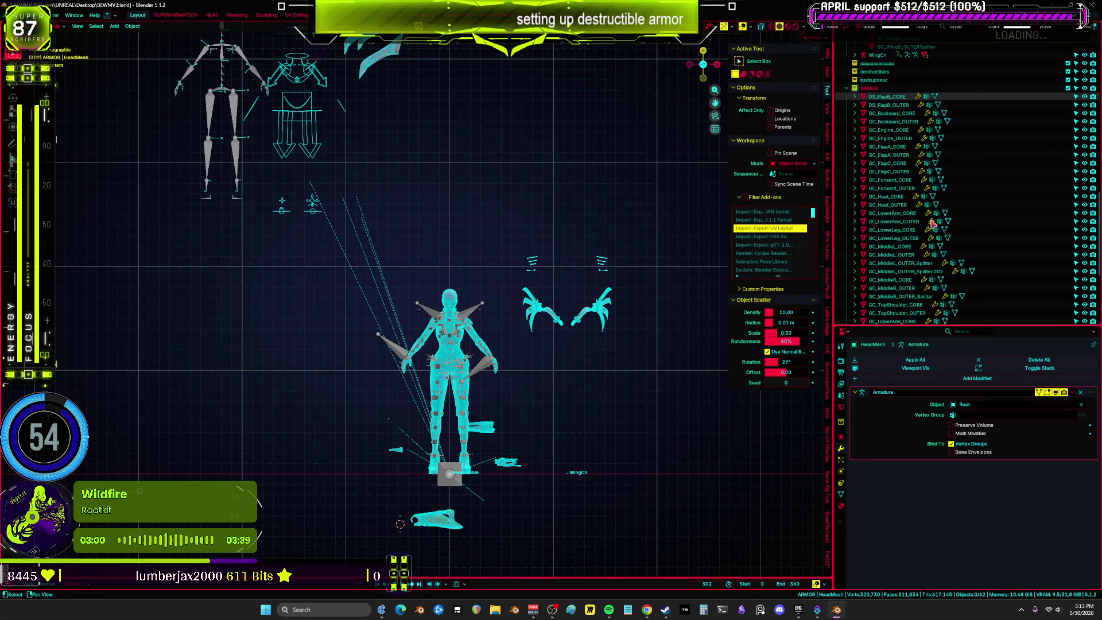
Hide the 19 non-armor objects by inverting an all-selection, leaving only the armor pieces.
scroll(897, 240, "down", 5)
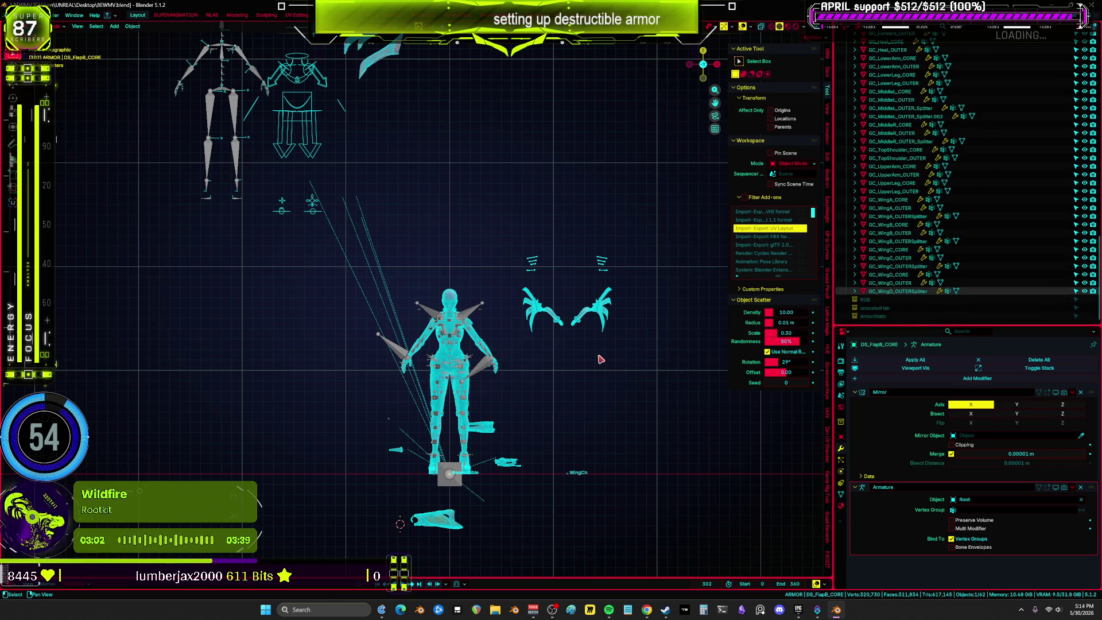
key("a")
key("ctrl+i")
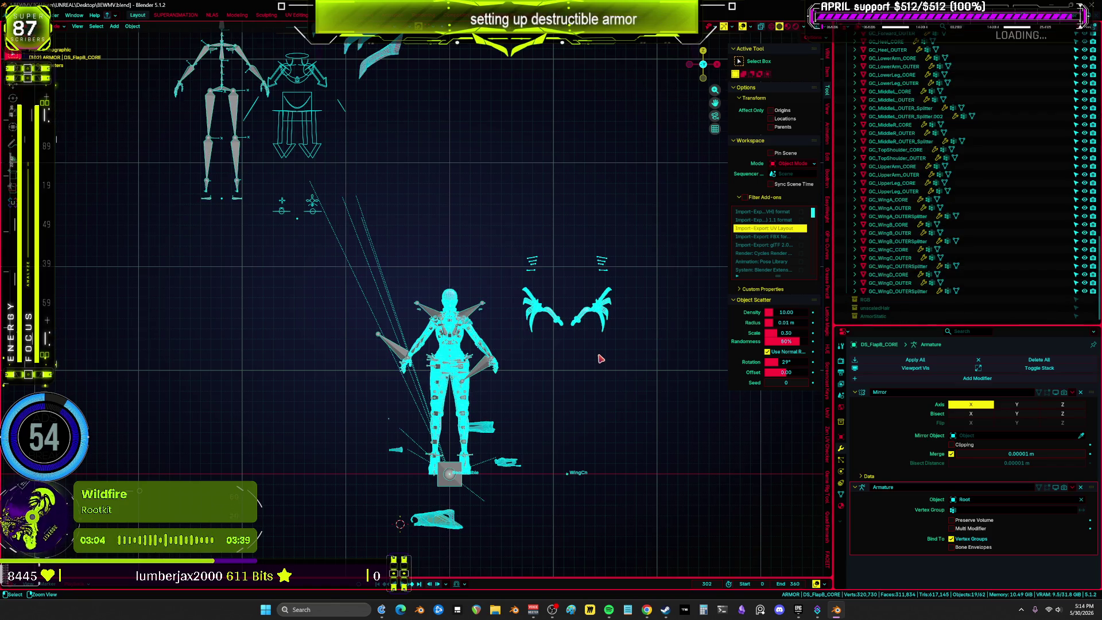
key("h")
mouse_move(485, 226)
middle_mouse_down()
mouse_move(500, 313)
mouse_move(556, 320)
mouse_move(539, 319)
middle_mouse_up()
mouse_move(357, 369)
middle_mouse_down("shift")
mouse_move(509, 322)
mouse_move(266, 352)
mouse_move(298, 378)
mouse_move(468, 436)
mouse_move(302, 453)
mouse_move(453, 339)
mouse_move(438, 331)
mouse_move(411, 354)
middle_mouse_up("shift")
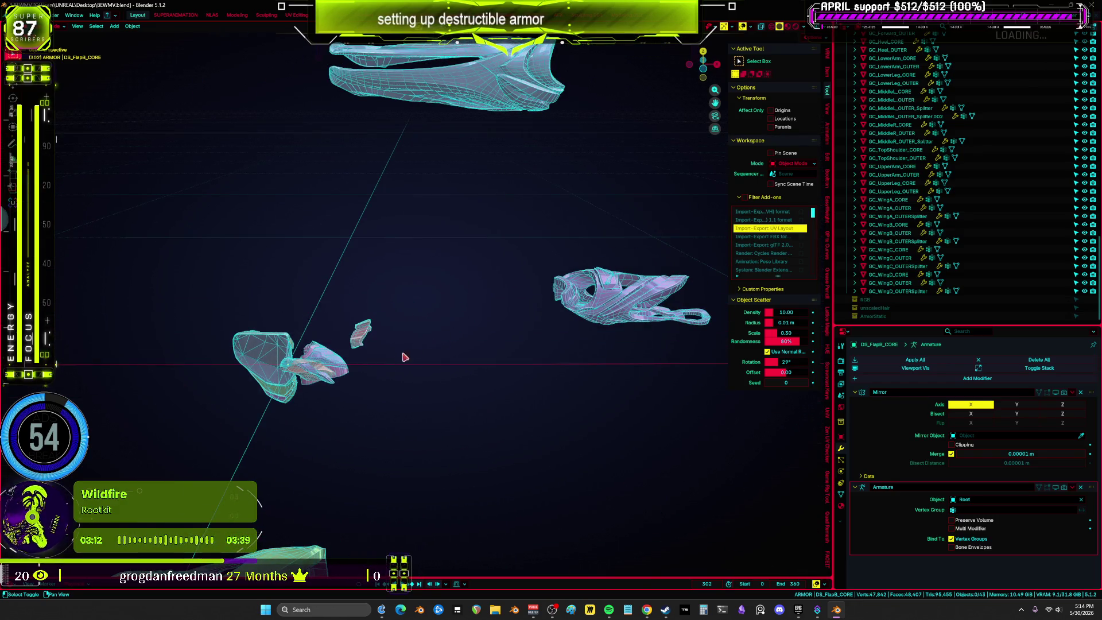
Isolate GC_Forward_OUTER in local view and inspect it in solid and wireframe shading.
left_click(330, 372)
key("KP_Decimal")
mouse_move(331, 372)
middle_mouse_down()
mouse_move(467, 320)
mouse_move(403, 328)
mouse_move(459, 324)
mouse_move(436, 344)
mouse_move(468, 322)
mouse_move(303, 260)
mouse_move(359, 342)
mouse_move(471, 413)
mouse_move(497, 339)
middle_mouse_up()
scroll(303, 261, "up", 5)
left_click_drag(506, 268, 439, 190)
key("KP_Decimal")
key("shift+z")
mouse_move(440, 191)
middle_mouse_down()
mouse_move(434, 284)
mouse_move(504, 302)
mouse_move(505, 322)
mouse_move(414, 322)
middle_mouse_up()
key("shift+z")
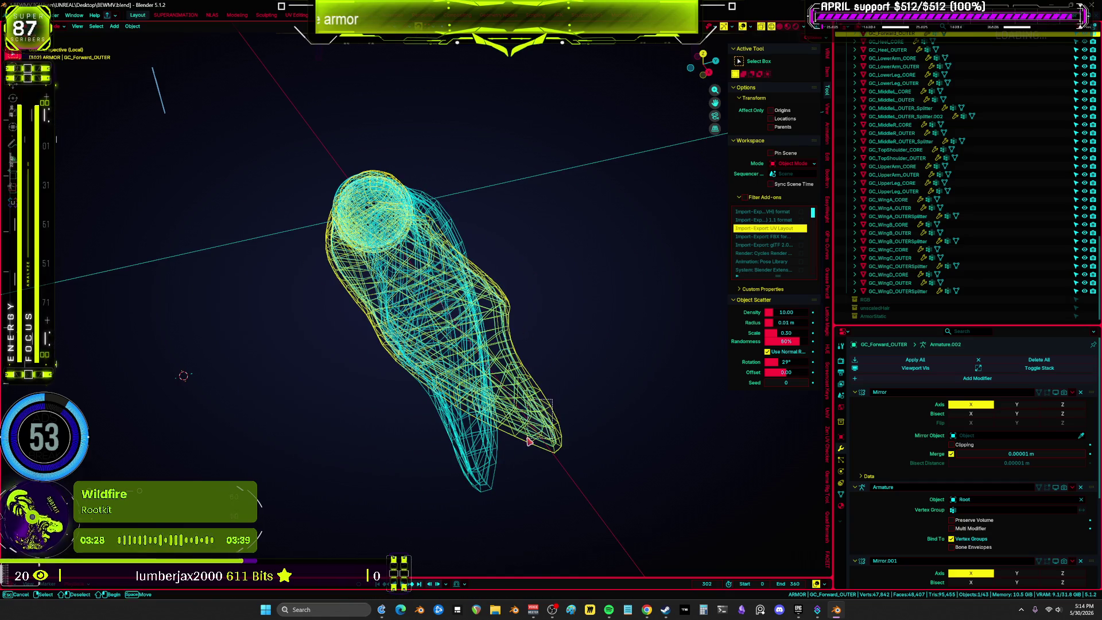
Move the GC_Forward_OUTER copy and GC_Forward_CORE apart to the right.
key("g")
left_click(584, 389)
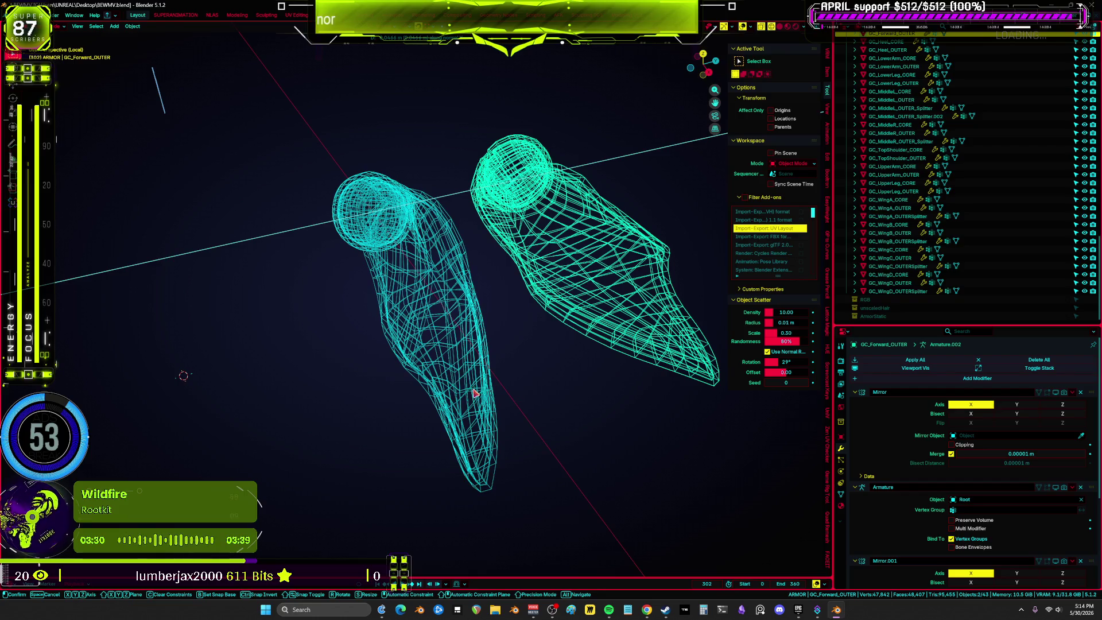
scroll(614, 344, "down", 2)
scroll(614, 344, "up", 2)
key("g")
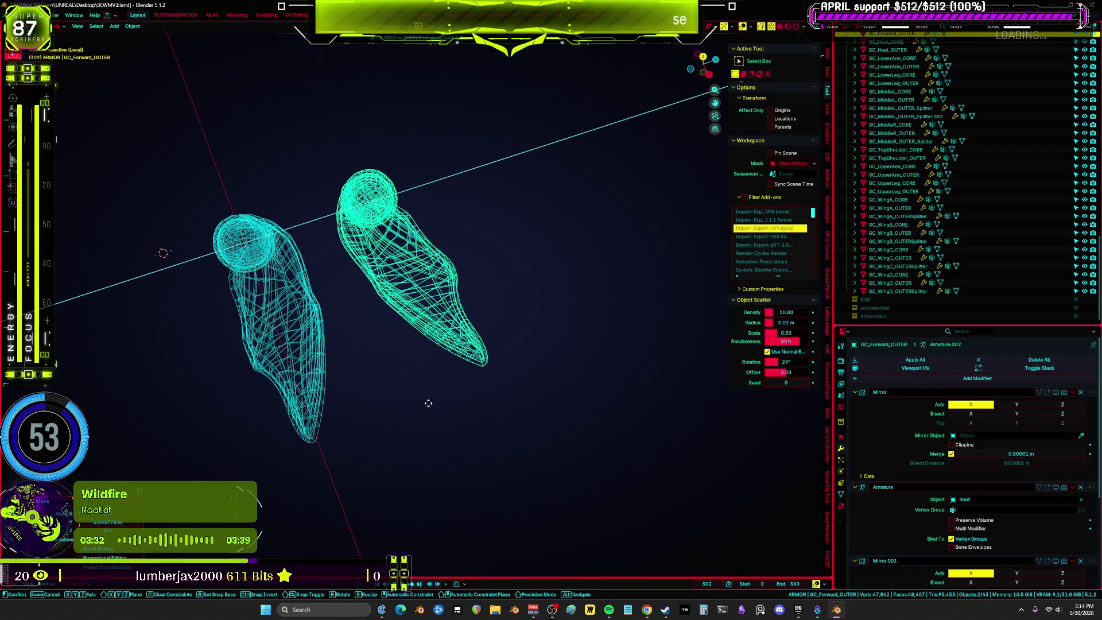
left_click(484, 341)
left_click(488, 343)
key("g")
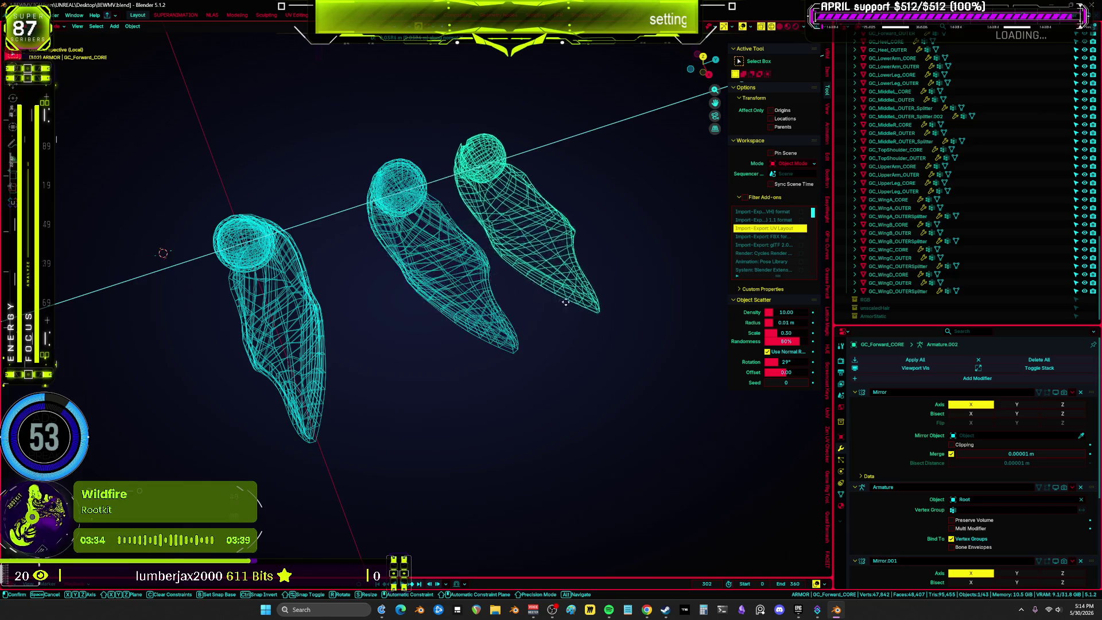
Move GC_Backward_OUTER off to the left and inspect the Backward pieces, selecting GC_Backward_CORE.
left_click(379, 390)
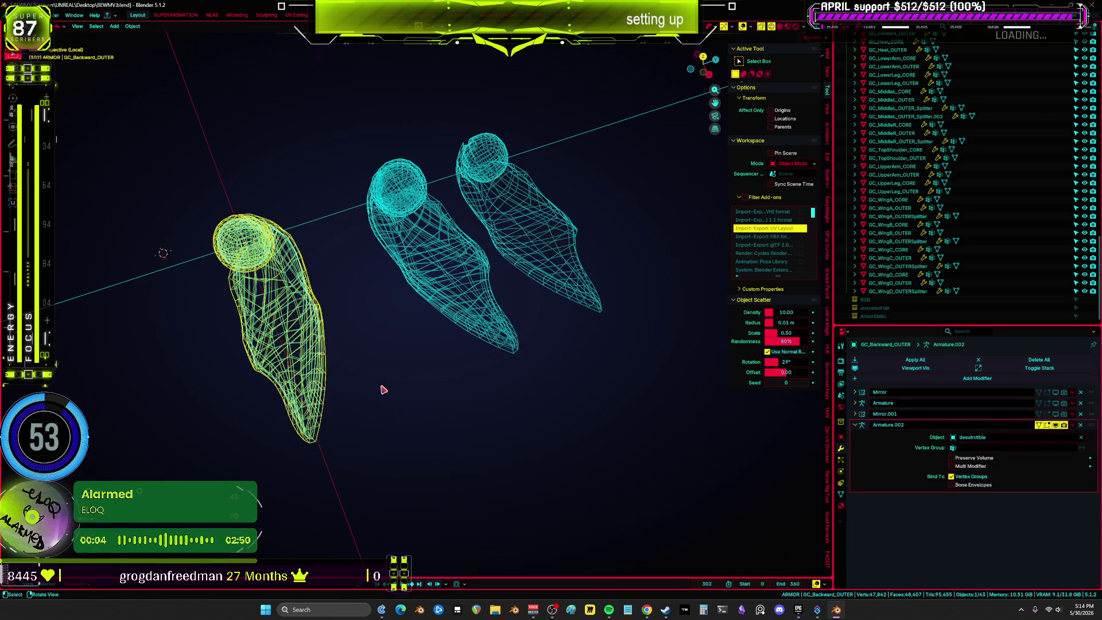
key("g")
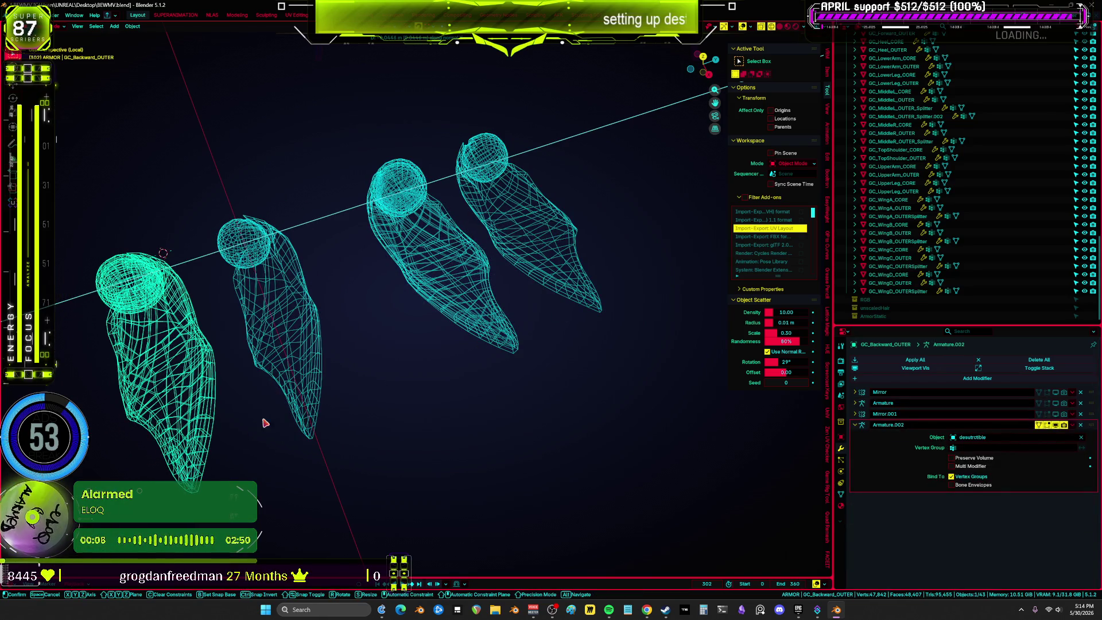
left_click(481, 392)
key("z")
left_click(450, 373)
mouse_move(450, 374)
middle_mouse_down()
mouse_move(617, 289)
mouse_move(568, 337)
mouse_move(572, 360)
mouse_move(532, 375)
middle_mouse_up()
key("shift+z")
left_click(600, 391)
mouse_move(600, 390)
middle_mouse_down()
mouse_move(486, 388)
mouse_move(799, 380)
mouse_move(140, 389)
mouse_move(92, 400)
mouse_move(574, 385)
mouse_move(393, 399)
mouse_move(485, 402)
mouse_move(168, 377)
mouse_move(72, 388)
mouse_move(830, 386)
mouse_move(701, 364)
mouse_move(460, 379)
mouse_move(422, 365)
mouse_move(497, 379)
mouse_move(445, 373)
mouse_move(478, 385)
middle_mouse_up()
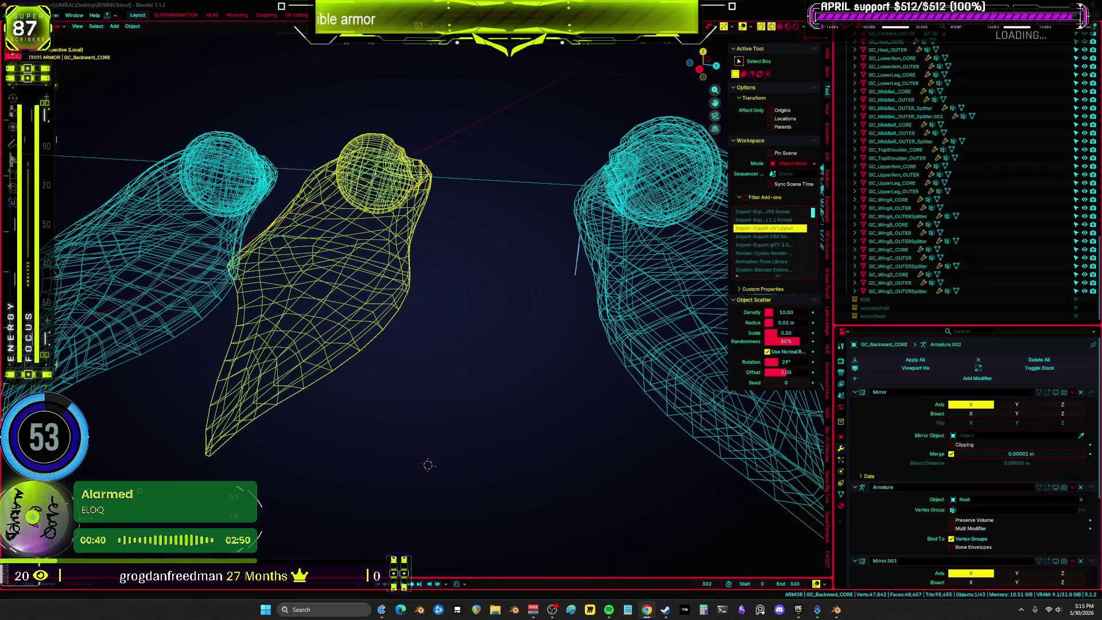
Maximize the viewport and, in Edit Mode on the purple mesh, select its linked sphere geometry.
key("ctrl+space")
scroll(608, 270, "down", 5)
key("shift+z")
mouse_move(440, 315)
middle_mouse_down()
mouse_move(501, 318)
mouse_move(527, 389)
middle_mouse_up()
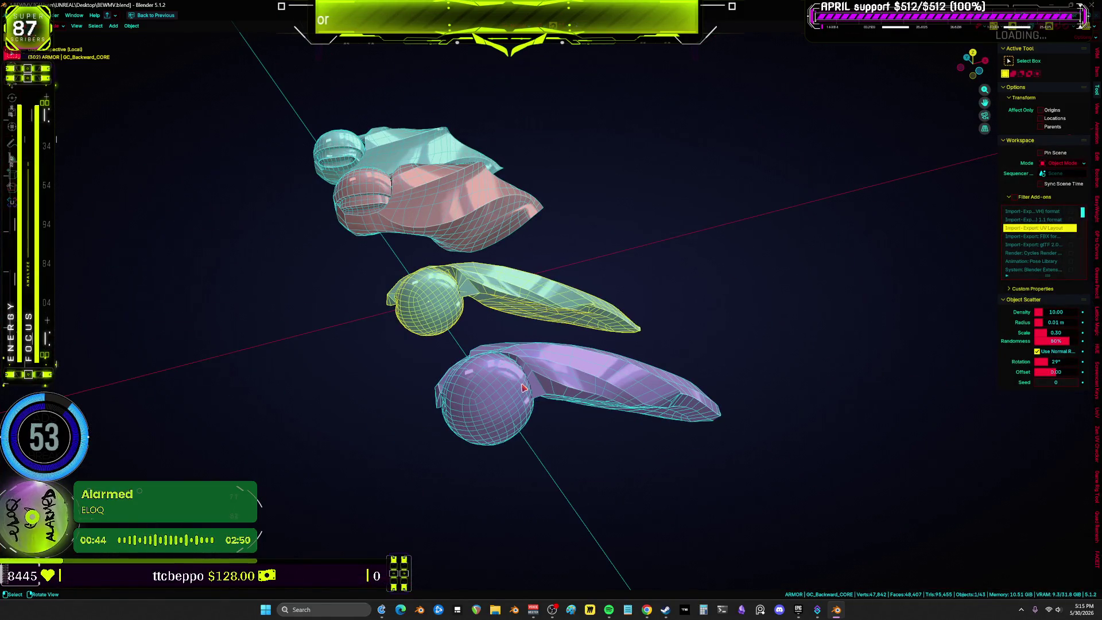
left_click(523, 389)
key("Tab")
left_click(516, 393)
key("ctrl+l")
key("shift+z")
mouse_move(517, 395)
middle_mouse_down()
mouse_move(541, 356)
mouse_move(537, 316)
mouse_move(522, 344)
middle_mouse_up()
scroll(541, 356, "up", 5)
scroll(541, 356, "down", 4)
Inspect the sphere in solid and wireframe shading, then return to Object Mode.
key("z")
left_click(660, 373)
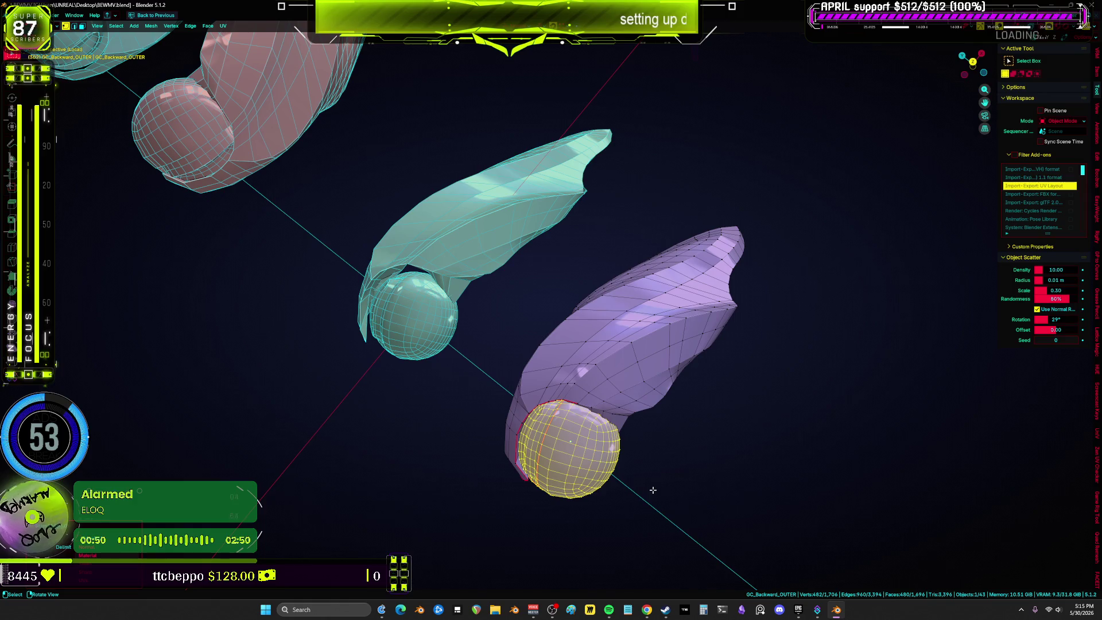
left_click(552, 432)
middle_click_drag(552, 432, 691, 444)
key("ctrl+Tab")
left_click(460, 418)
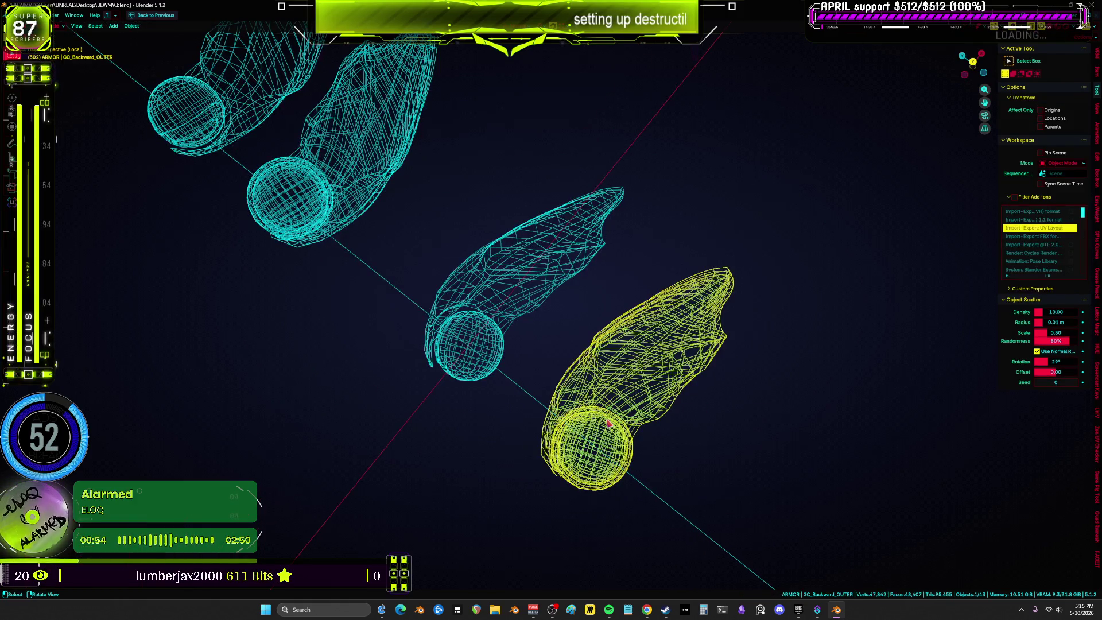
mouse_move(644, 401)
middle_mouse_down()
mouse_move(593, 406)
mouse_move(583, 352)
mouse_move(539, 362)
mouse_move(623, 343)
mouse_move(552, 346)
mouse_move(853, 377)
mouse_move(1031, 378)
mouse_move(753, 352)
mouse_move(509, 361)
mouse_move(622, 346)
mouse_move(505, 352)
mouse_move(561, 356)
middle_mouse_up()
Review the pieces in solid shading, then box-select the cyan and pink pieces and clear their location.
key("z")
left_click(545, 301)
mouse_move(546, 301)
middle_mouse_down()
mouse_move(706, 374)
mouse_move(664, 373)
mouse_move(688, 367)
mouse_move(635, 336)
mouse_move(699, 345)
mouse_move(639, 339)
mouse_move(644, 418)
mouse_move(661, 370)
mouse_move(660, 263)
mouse_move(717, 283)
mouse_move(653, 325)
middle_mouse_up()
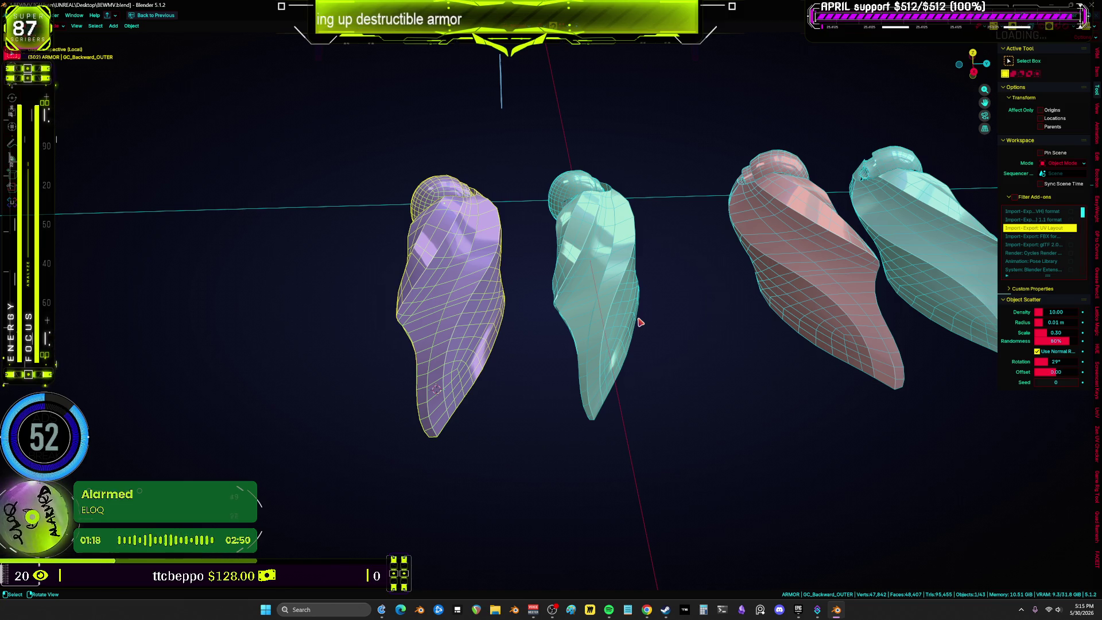
mouse_move(640, 322)
middle_mouse_down()
mouse_move(729, 312)
mouse_move(757, 356)
mouse_move(790, 317)
mouse_move(799, 396)
mouse_move(637, 305)
mouse_move(689, 260)
mouse_move(717, 298)
mouse_move(704, 373)
middle_mouse_up()
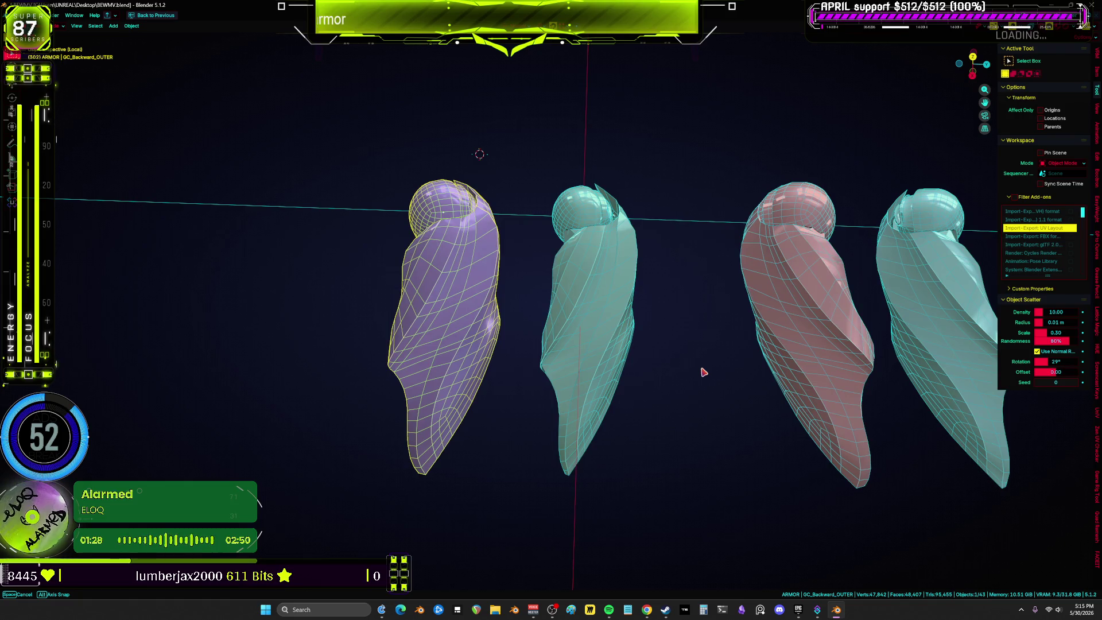
mouse_move(706, 317)
middle_mouse_down()
mouse_move(731, 344)
mouse_move(728, 377)
mouse_move(536, 287)
mouse_move(610, 294)
middle_mouse_up()
mouse_move(613, 295)
middle_mouse_down()
mouse_move(700, 283)
mouse_move(762, 295)
mouse_move(757, 162)
mouse_move(746, 284)
middle_mouse_up()
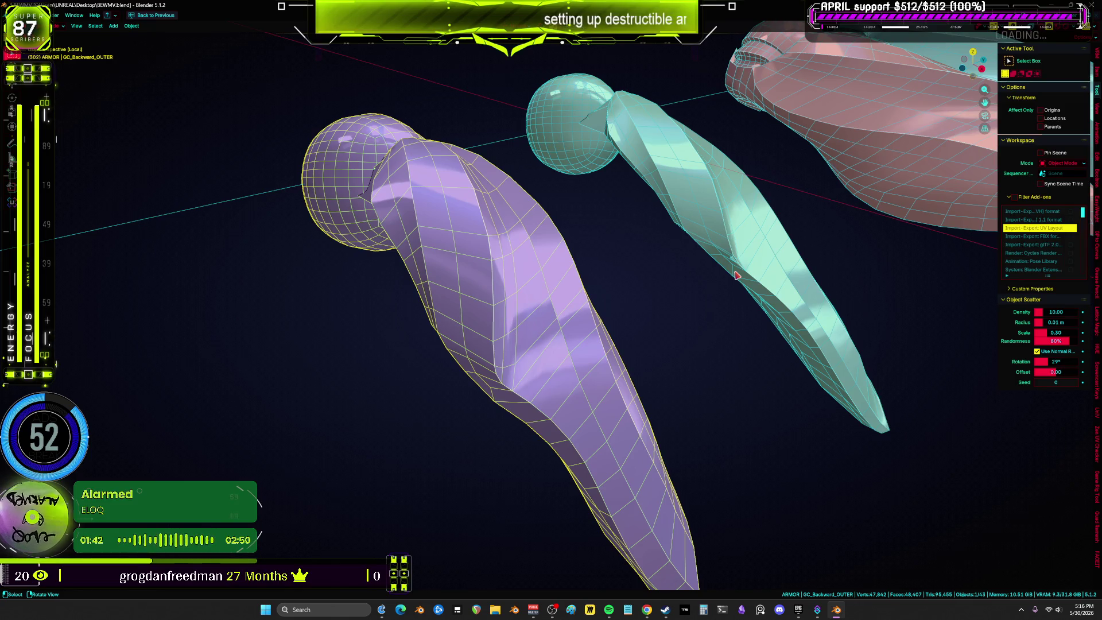
scroll(737, 276, "down", 6)
left_click_drag(905, 384, 701, 222)
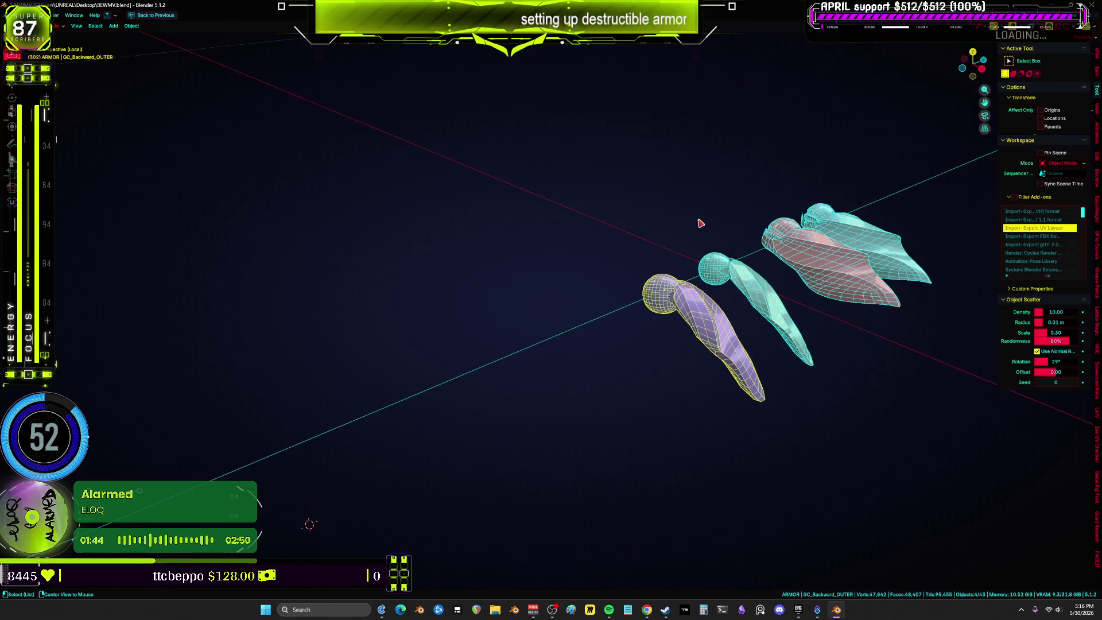
key("alt+g")
key("KP_Divide")
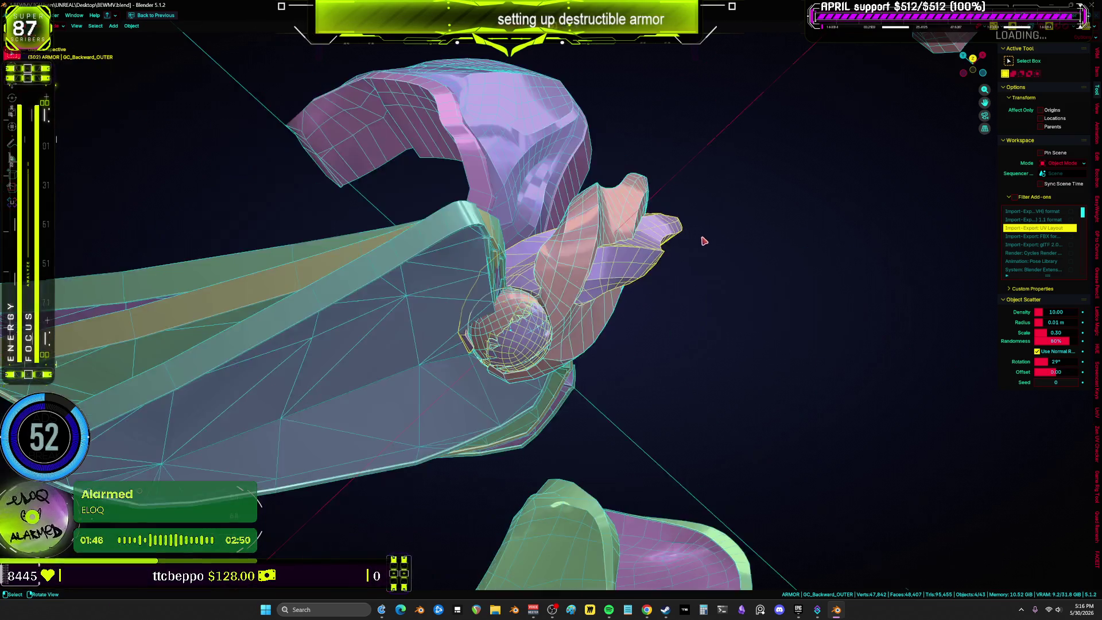
Isolate GC_MiddleL_OUTER_Splitter.002, then duplicate and delete the unwanted copy.
key("ctrl+space")
scroll(913, 143, "up", 5)
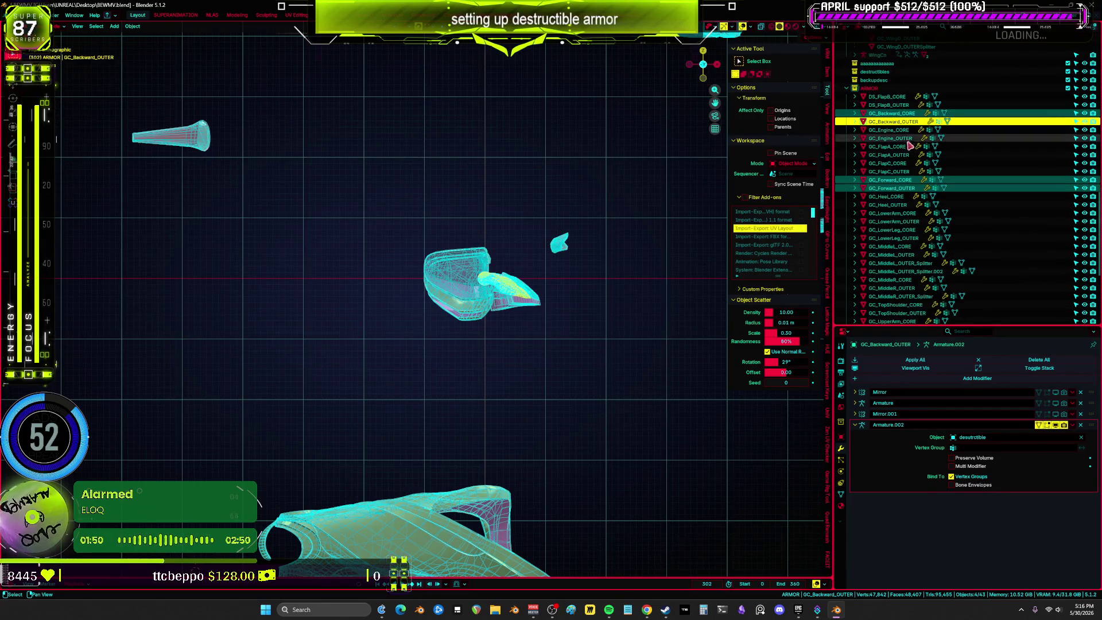
scroll(929, 210, "down", 3)
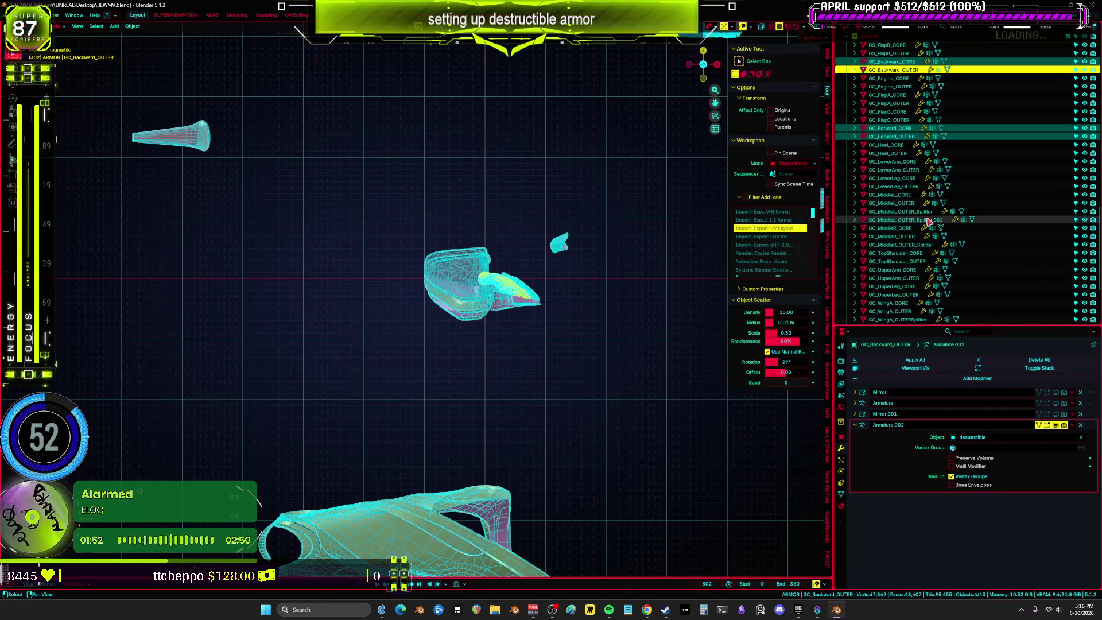
left_click(928, 220)
key("KP_Divide")
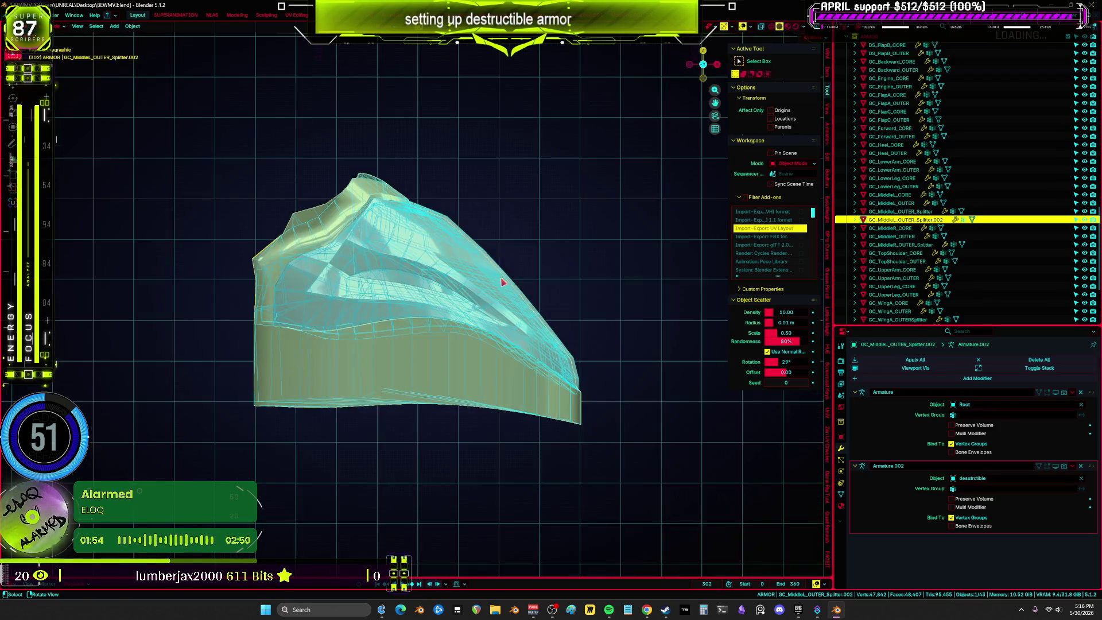
key("shift+d")
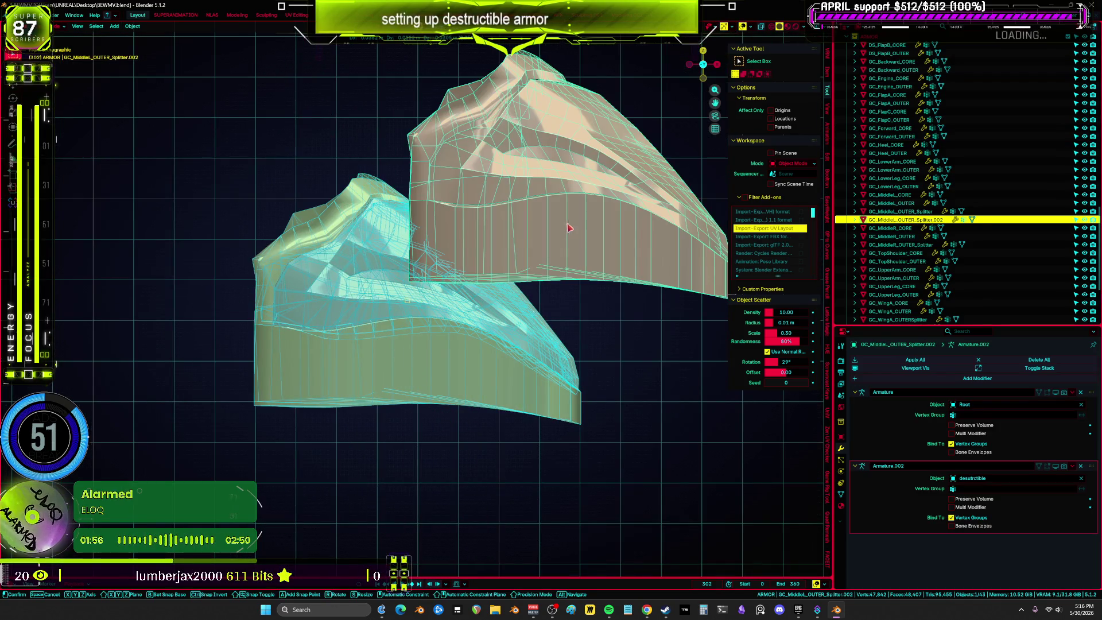
left_click(569, 230)
key("x")
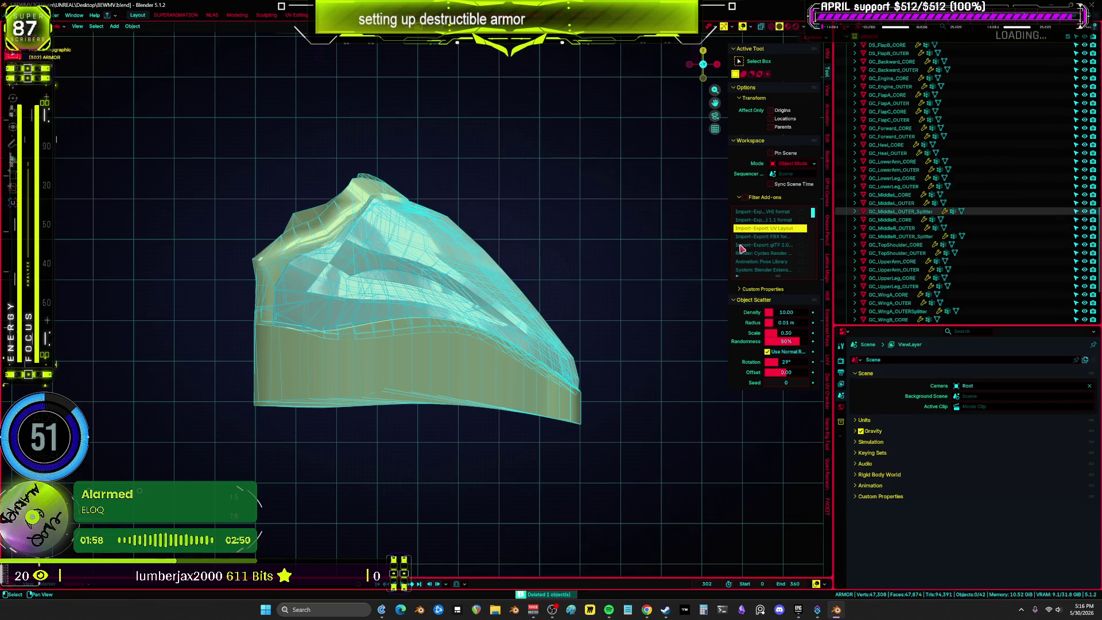
Frame GC_MiddleR_OUTER_Splitter and review its Armature and Armature.002 modifiers, then select GC_LowerArm_OUTER.
left_click(521, 275)
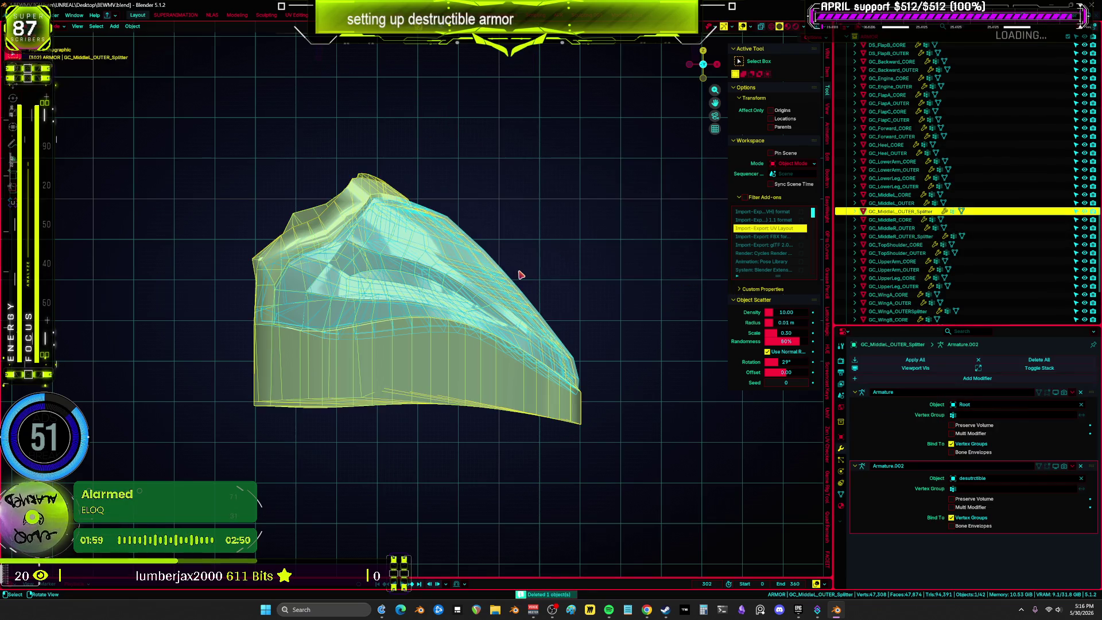
left_click(901, 237)
key("KP_Decimal")
middle_click_drag(488, 271, 436, 321)
scroll(942, 236, "down", 2)
scroll(919, 280, "down", 3)
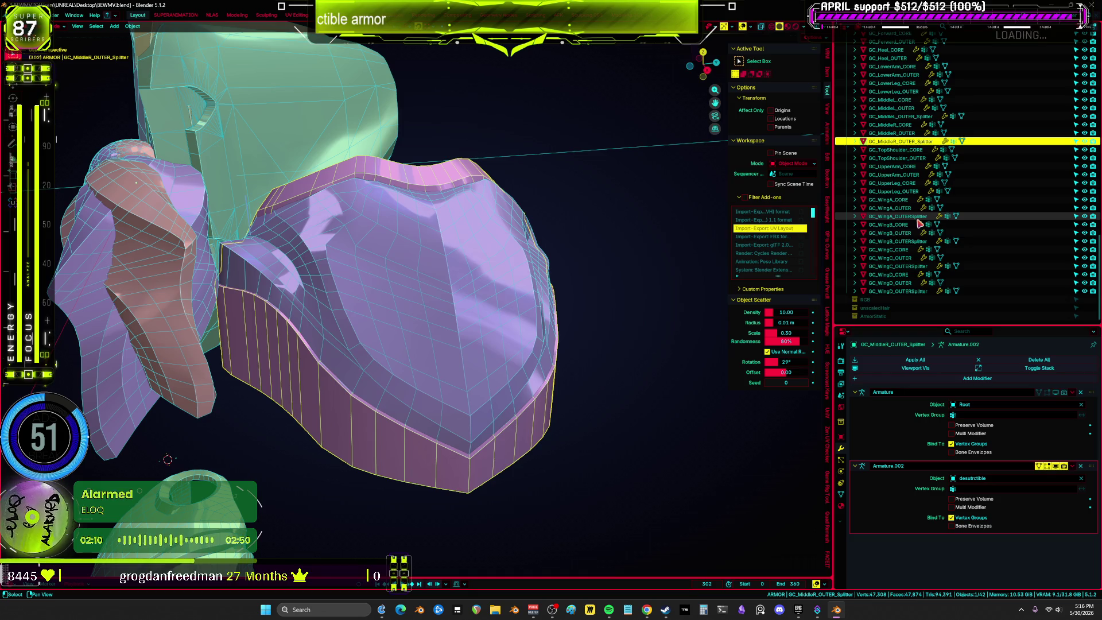
scroll(920, 224, "up", 3)
scroll(921, 223, "up", 3)
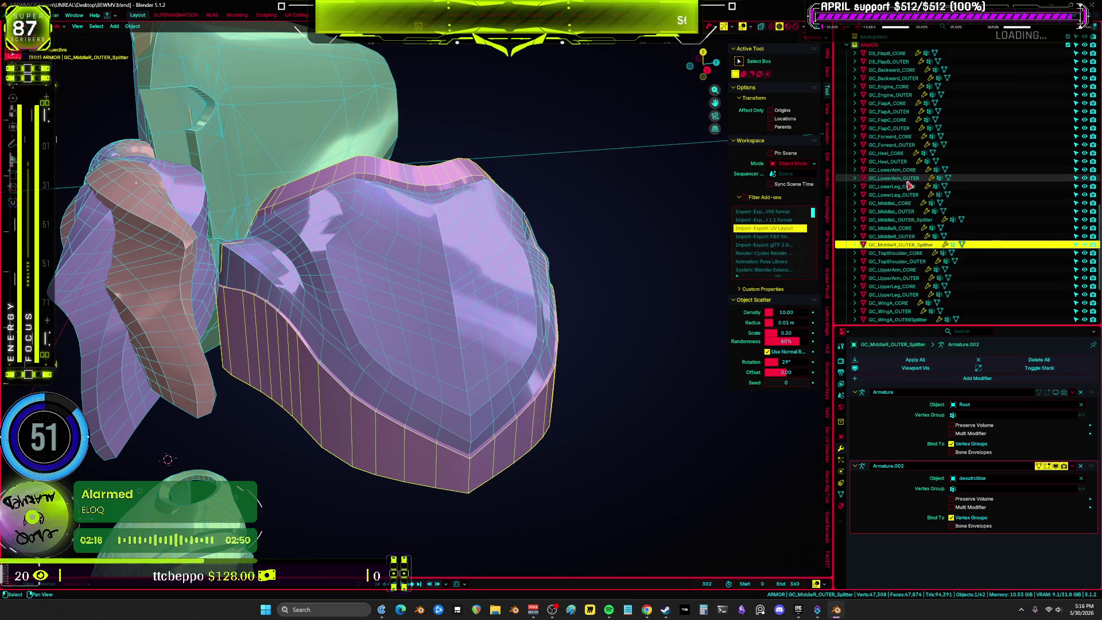
left_click(894, 177)
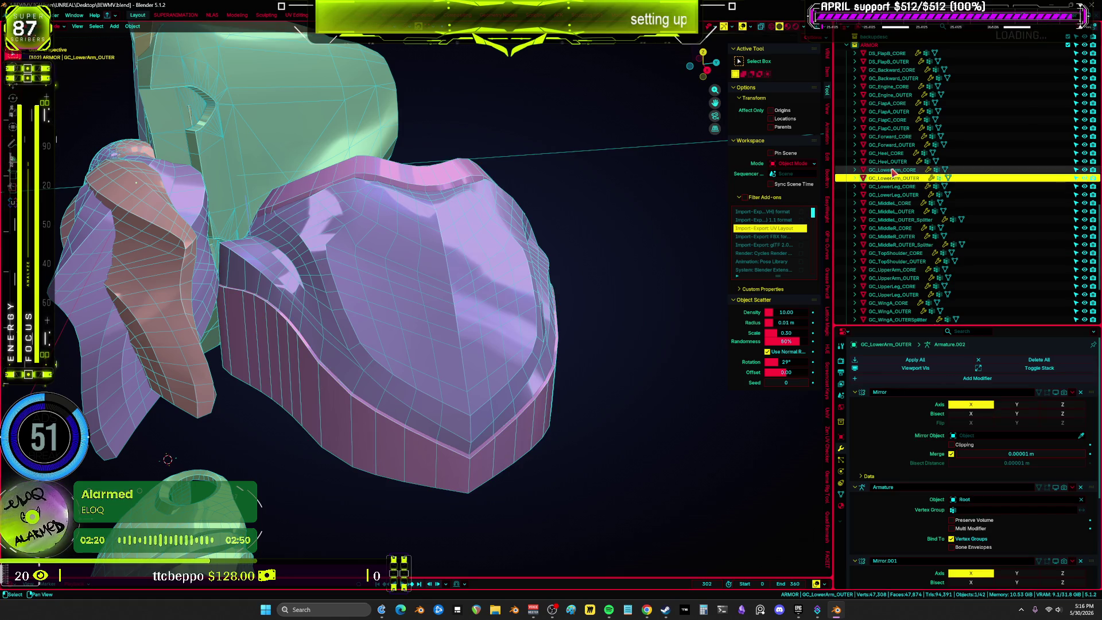
Frame GC_LowerArm_OUTER and review its vertex groups, material and modifier stack.
key("KP_Decimal")
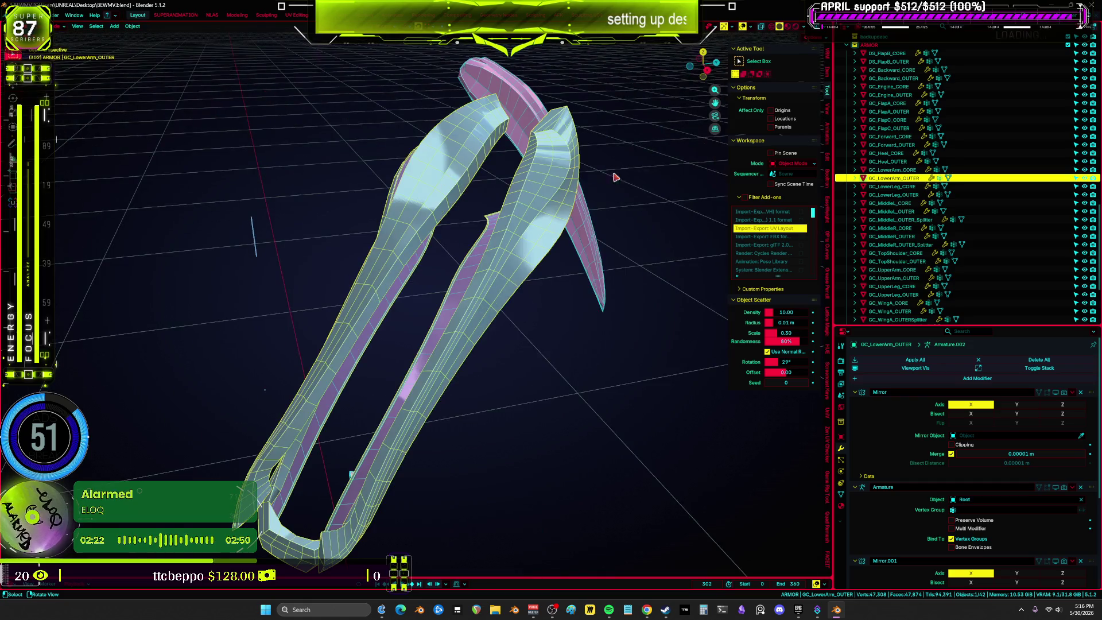
mouse_move(587, 187)
middle_mouse_down()
mouse_move(649, 172)
mouse_move(499, 281)
mouse_move(601, 290)
mouse_move(278, 287)
mouse_move(528, 292)
middle_mouse_up()
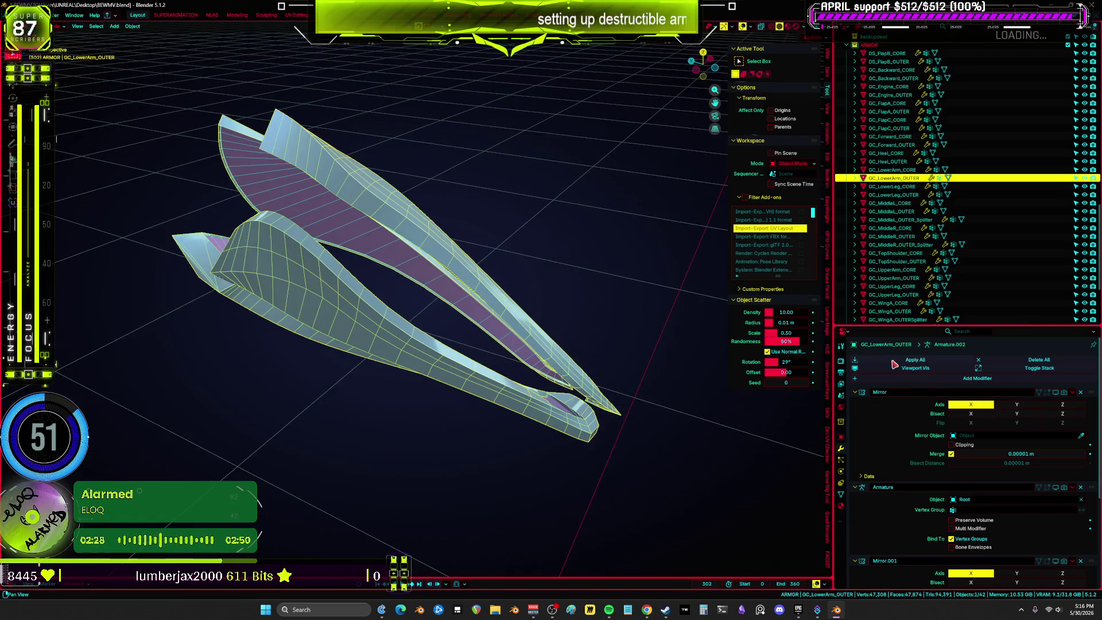
left_click(841, 494)
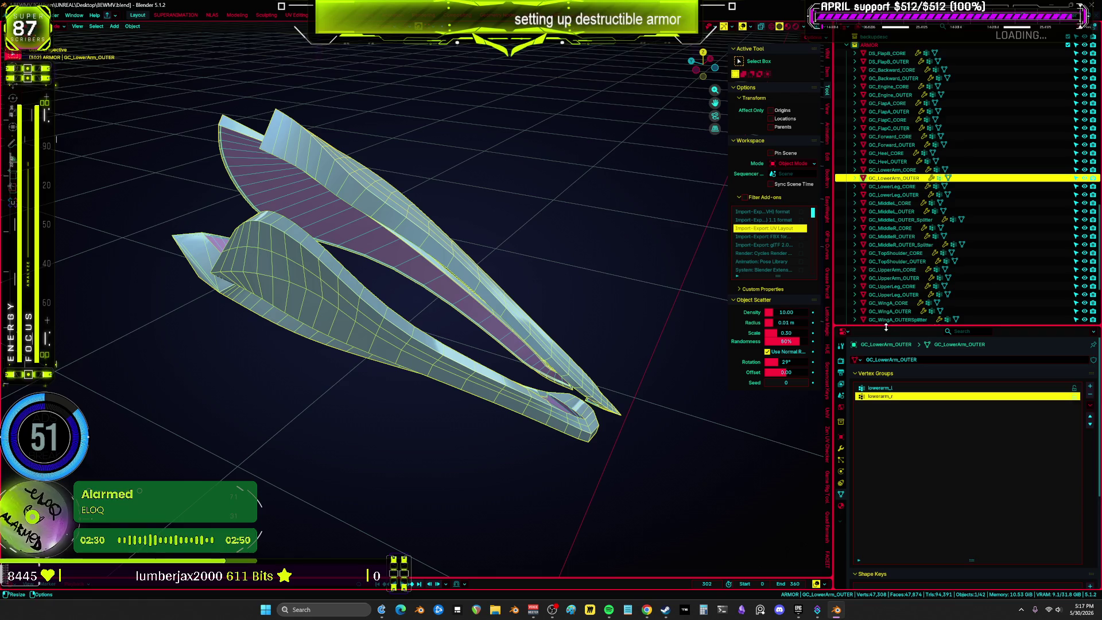
left_click_drag(886, 327, 884, 197)
left_click(841, 379)
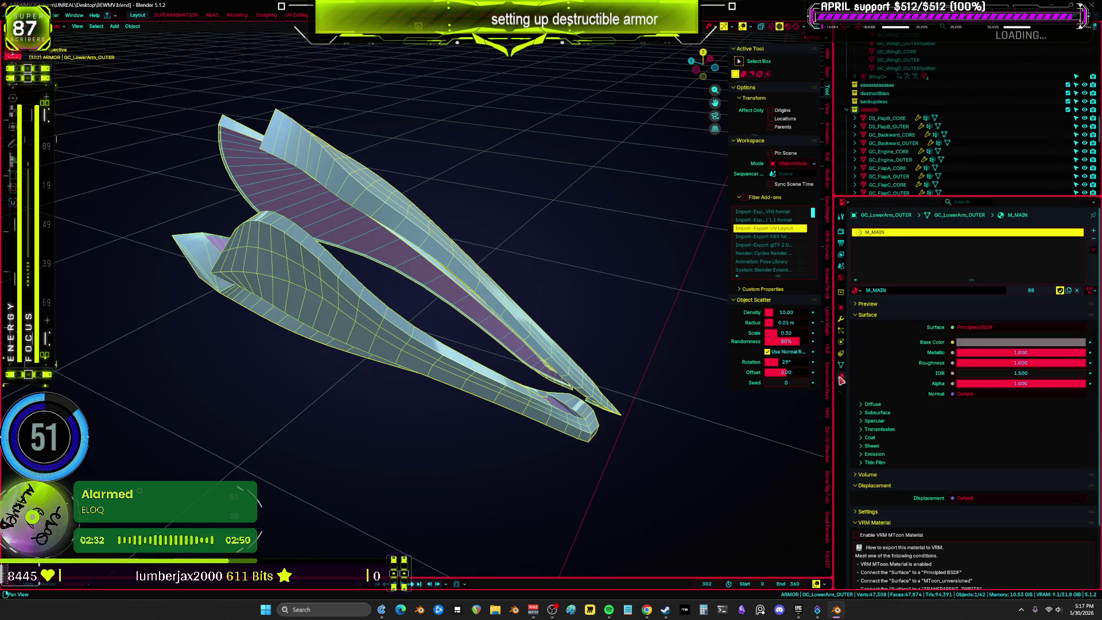
left_click(842, 319)
middle_click_drag(657, 296, 510, 322)
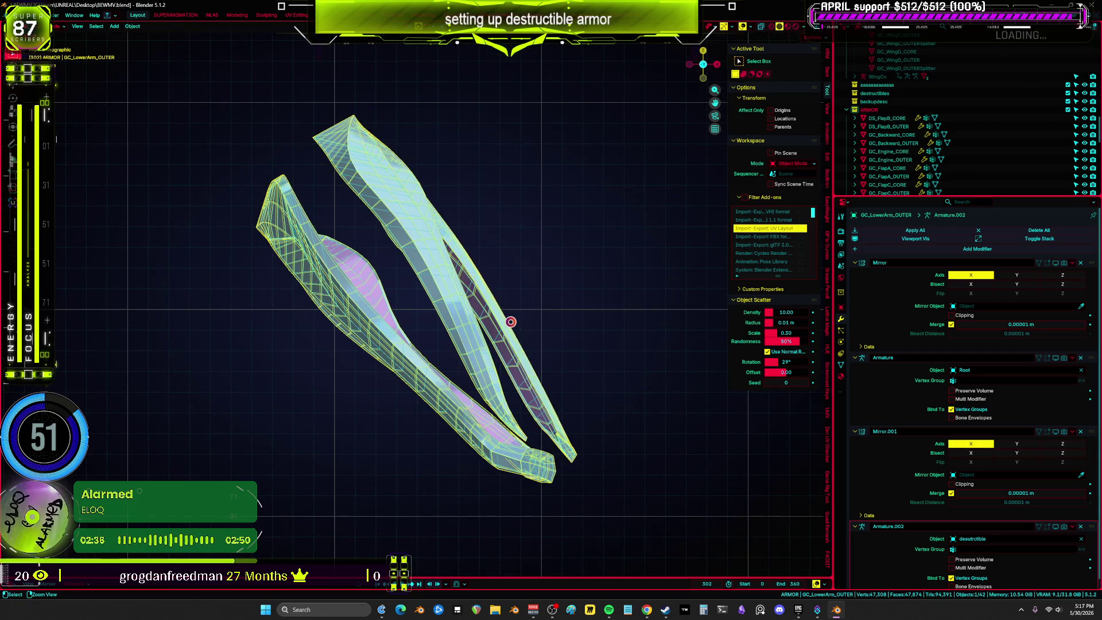
Save BEWMV.blend and enable the Armature.002 modifier in the viewport.
key("ctrl+s")
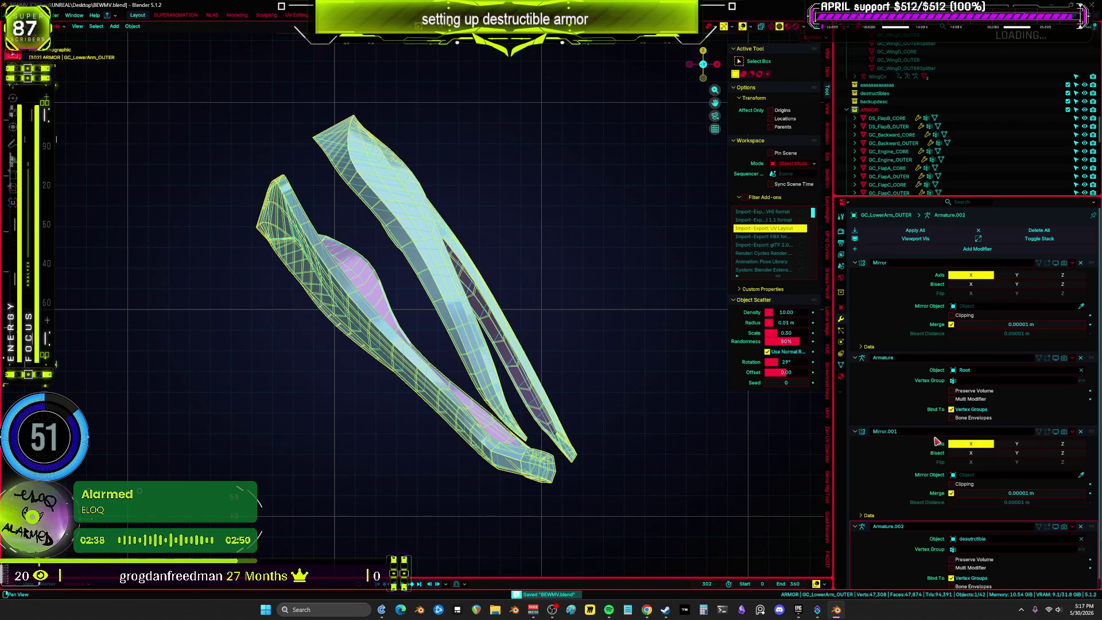
scroll(934, 442, "down", 1)
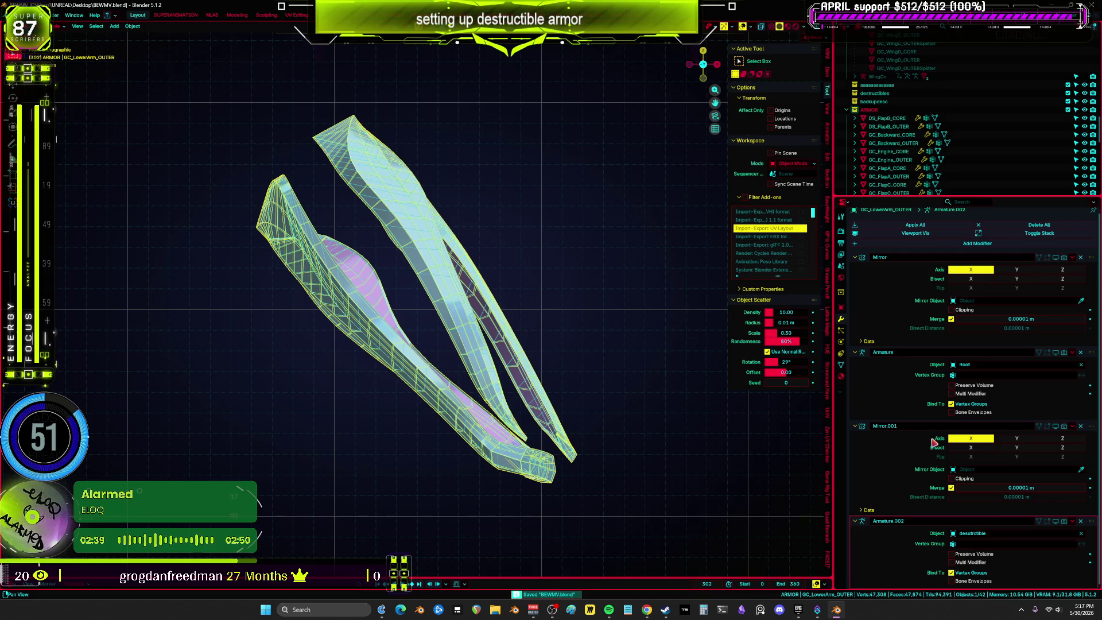
left_click(1046, 522)
mouse_move(615, 430)
middle_mouse_down()
mouse_move(515, 353)
mouse_move(595, 347)
mouse_move(507, 313)
middle_mouse_up()
mouse_move(556, 248)
middle_mouse_down()
mouse_move(566, 253)
mouse_move(590, 220)
middle_mouse_up()
left_click(855, 31)
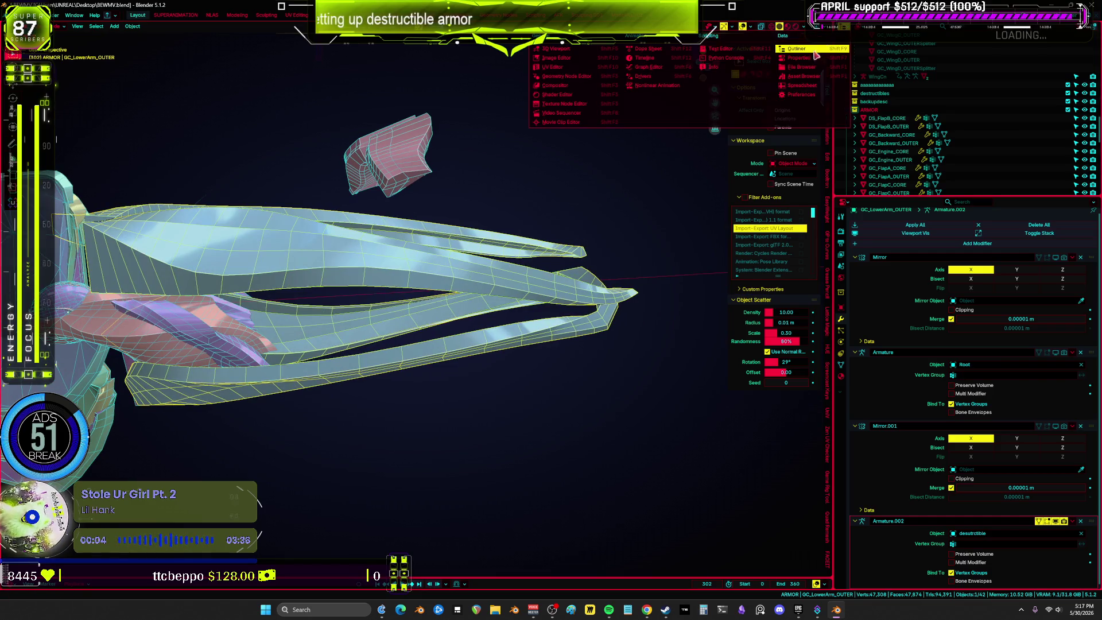
Turn the Outliner area into a full-screen UV Editor showing the lower-arm mesh in Edit Mode.
left_click(562, 70)
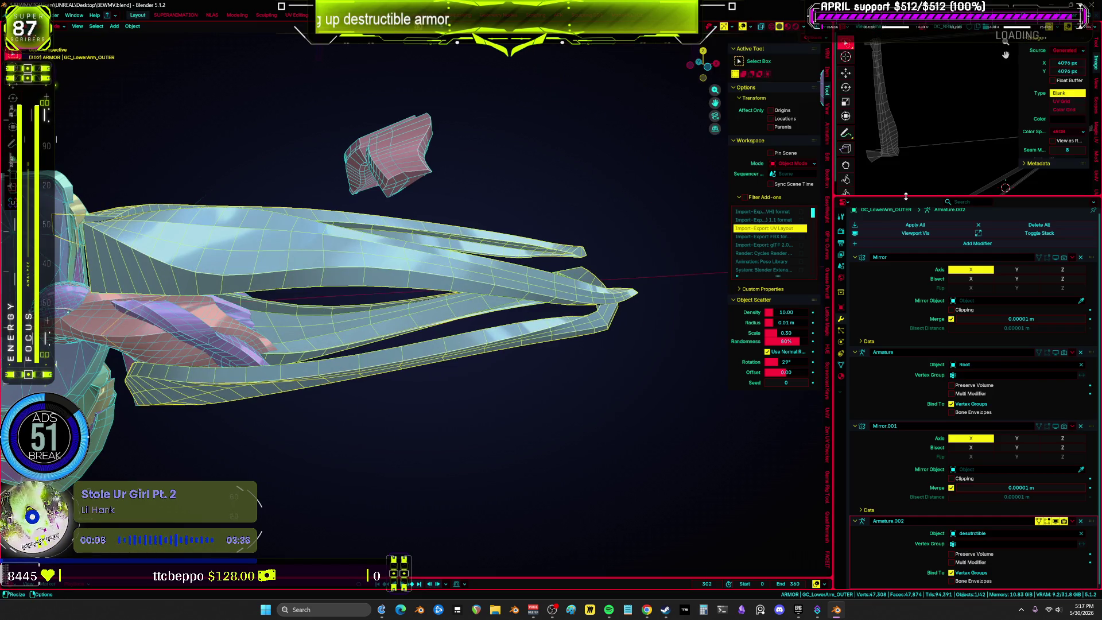
left_click_drag(906, 196, 906, 390)
left_click_drag(836, 270, 607, 269)
key("Tab")
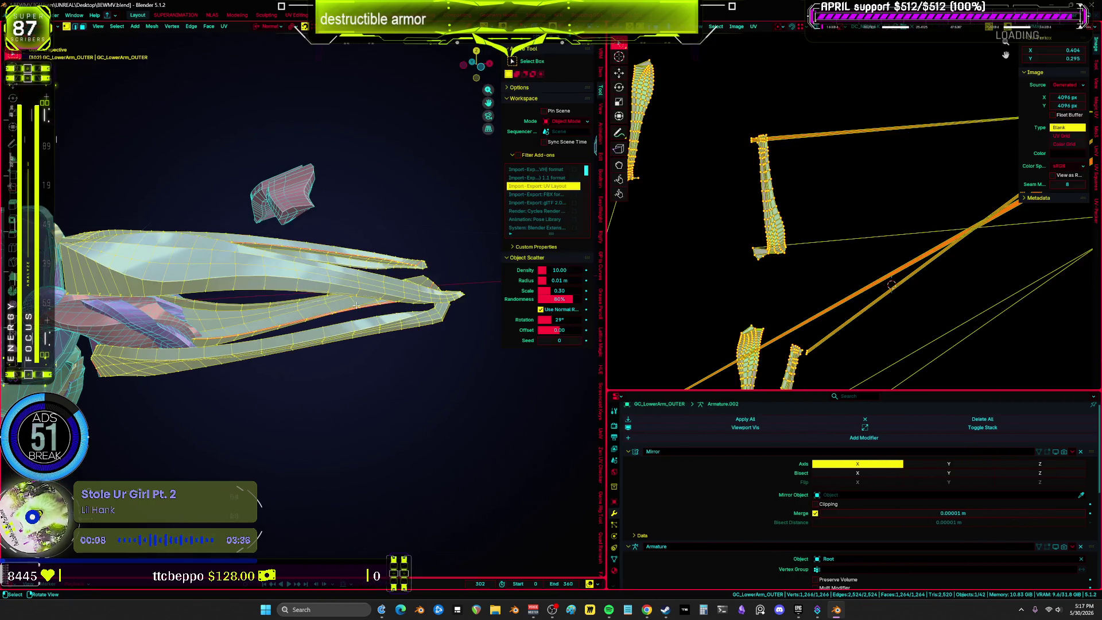
key("ctrl+space")
scroll(717, 344, "down", 2)
scroll(712, 351, "up", 4)
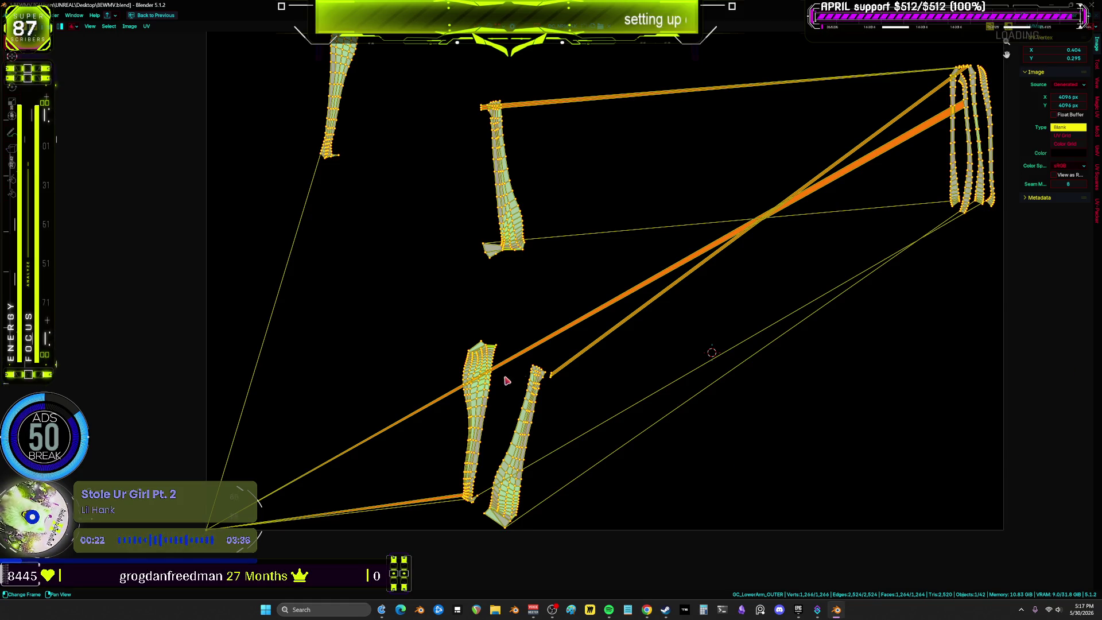
Deselect all UVs, then select one UV island and move it.
key("alt+a")
scroll(623, 271, "down", 2)
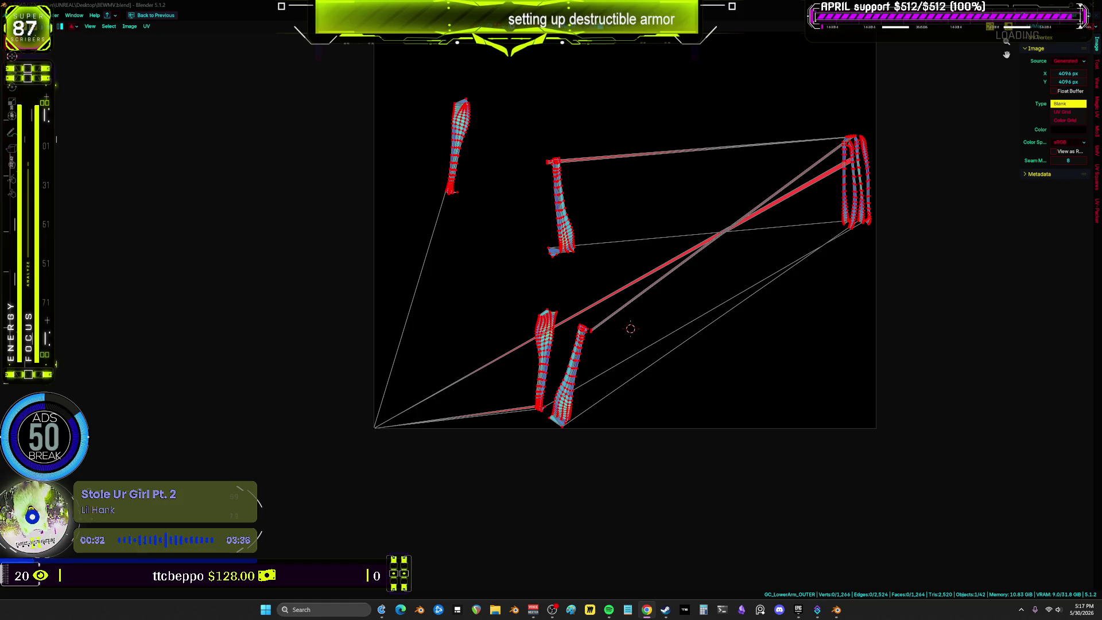
scroll(499, 331, "up", 2)
left_click(445, 482)
scroll(446, 482, "down", 1)
key("g")
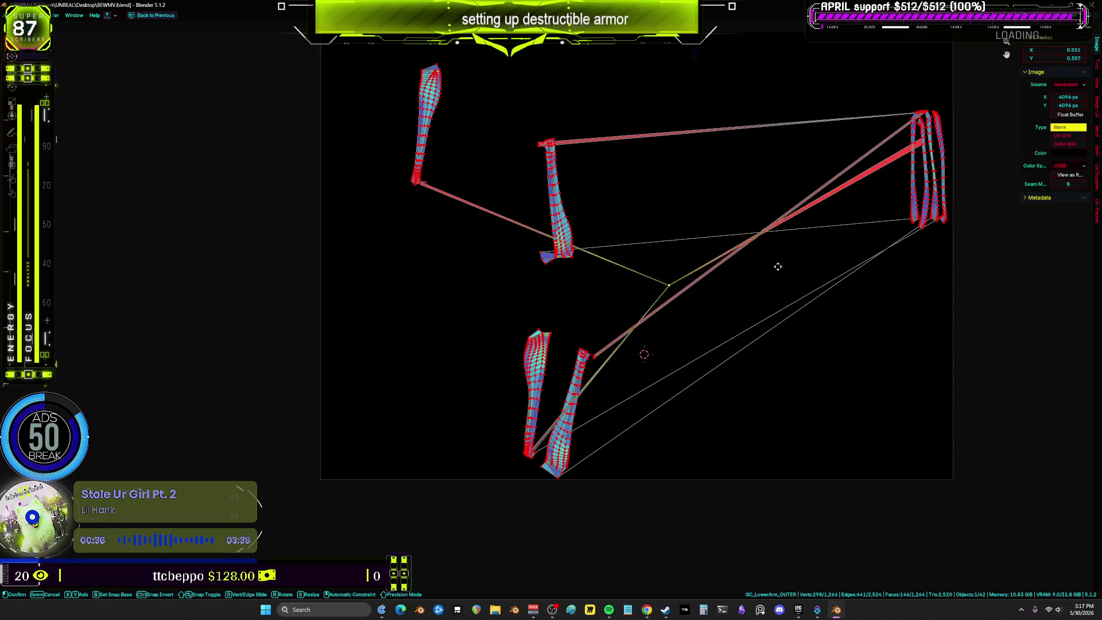
left_click(710, 285)
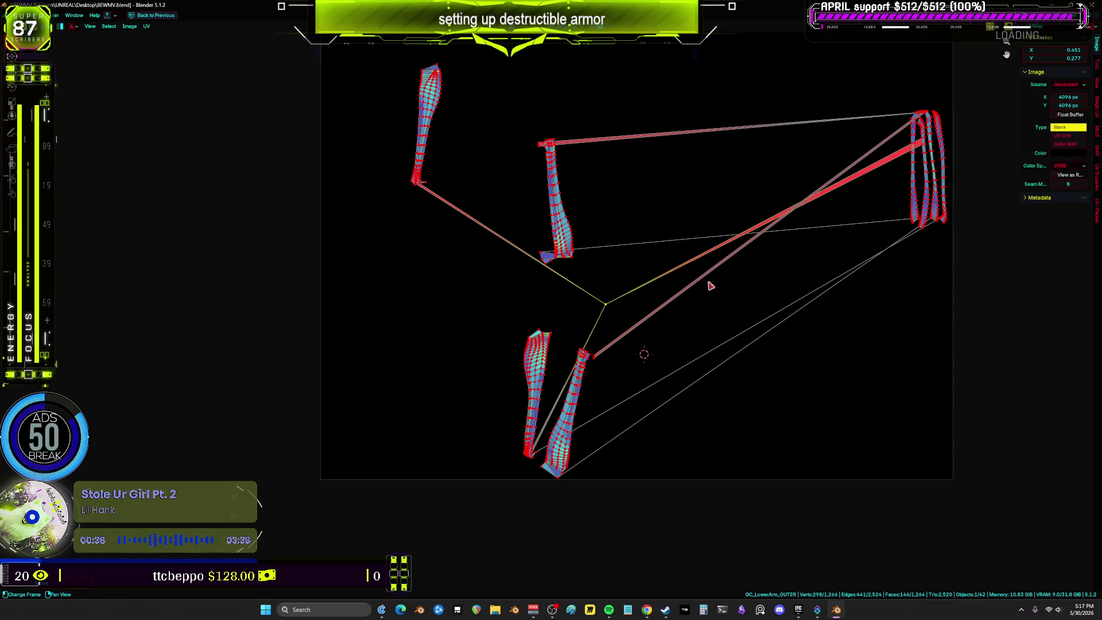
Try repositioning individual stray UV vertices, then undo the stretched moves.
left_click(606, 304)
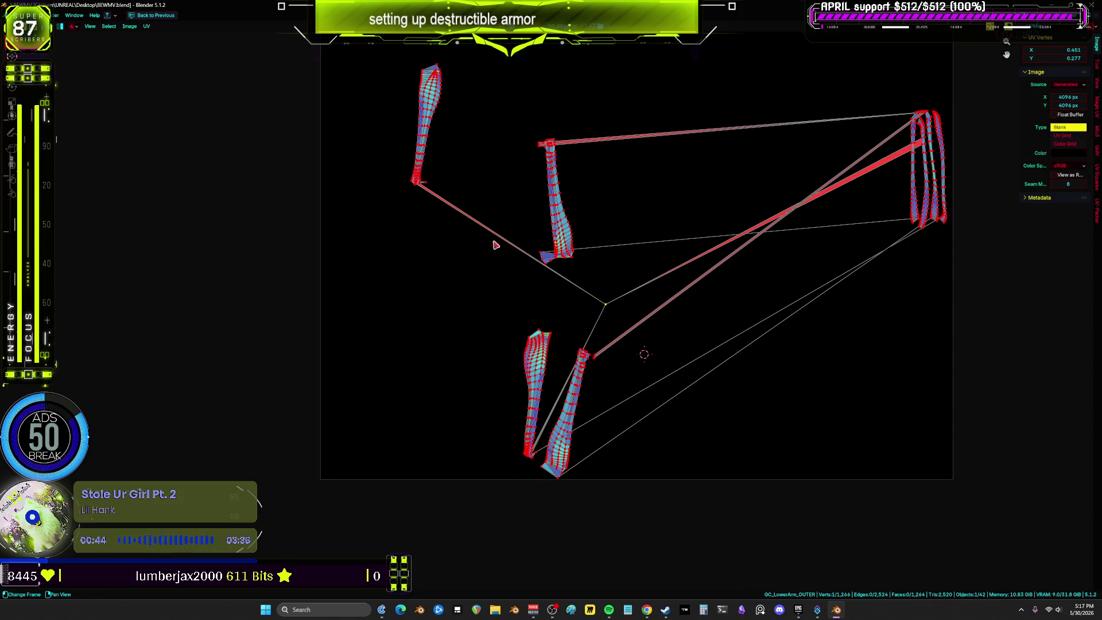
mouse_move(474, 202)
right_mouse_down("ctrl")
mouse_move(452, 248)
mouse_move(423, 217)
right_mouse_up("ctrl")
right_click_drag(456, 148, 453, 226, "ctrl")
key("g")
left_click(608, 295)
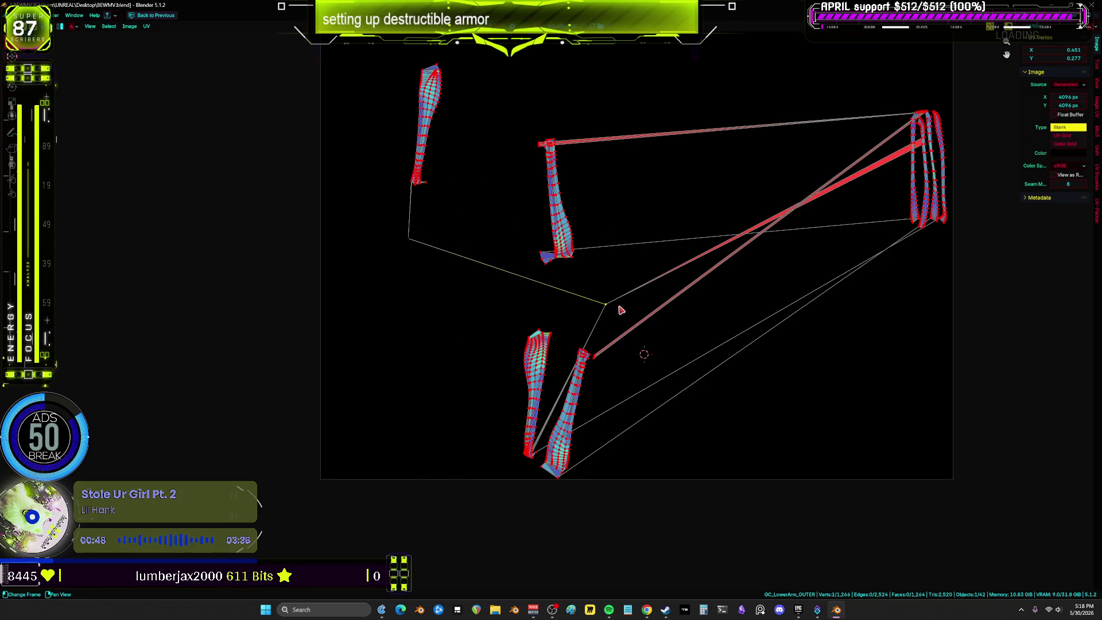
key("g")
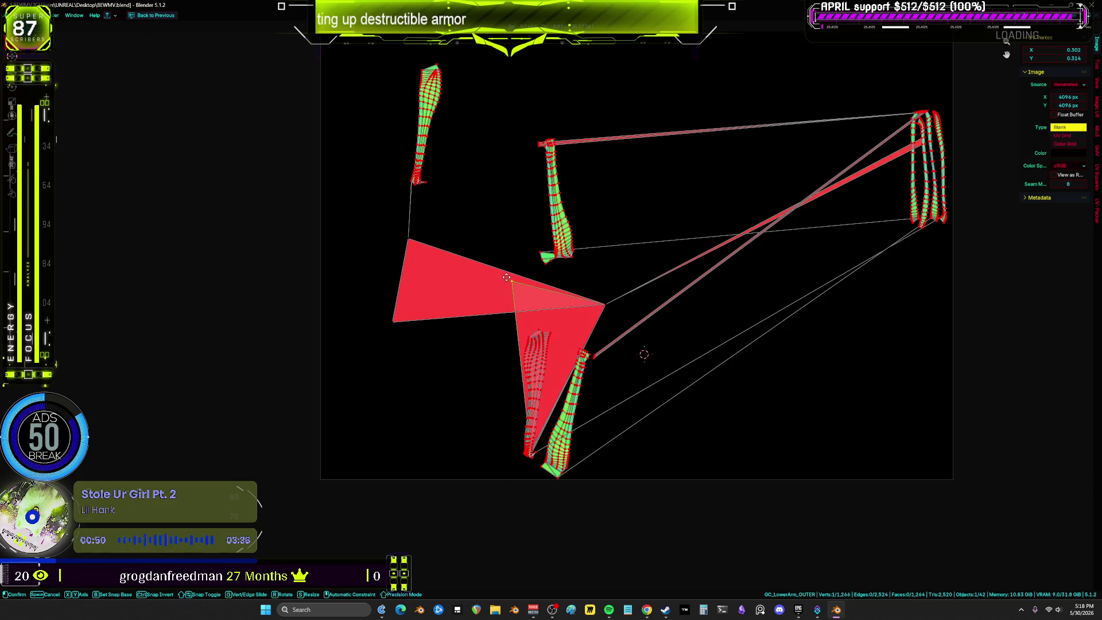
left_click(629, 305)
left_click_drag(609, 304, 617, 280)
left_click(639, 318)
key("ctrl+z")
key("ctrl+z")
key("ctrl+z")
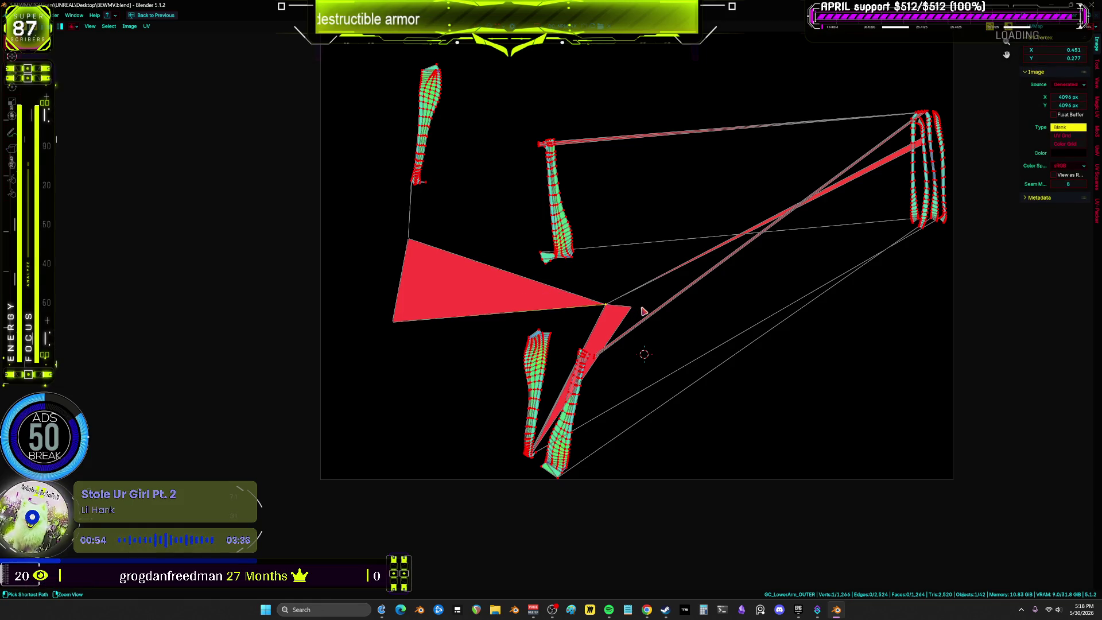
Select the linked island and re-unwrap it into a clean long strip.
key("ctrl+l")
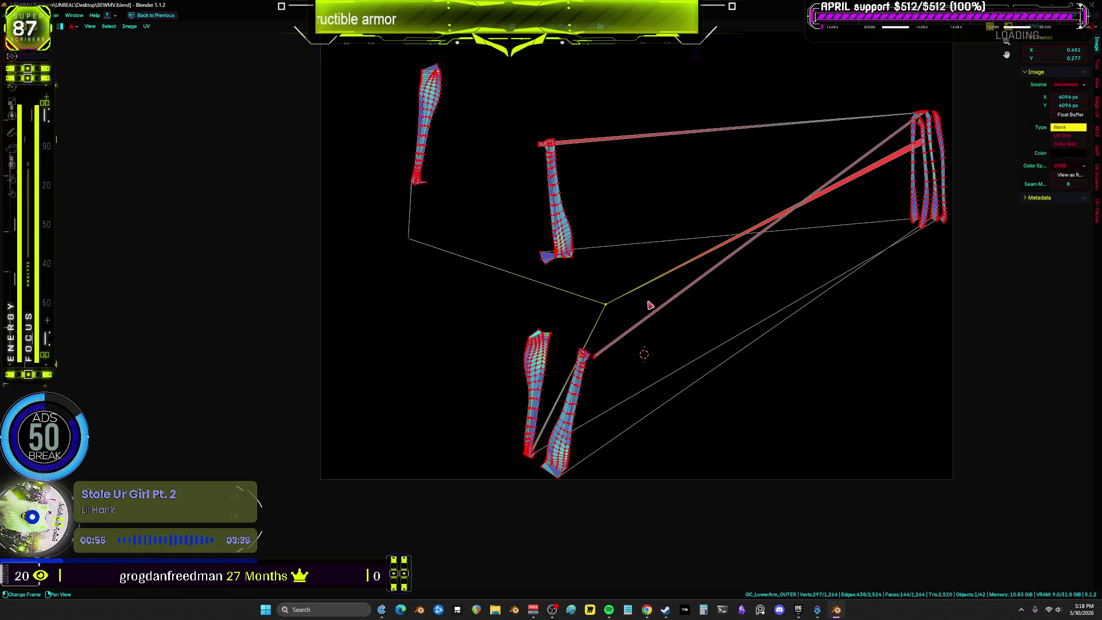
key("u")
left_click(647, 317)
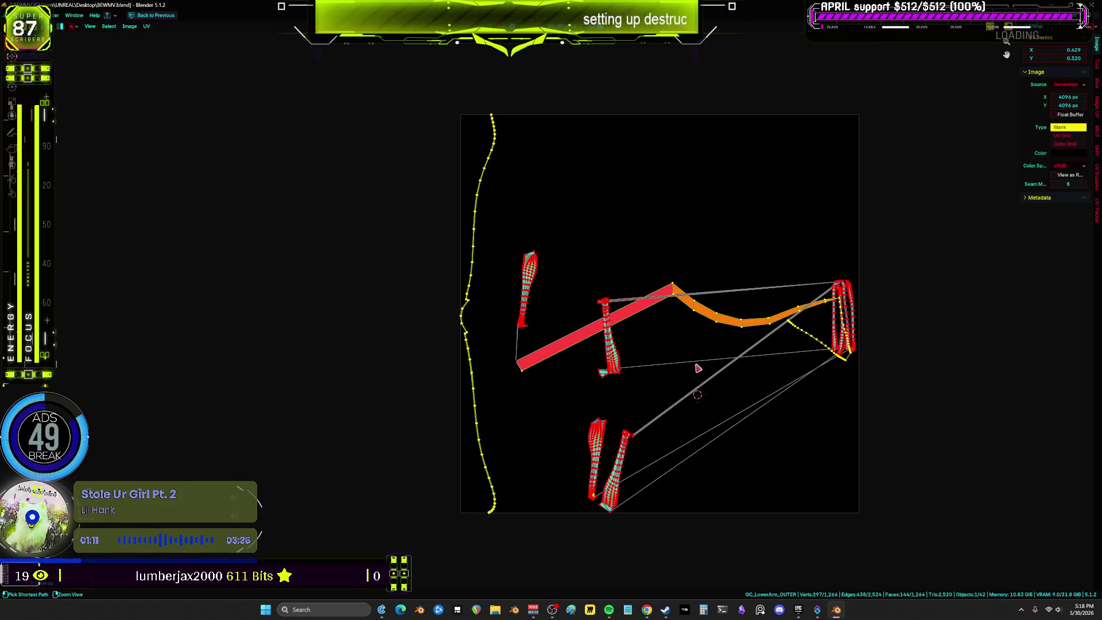
Restore the split layout and orbit the 3D view around the armor.
key("ctrl+space")
mouse_move(344, 298)
middle_mouse_down()
mouse_move(394, 314)
mouse_move(453, 302)
mouse_move(350, 323)
middle_mouse_up()
scroll(842, 229, "down", 2)
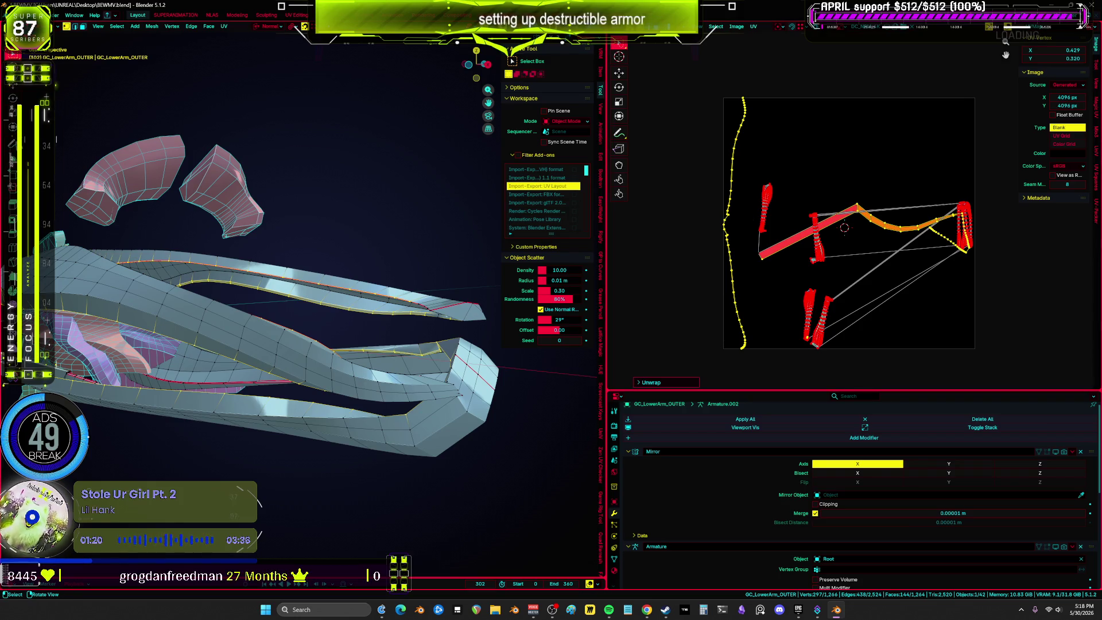
Draw a freehand "Brb" annotation with underlines and make its strokes green.
key("shift+space")
key("d")
mouse_move(275, 99)
left_mouse_down()
mouse_move(315, 115)
mouse_move(290, 172)
left_mouse_up()
left_click_drag(359, 120, 398, 117)
mouse_move(382, 80)
left_mouse_down()
mouse_move(453, 109)
mouse_move(459, 167)
mouse_move(282, 215)
mouse_move(367, 237)
mouse_move(464, 232)
left_mouse_up()
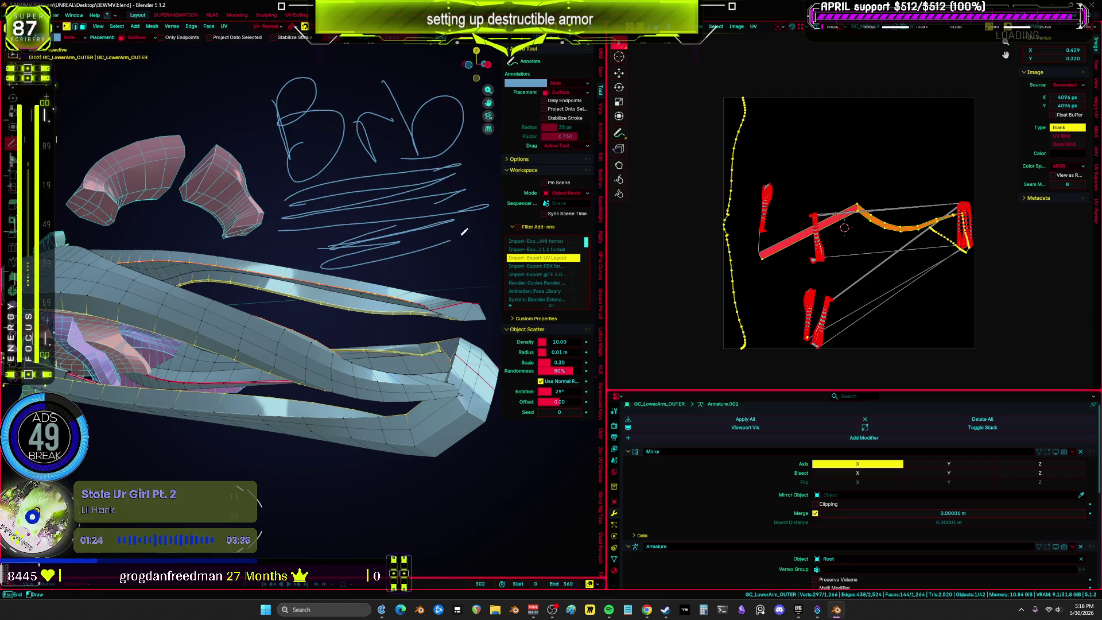
left_click(534, 86)
left_click(511, 108)
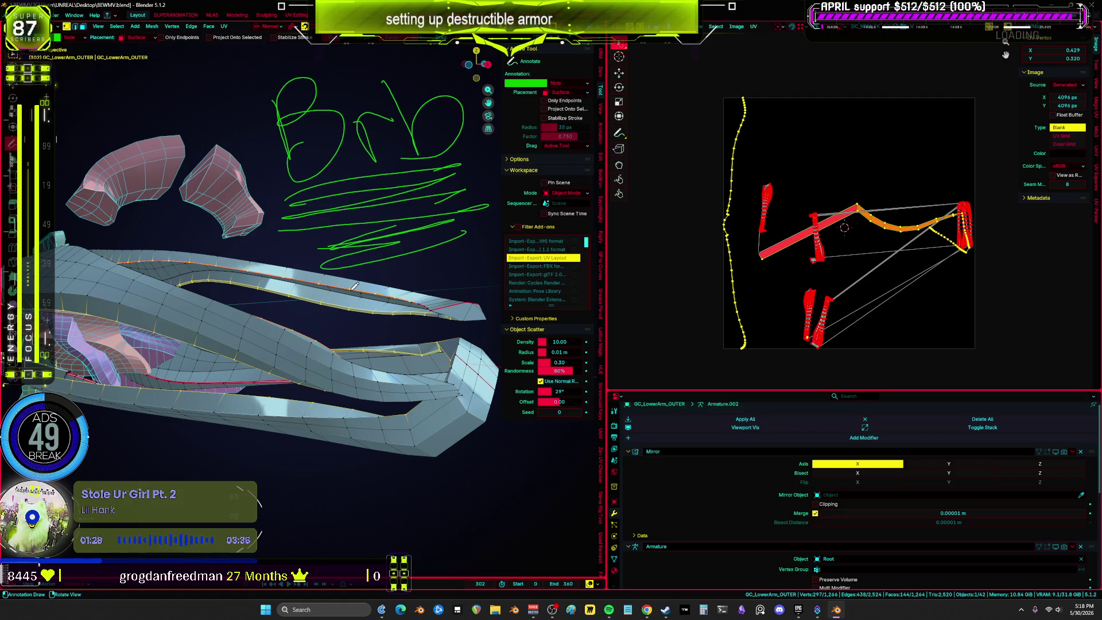
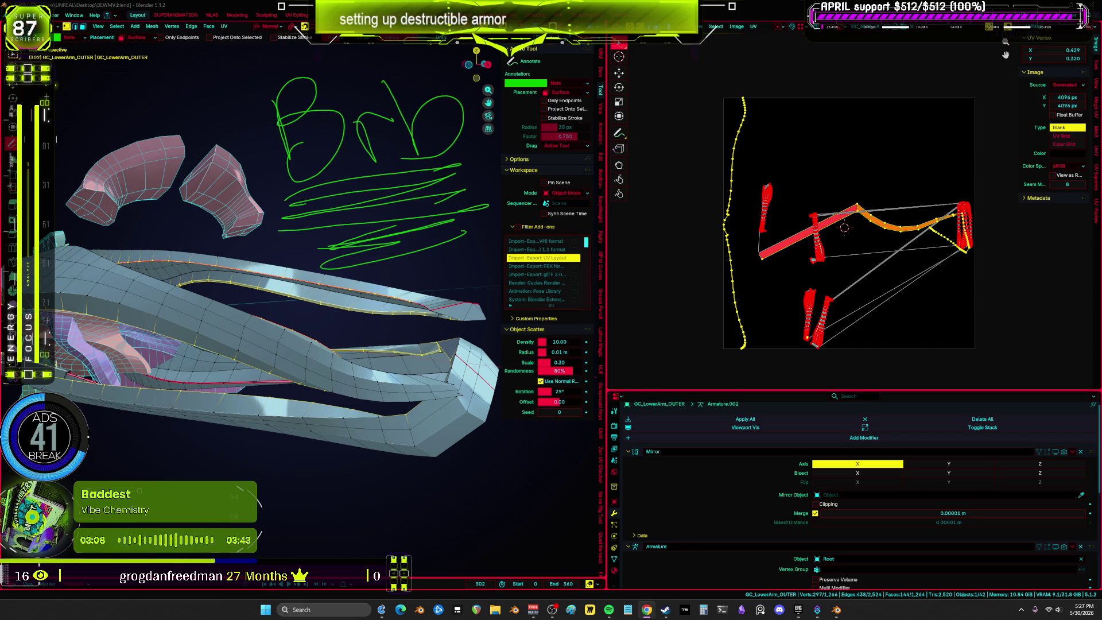
Isolate the lower-arm OUTER armor mesh in Local View in a maximized 3D view.
middle_click_drag(419, 331, 434, 332)
key("w")
key("a")
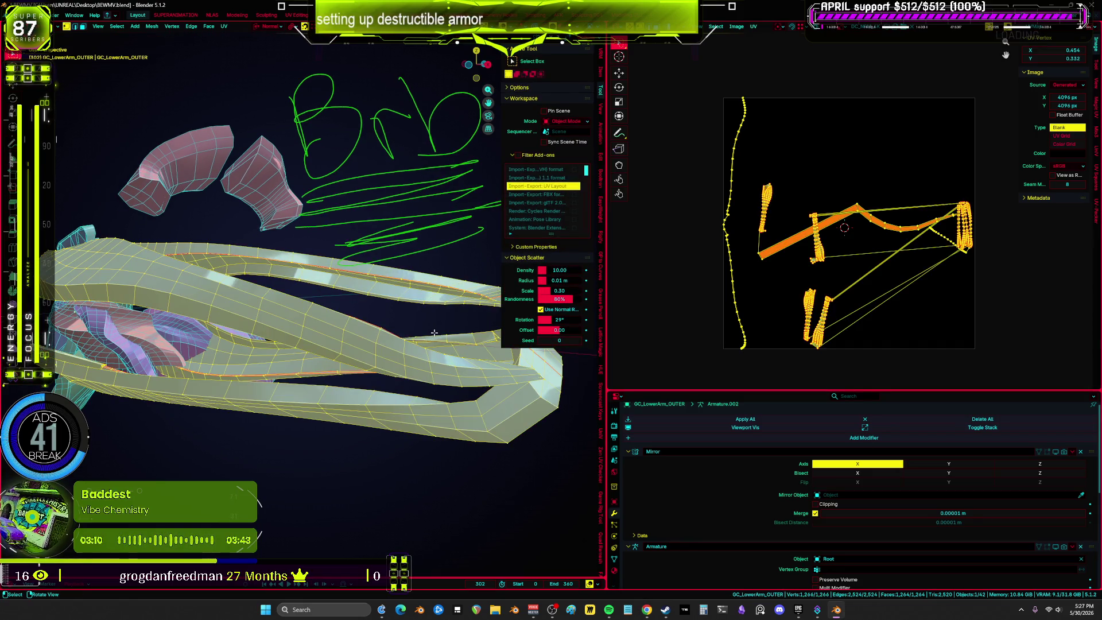
key("KP_Divide")
key("ctrl+space")
middle_click_drag(435, 332, 569, 337)
key("KP_3")
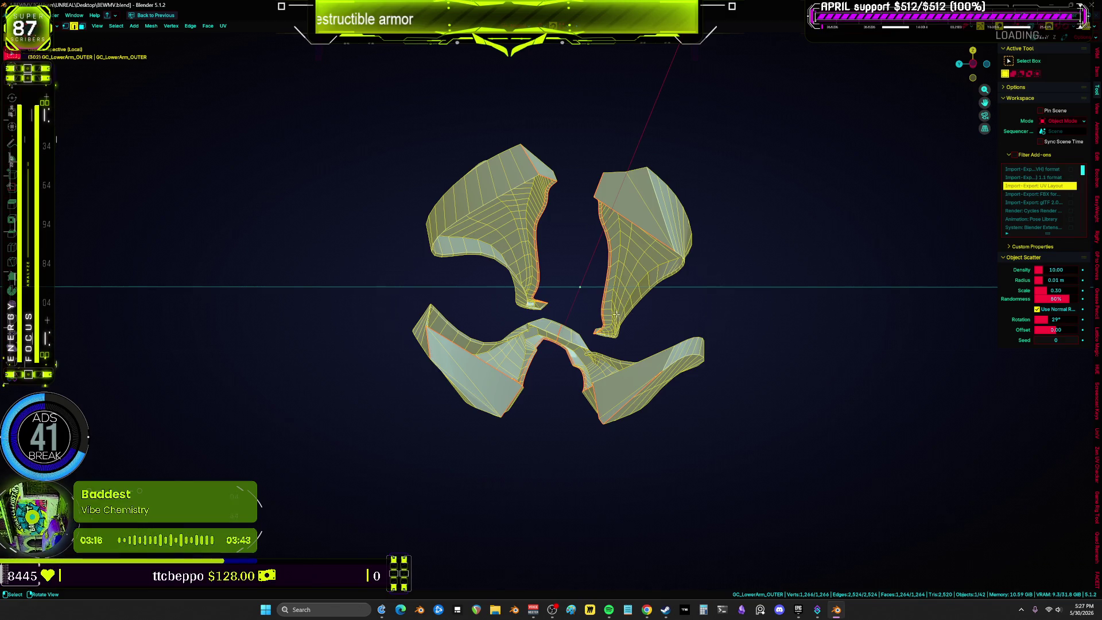
scroll(613, 320, "up", 5)
mouse_move(613, 328)
middle_mouse_down()
mouse_move(553, 337)
mouse_move(579, 329)
mouse_move(560, 320)
middle_mouse_up()
Select the upper edge loops of the armor plates and mark them as UV seams.
left_click(457, 241, "alt")
mouse_move(455, 238)
middle_mouse_down()
mouse_move(708, 243)
mouse_move(690, 304)
mouse_move(759, 314)
mouse_move(266, 327)
mouse_move(445, 305)
mouse_move(560, 318)
mouse_move(679, 310)
mouse_move(632, 315)
mouse_move(657, 342)
mouse_move(438, 313)
mouse_move(570, 304)
mouse_move(474, 259)
mouse_move(620, 315)
mouse_move(556, 305)
middle_mouse_up()
left_click(723, 312, "alt+shift")
left_click(652, 312, "alt+shift")
left_click(458, 229, "shift")
mouse_move(348, 292)
middle_mouse_down()
mouse_move(300, 301)
mouse_move(278, 319)
mouse_move(329, 308)
middle_mouse_up()
left_click(385, 261, "shift")
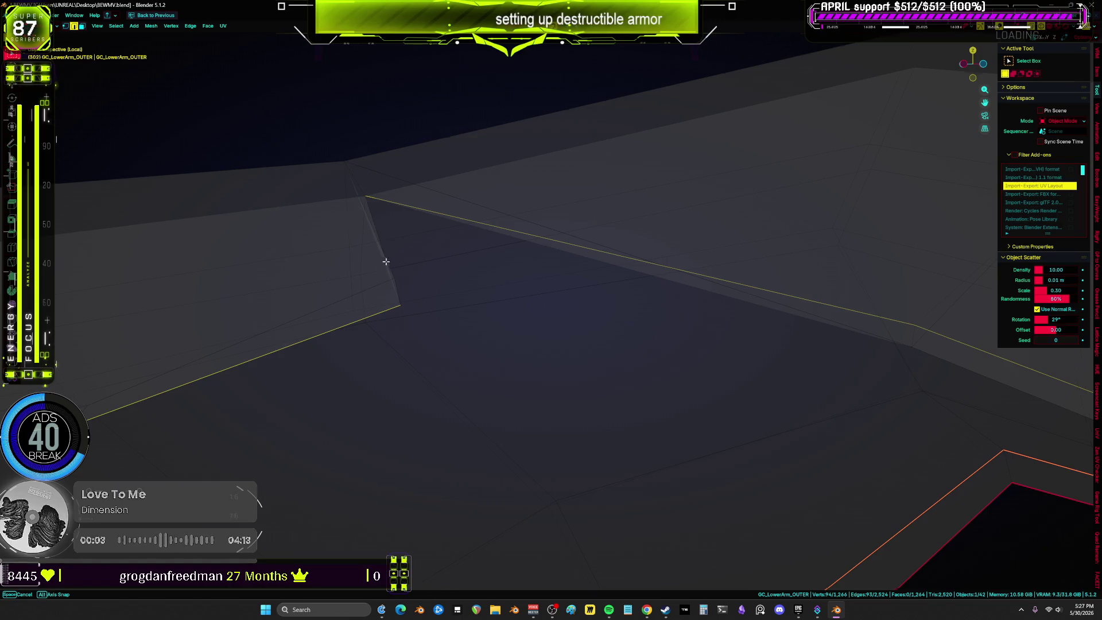
middle_click_drag(385, 261, 474, 255)
left_click(568, 259, "shift")
middle_click_drag(563, 259, 603, 290)
key("ctrl+e")
left_click(595, 445)
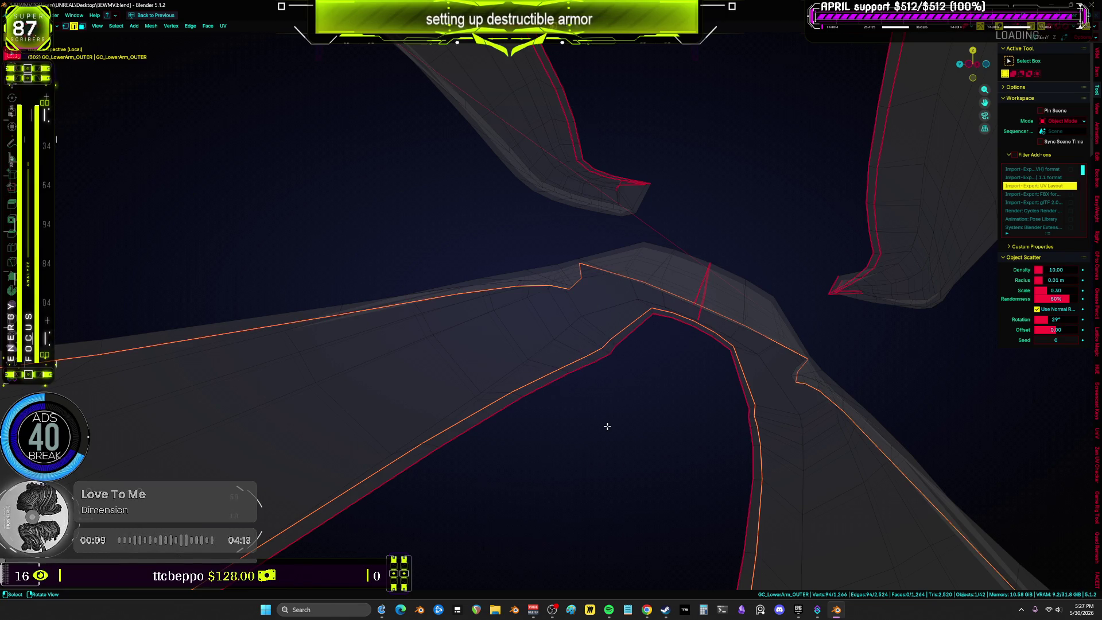
Inspect the new seams on the arm mesh in solid and wireframe shading.
mouse_move(617, 358)
middle_mouse_down()
mouse_move(602, 300)
mouse_move(556, 278)
mouse_move(414, 274)
middle_mouse_up()
scroll(415, 274, "up", 5)
mouse_move(546, 281)
middle_mouse_down()
mouse_move(518, 265)
mouse_move(480, 291)
mouse_move(589, 276)
middle_mouse_up()
key("alt+z")
middle_click_drag(711, 273, 723, 268)
middle_click_drag(861, 229, 782, 226)
middle_click_drag(653, 200, 675, 219)
key("z")
left_click(581, 224)
mouse_move(581, 224)
middle_mouse_down()
mouse_move(697, 337)
mouse_move(605, 347)
mouse_move(608, 386)
mouse_move(676, 373)
mouse_move(519, 275)
mouse_move(459, 305)
mouse_move(448, 253)
mouse_move(492, 327)
mouse_move(474, 308)
middle_mouse_up()
key("shift+z")
Clear the seam from the wrongly marked edge loop.
scroll(476, 304, "up", 5)
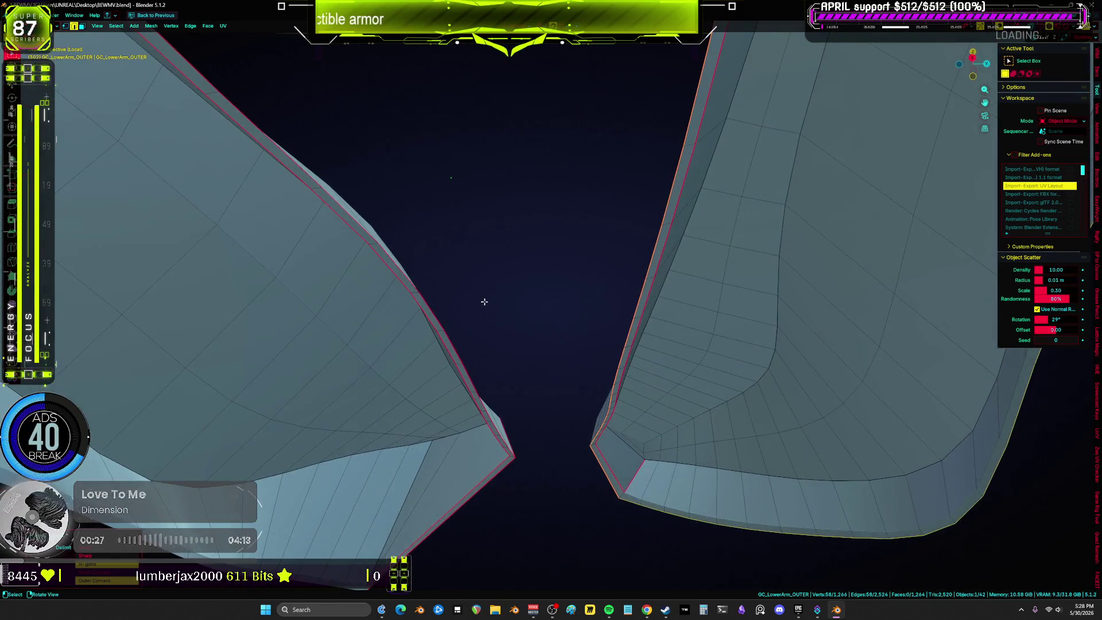
left_click(476, 395, "alt+shift")
mouse_move(477, 395)
middle_mouse_down()
mouse_move(476, 383)
mouse_move(468, 430)
mouse_move(457, 423)
mouse_move(487, 345)
mouse_move(574, 486)
middle_mouse_up()
key("ctrl+e")
left_click(474, 390)
Select the remaining plate edges on the arm meshes and mark them as seams.
key("z")
left_click(507, 487)
left_click(575, 481)
right_click(540, 454)
left_click(534, 447)
key("KP_1")
mouse_move(532, 495)
middle_mouse_down()
mouse_move(453, 402)
mouse_move(554, 401)
mouse_move(529, 396)
middle_mouse_up()
scroll(460, 395, "up", 5)
key("alt+z")
scroll(545, 328, "down", 5)
mouse_move(544, 328)
middle_mouse_down()
mouse_move(586, 349)
mouse_move(811, 265)
middle_mouse_up()
left_click(916, 185, "shift")
mouse_move(916, 184)
middle_mouse_down()
mouse_move(778, 240)
mouse_move(637, 261)
mouse_move(583, 319)
middle_mouse_up()
key("alt+z")
key("ctrl+e")
left_click(585, 320)
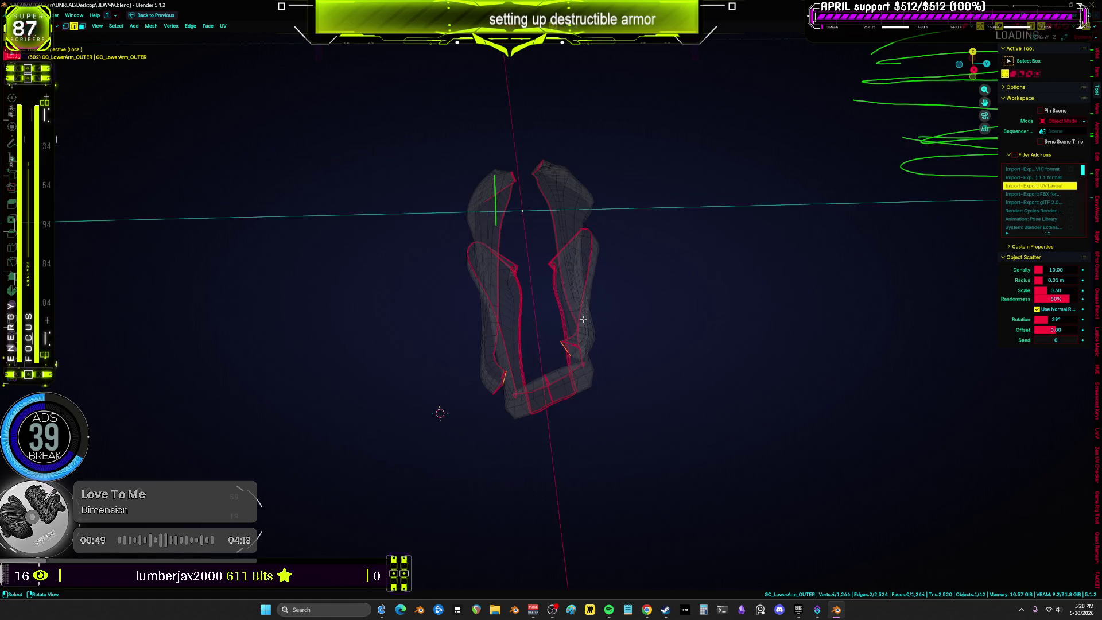
Angle-based unwrap all of GC_LowerArm_OUTER and review its islands in a maximized UV Editor.
key("a")
key("u")
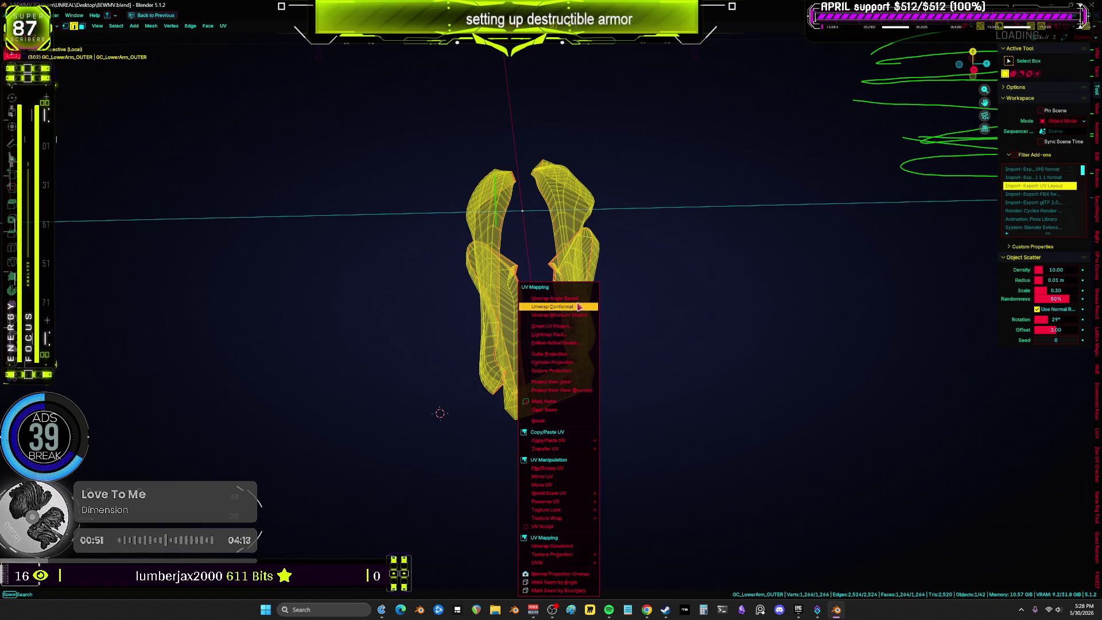
left_click(575, 299)
key("ctrl+space")
key("ctrl+space")
scroll(684, 364, "up", 3)
mouse_move(414, 399)
middle_mouse_down()
mouse_move(502, 327)
mouse_move(594, 275)
mouse_move(578, 327)
mouse_move(598, 337)
middle_mouse_up()
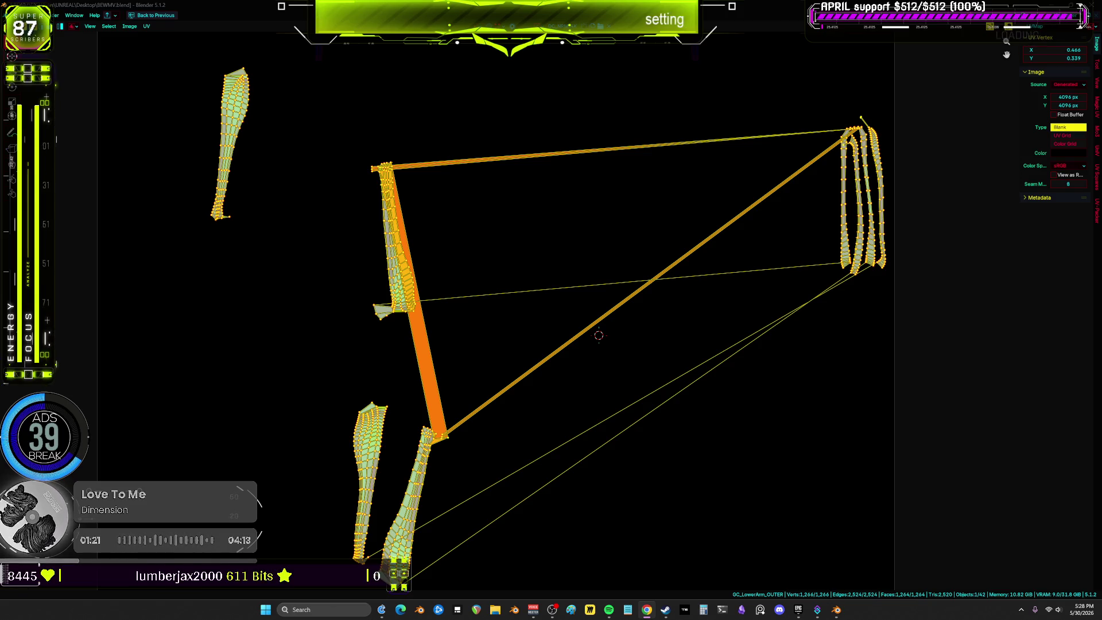
Open the DNB Jungle Breakbeat playlist, sort by Date added newest first, and play Headlights.
left_click(609, 610)
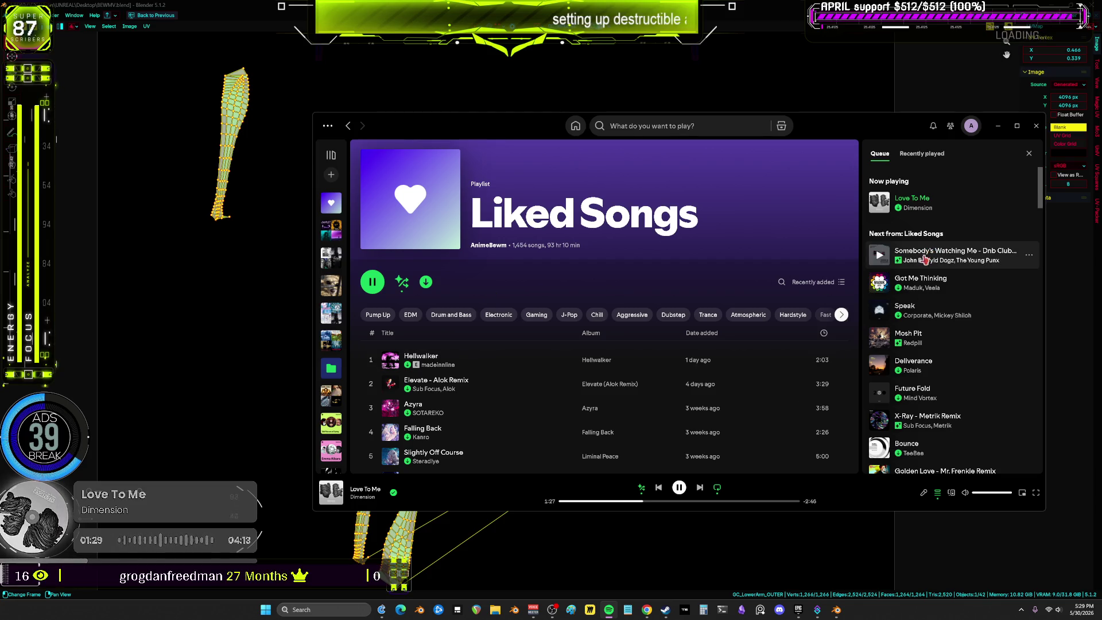
scroll(940, 383, "down", 2)
scroll(940, 383, "down", 10)
scroll(962, 292, "down", 10)
scroll(962, 292, "down", 5)
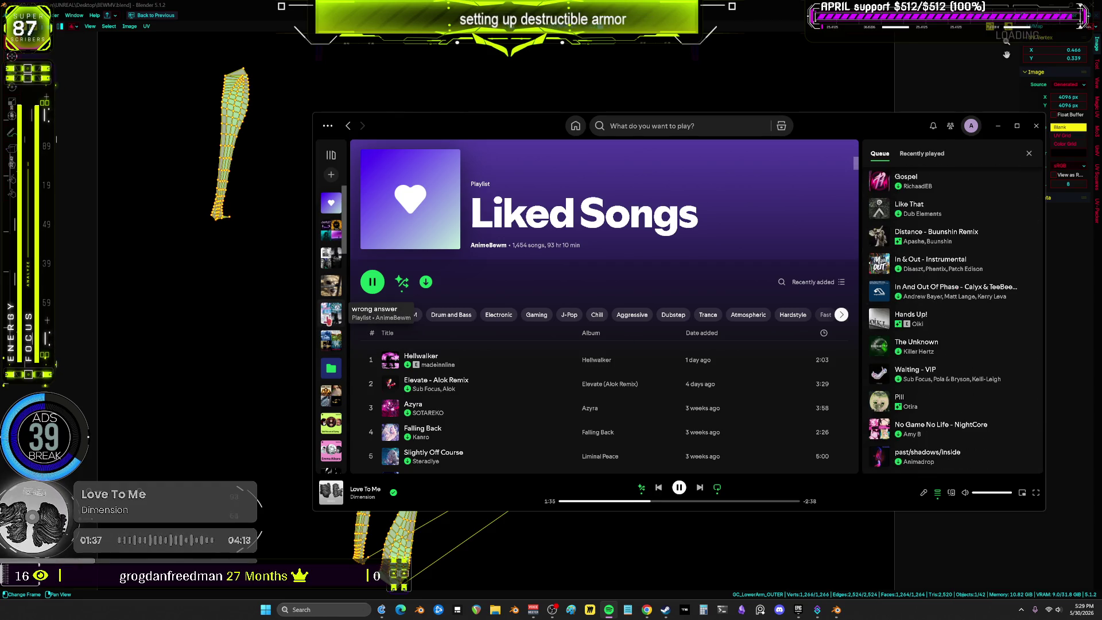
left_click(328, 259)
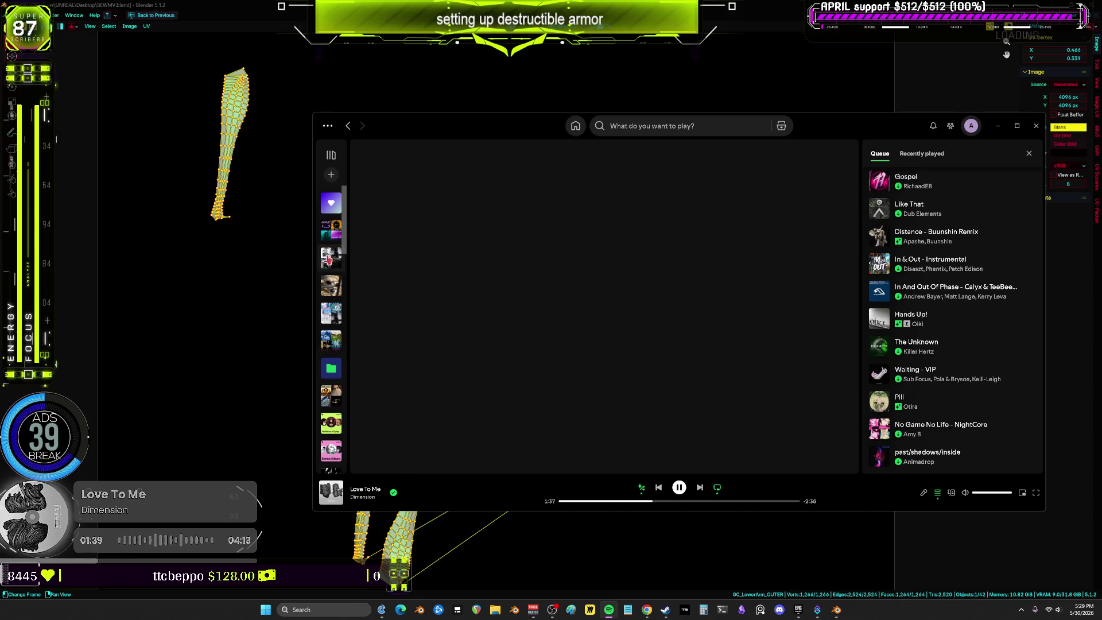
left_click(331, 285)
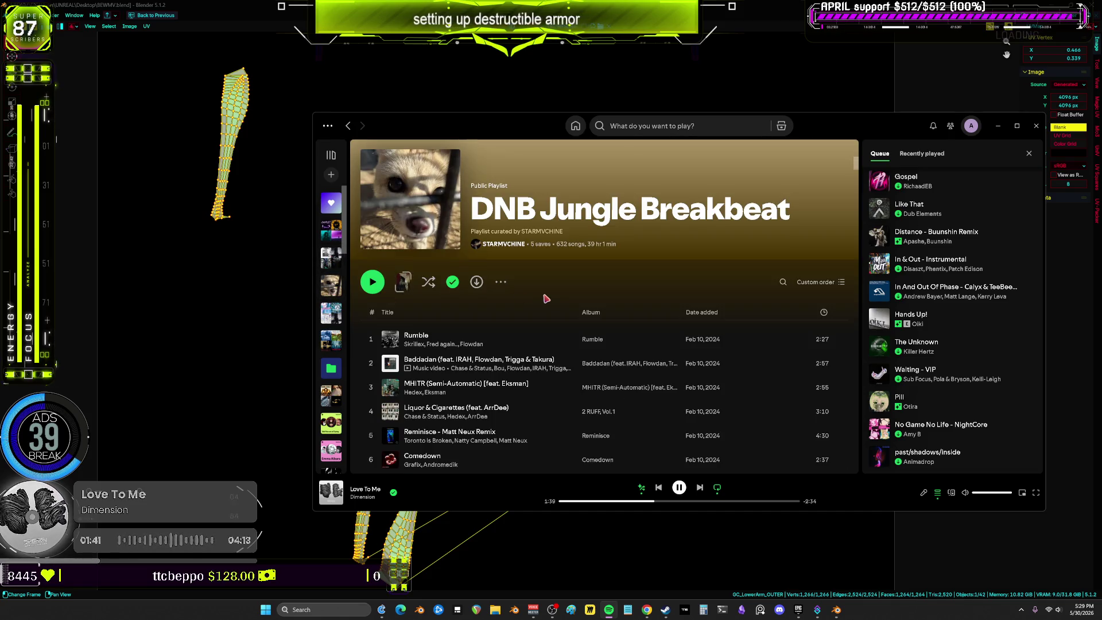
scroll(545, 298, "down", 6)
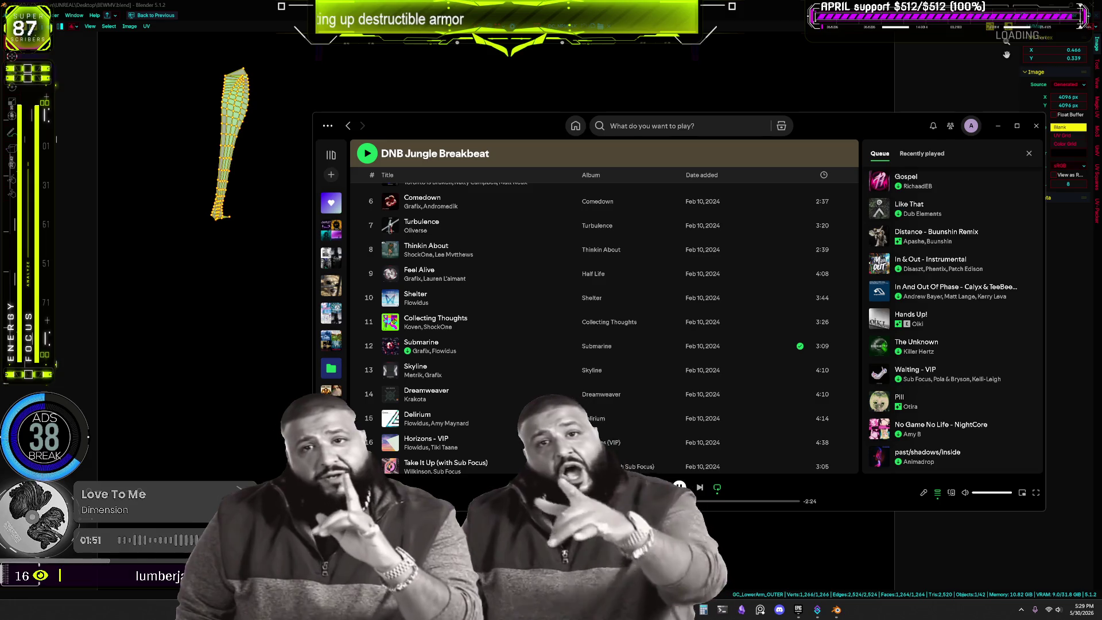
scroll(794, 234, "up", 5)
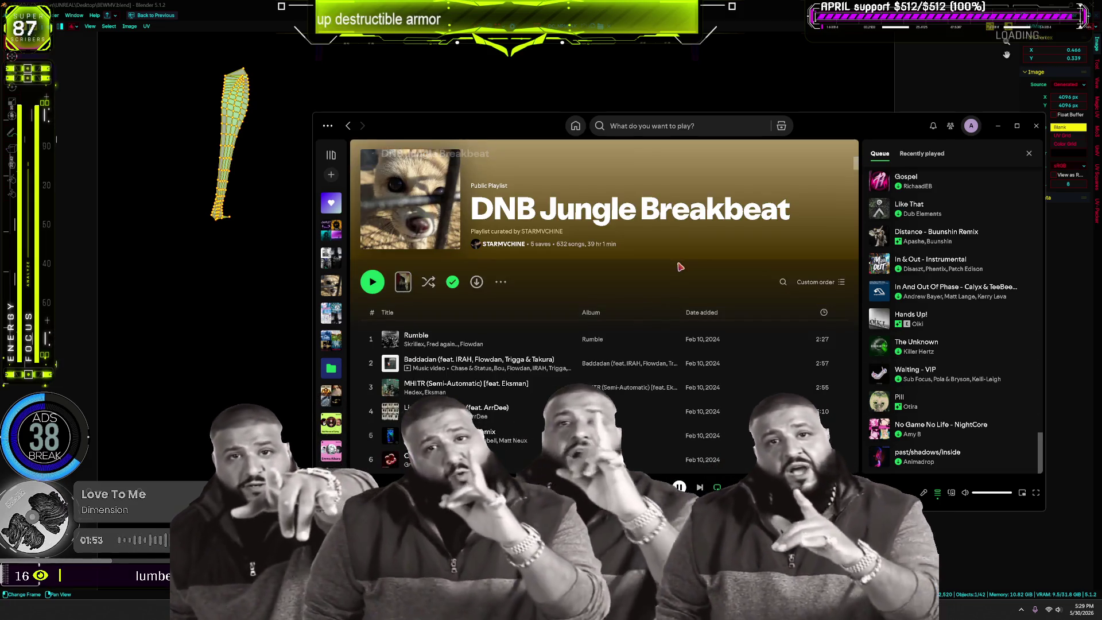
scroll(679, 374, "down", 15)
mouse_move(855, 202)
left_mouse_down()
mouse_move(864, 468)
mouse_move(864, 174)
left_mouse_up()
left_click(717, 316)
left_click(371, 340)
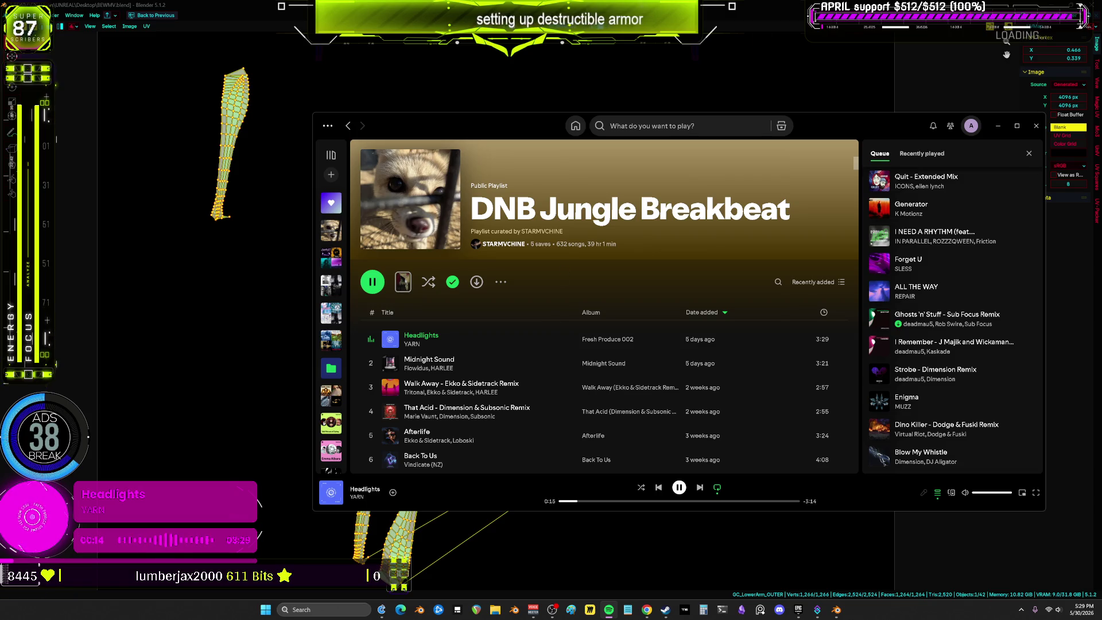
Copy the playlist's share link and hide the Spotify window.
left_click(999, 127)
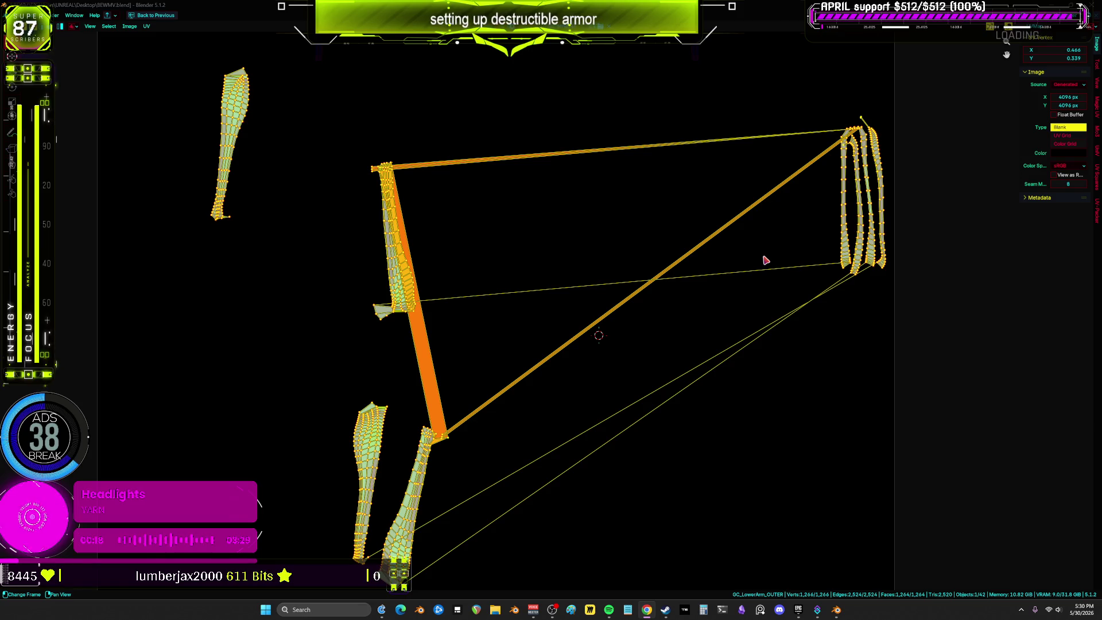
left_click(610, 610)
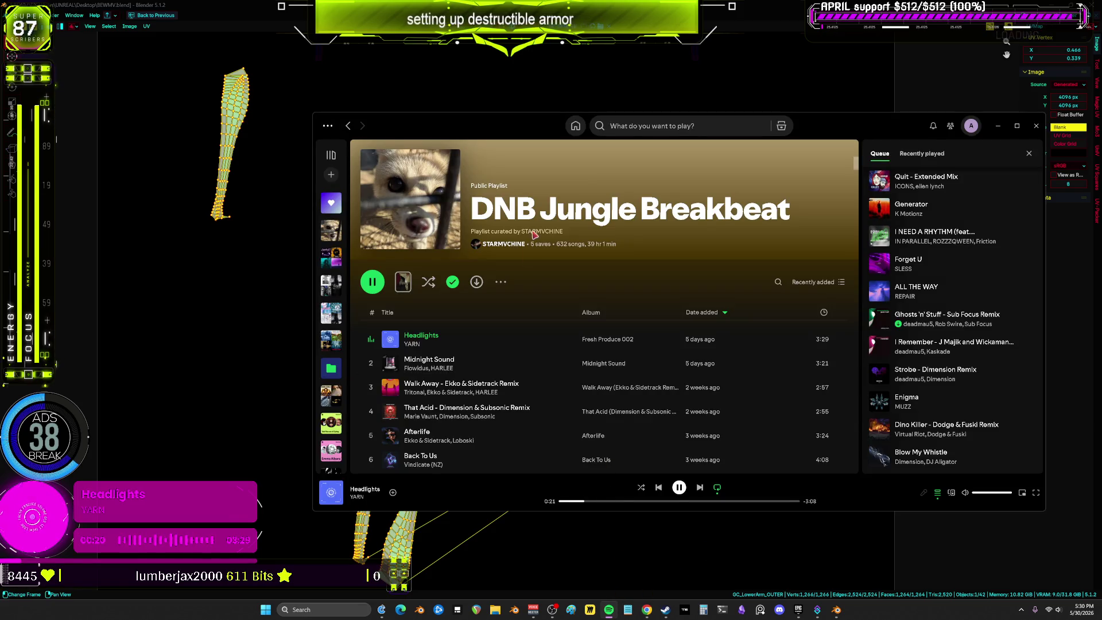
left_click(500, 282)
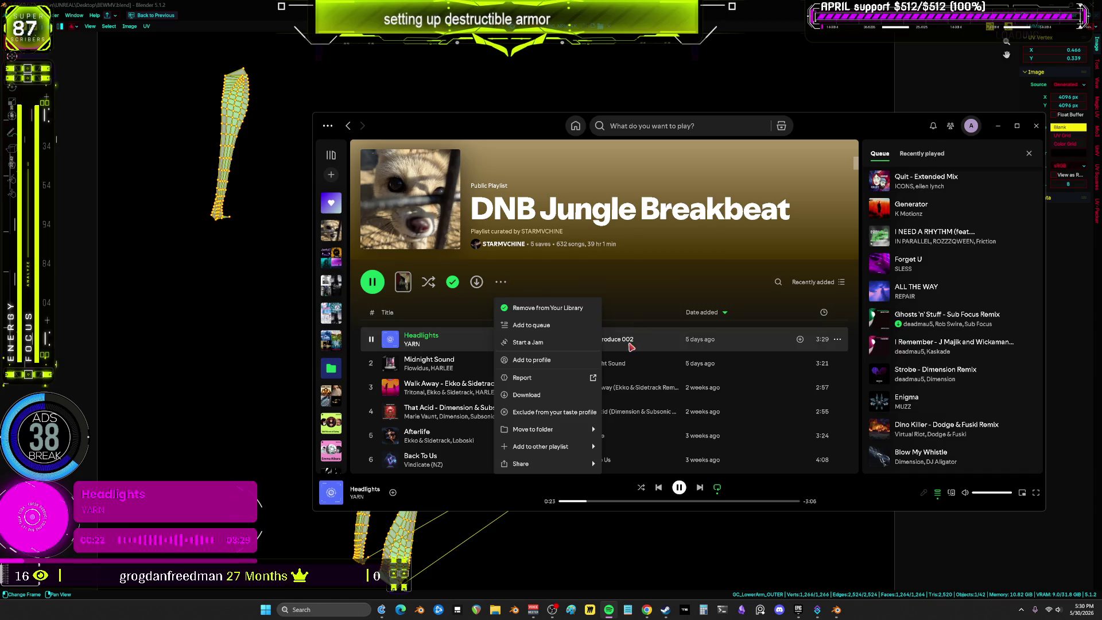
mouse_move(591, 463)
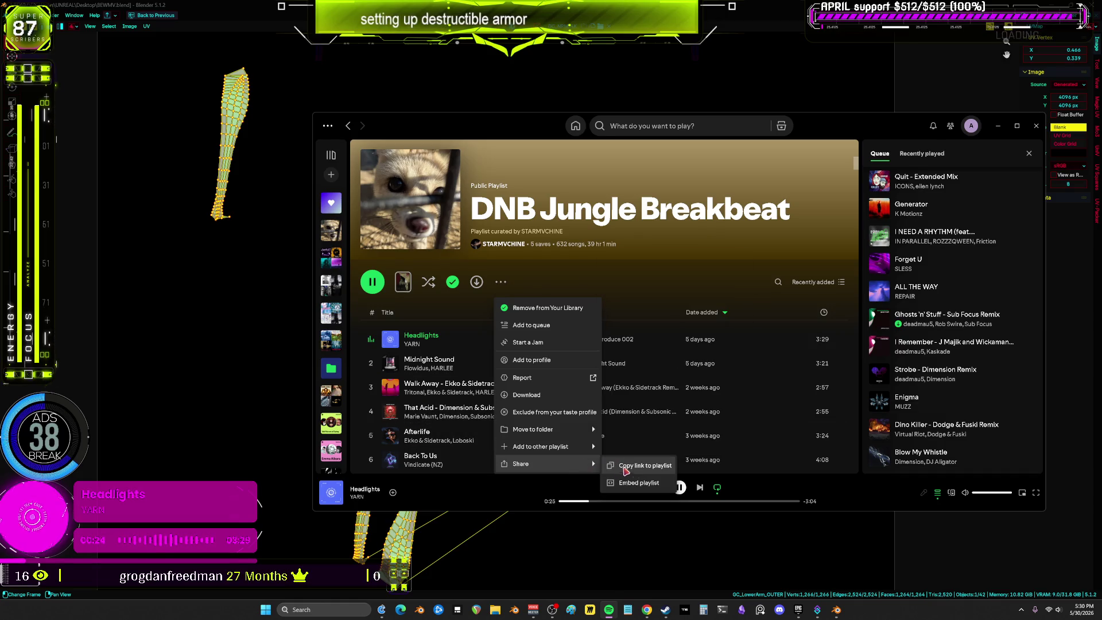
left_click(640, 463)
left_click(647, 610)
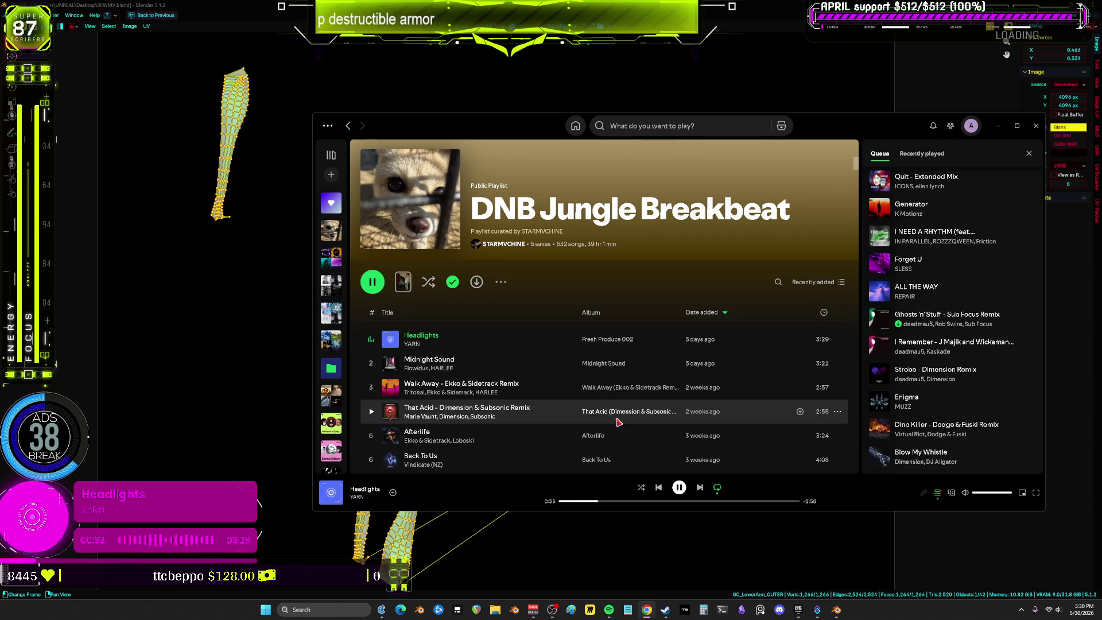
left_click(999, 126)
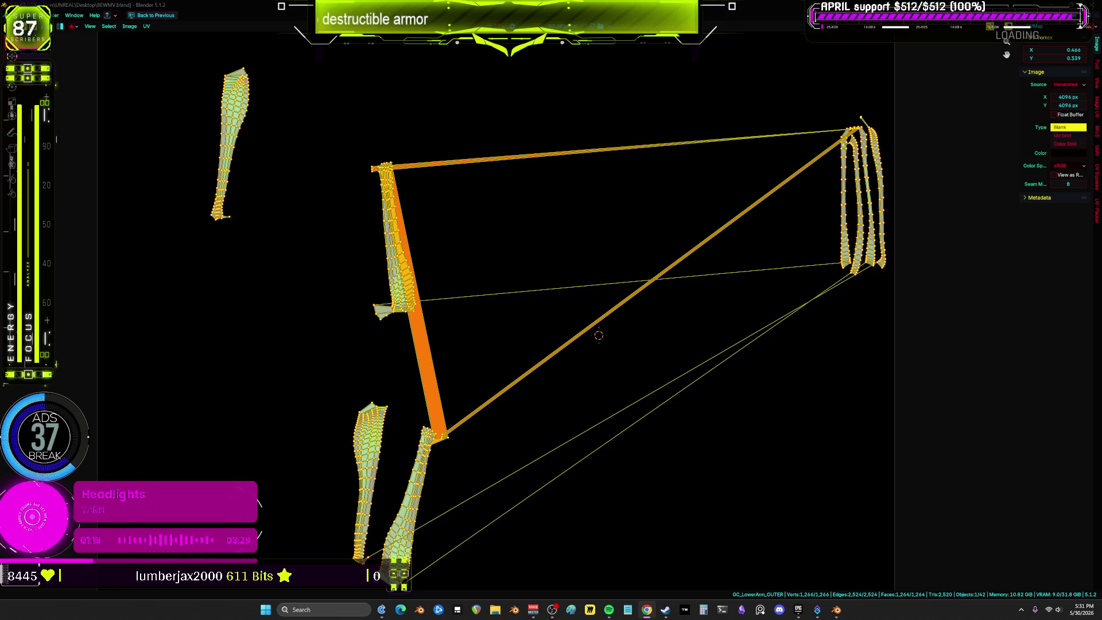
key("ctrl+space")
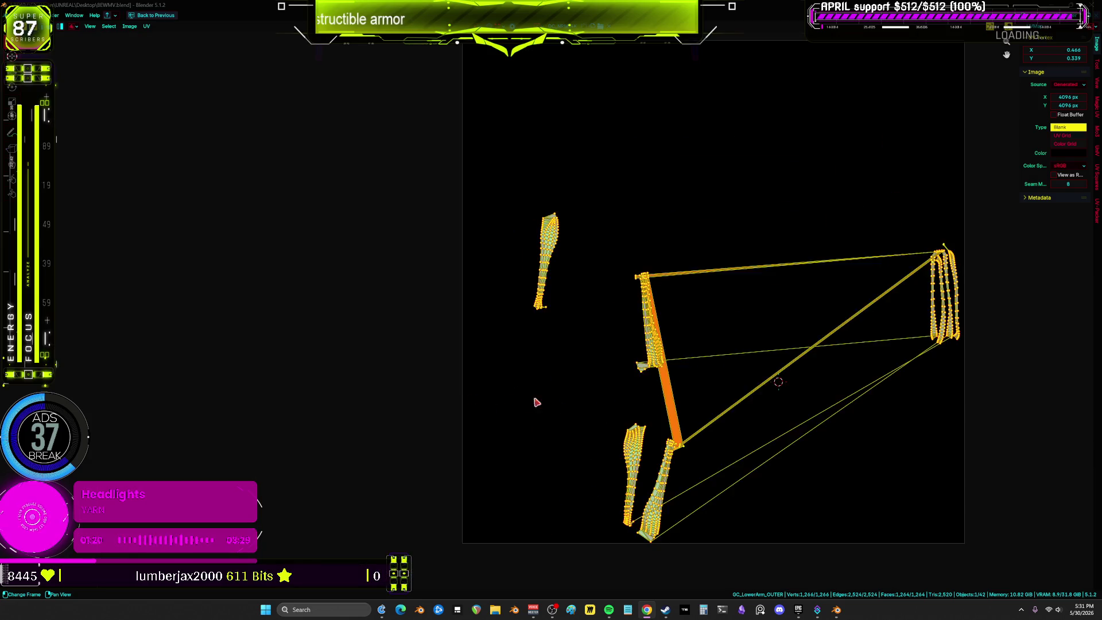
In a maximized 3D view, select the whole upper OUTER armor piece.
key("ctrl+space")
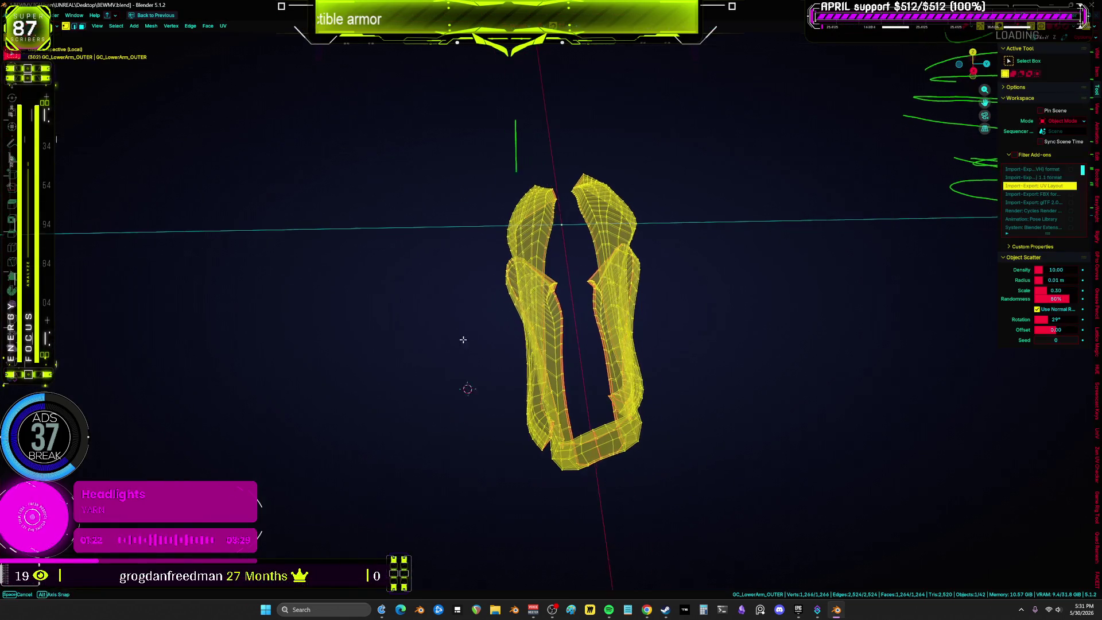
key("alt+a")
key("alt+z")
mouse_move(707, 344)
middle_mouse_down()
mouse_move(552, 247)
mouse_move(343, 229)
mouse_move(551, 241)
middle_mouse_up()
left_click(553, 234)
key("ctrl+l")
key("alt+z")
key("alt+z")
scroll(551, 241, "up", 8)
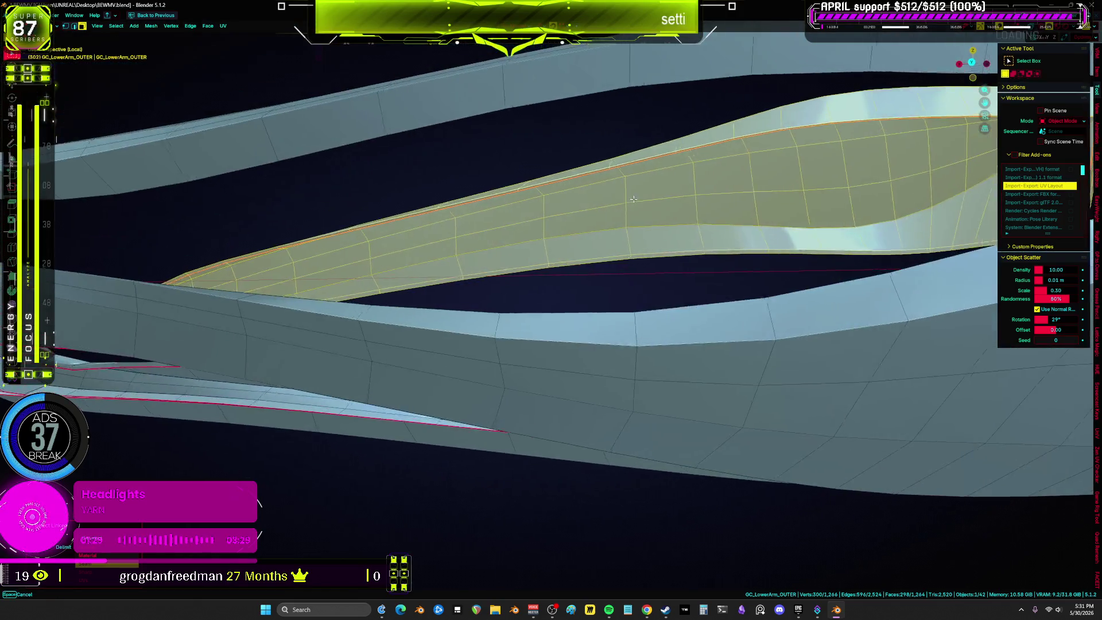
middle_click_drag(633, 198, 679, 248)
Select a vertical edge loop on the upper piece and mark it as a seam.
left_click(704, 294)
left_click(694, 335, "alt")
mouse_move(693, 336)
middle_mouse_down()
mouse_move(468, 358)
mouse_move(450, 341)
mouse_move(303, 348)
middle_mouse_up()
key("z")
left_click(229, 322)
mouse_move(230, 321)
middle_mouse_down()
mouse_move(212, 320)
mouse_move(419, 330)
mouse_move(182, 289)
mouse_move(397, 310)
mouse_move(368, 315)
mouse_move(419, 348)
mouse_move(595, 295)
mouse_move(462, 372)
middle_mouse_up()
key("ctrl+e")
left_click(346, 335)
key("shift+z")
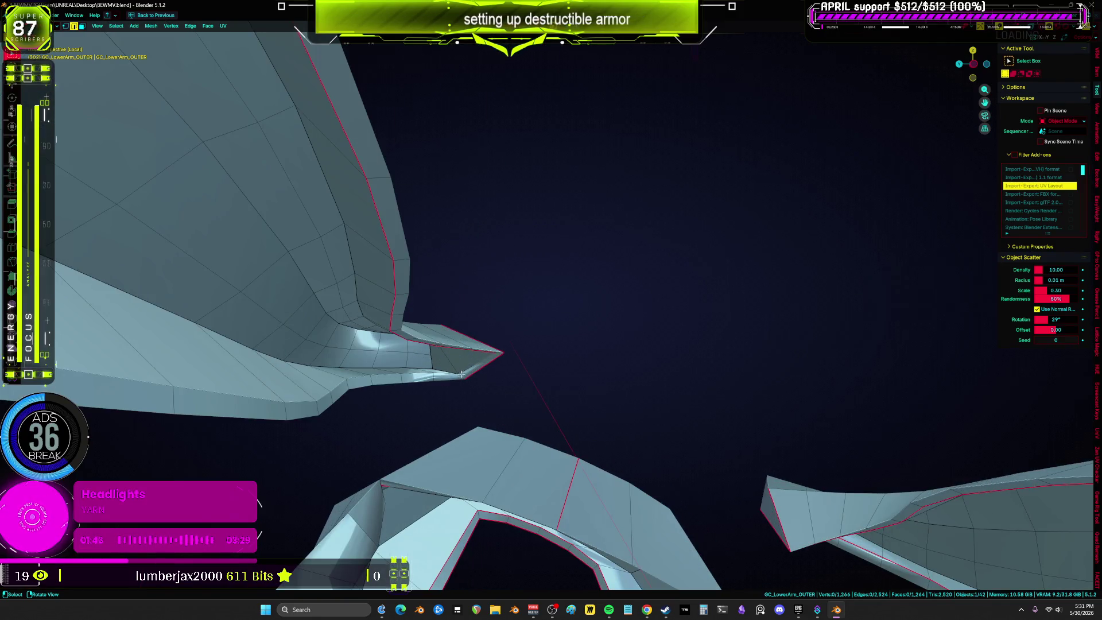
Select the linked armor pieces via an edge loop and return to the split UV Editing layout.
left_click(444, 371, "alt")
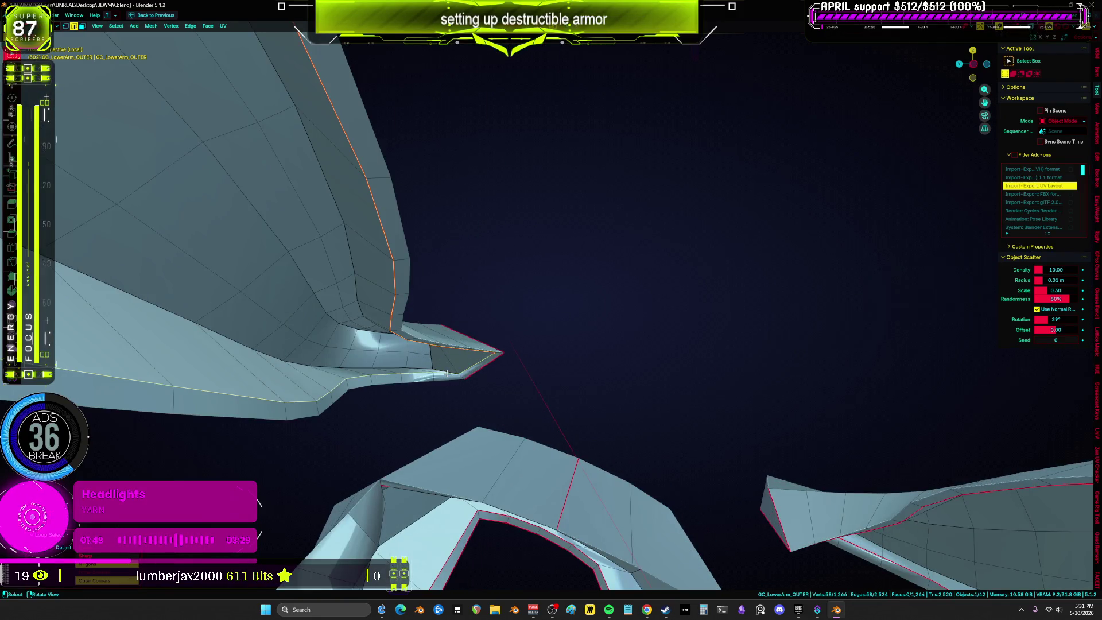
right_click(448, 373)
left_click(448, 370)
mouse_move(448, 370)
middle_mouse_down()
mouse_move(459, 367)
mouse_move(438, 372)
mouse_move(704, 215)
middle_mouse_up()
key("ctrl+l")
scroll(704, 215, "down", 5)
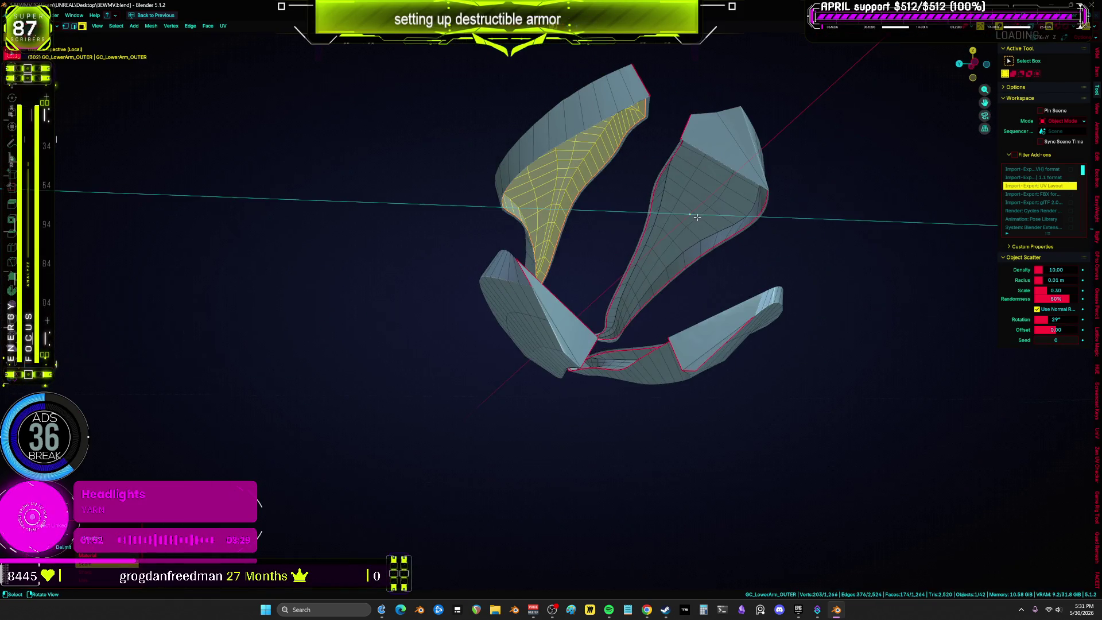
key("l")
key("ctrl+space")
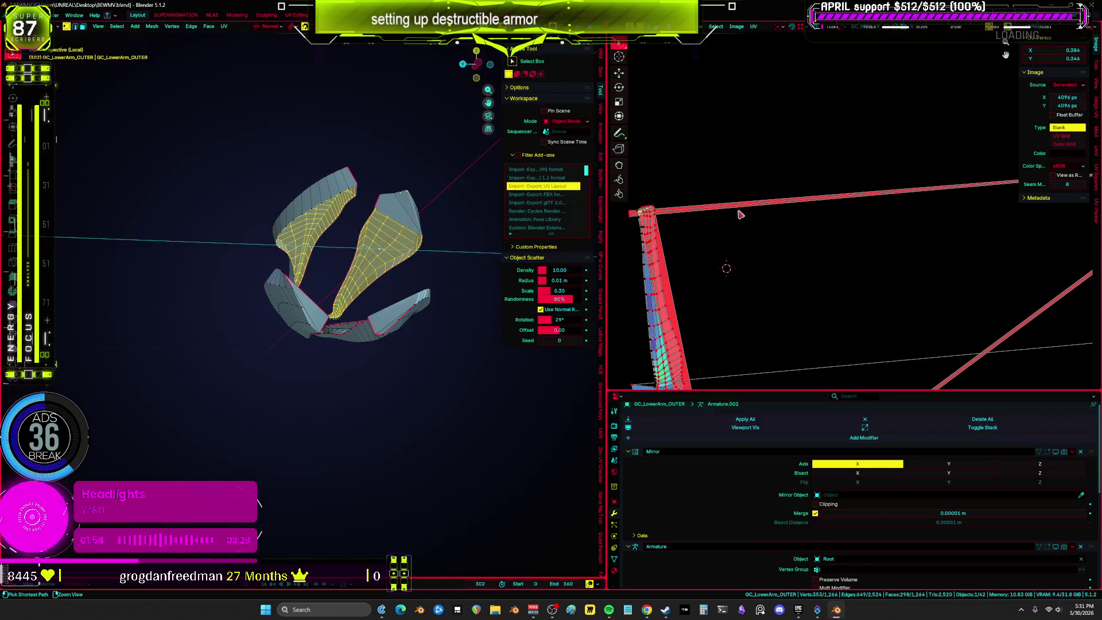
Review the armor pieces and their UVs, toggling maximized views and see-through shading.
key("ctrl+space")
middle_click_drag(557, 343, 551, 324)
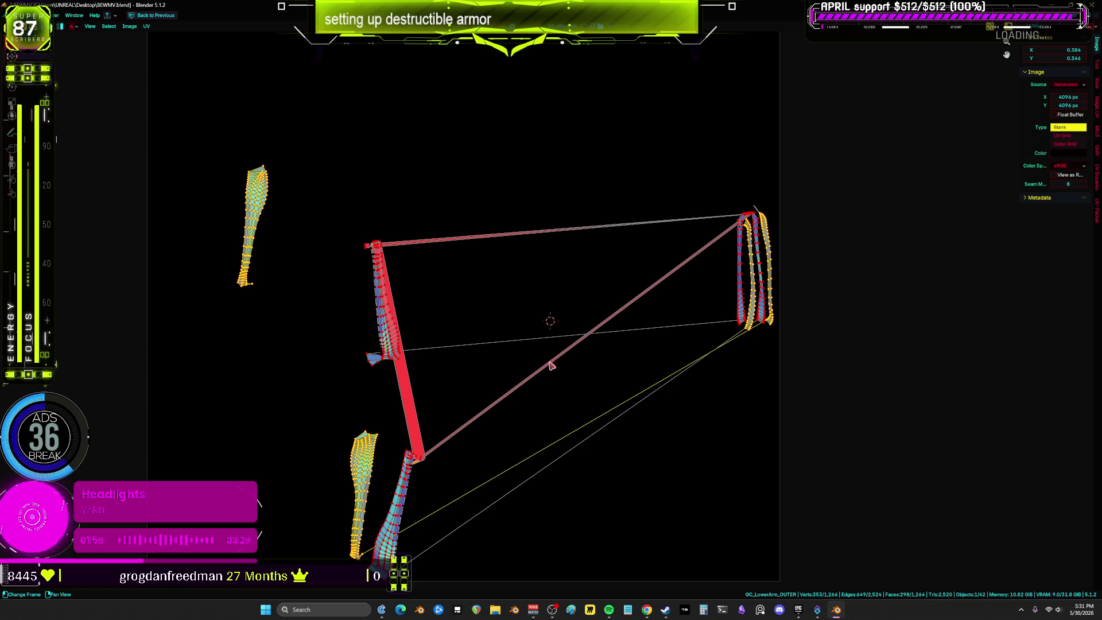
scroll(544, 341, "down", 3)
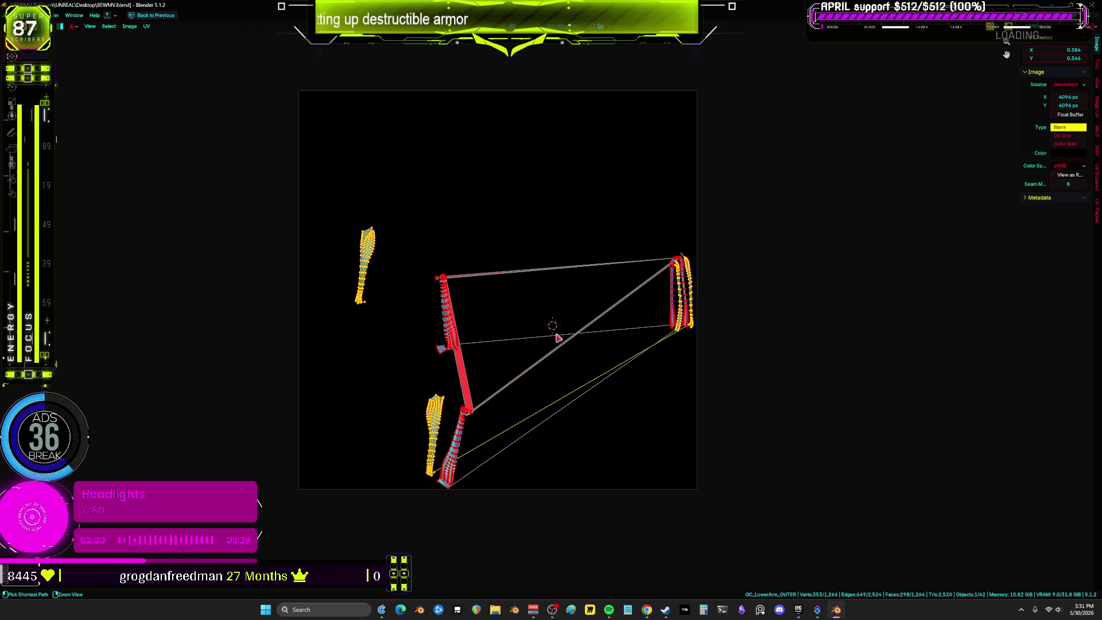
key("ctrl+space")
middle_click_drag(476, 345, 299, 347)
key("z")
left_click(398, 356)
key("alt+z")
mouse_move(398, 357)
middle_mouse_down()
mouse_move(190, 348)
mouse_move(379, 333)
middle_mouse_up()
key("ctrl+space")
scroll(505, 319, "up", 5)
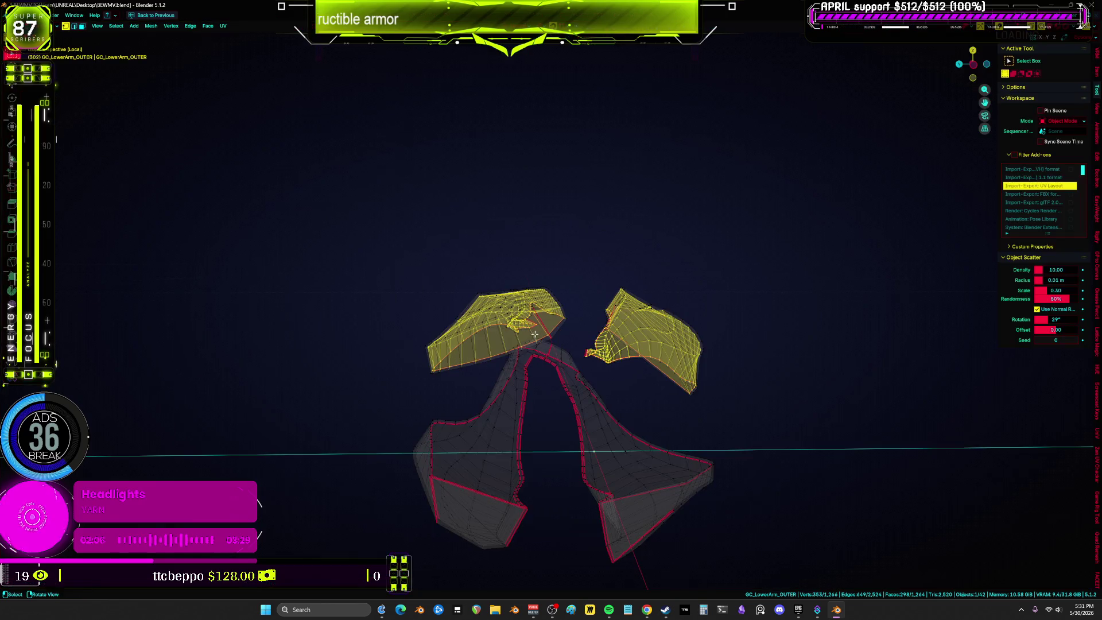
middle_click_drag(505, 319, 471, 325)
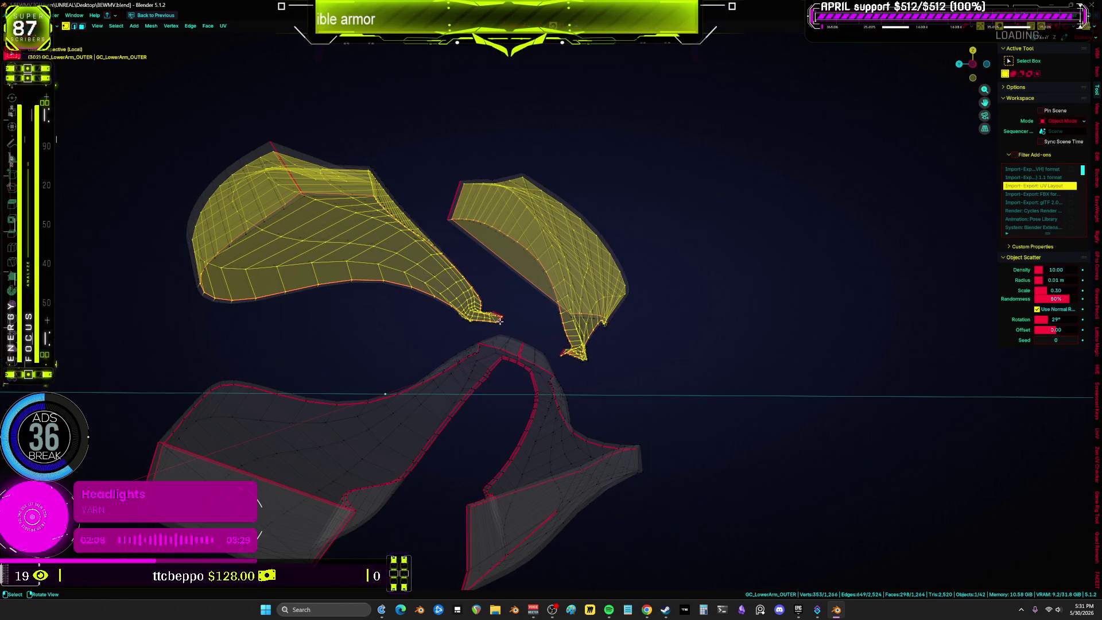
key("alt+z")
key("ctrl+space")
scroll(698, 260, "down", 1)
Frame all UVs and re-unwrap them into six separate side-by-side islands.
key("ctrl+space")
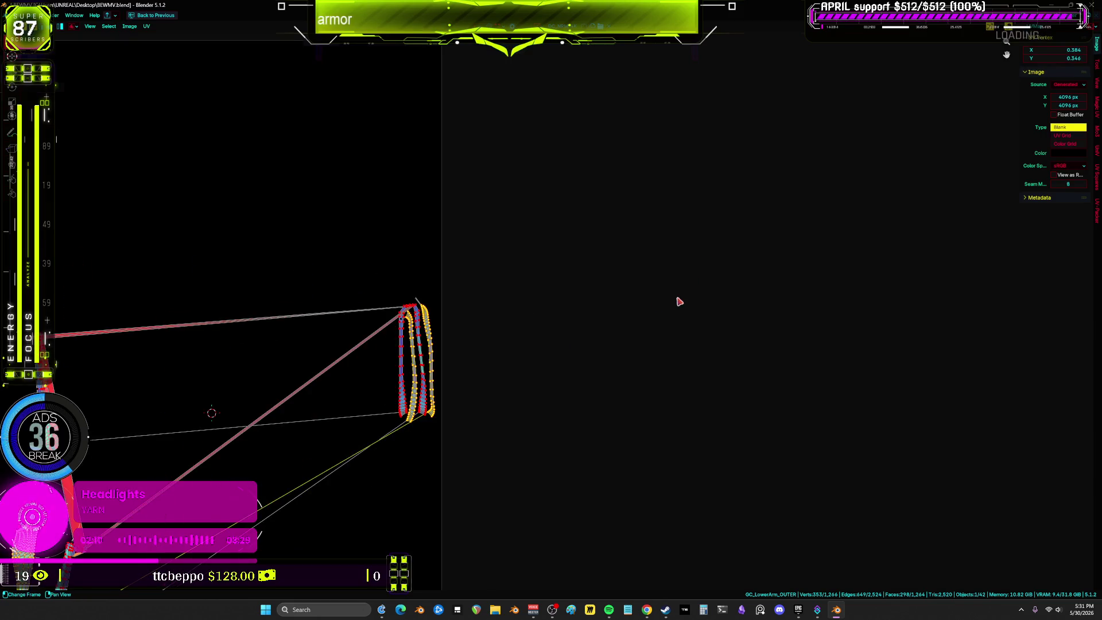
key("Home")
scroll(506, 313, "down", 2)
key("a")
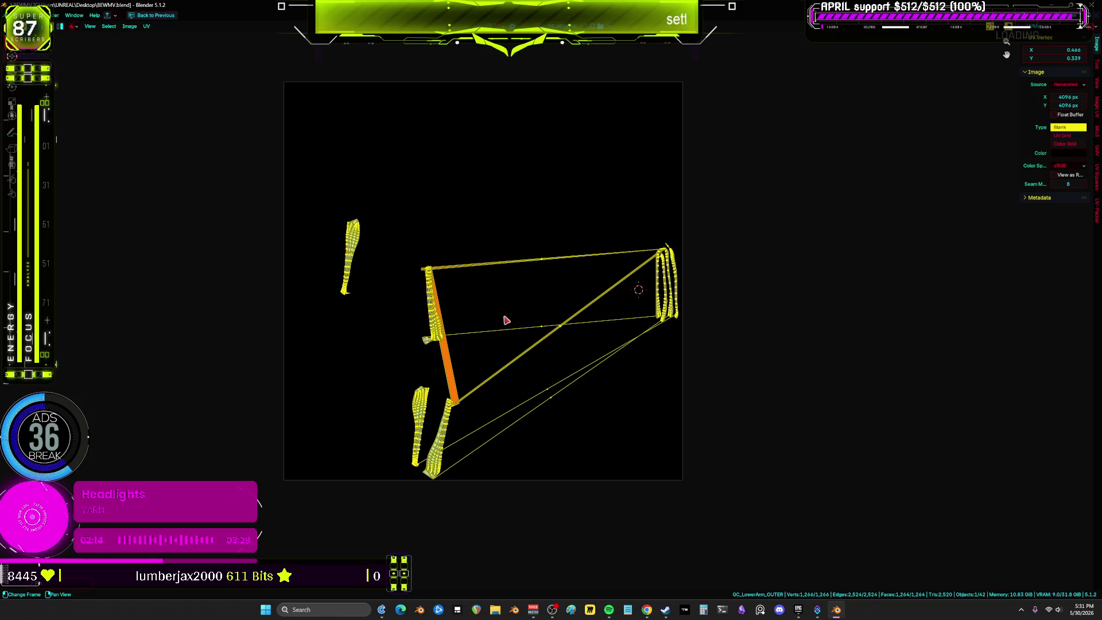
key("alt+a")
key("a")
key("u")
left_click(523, 306)
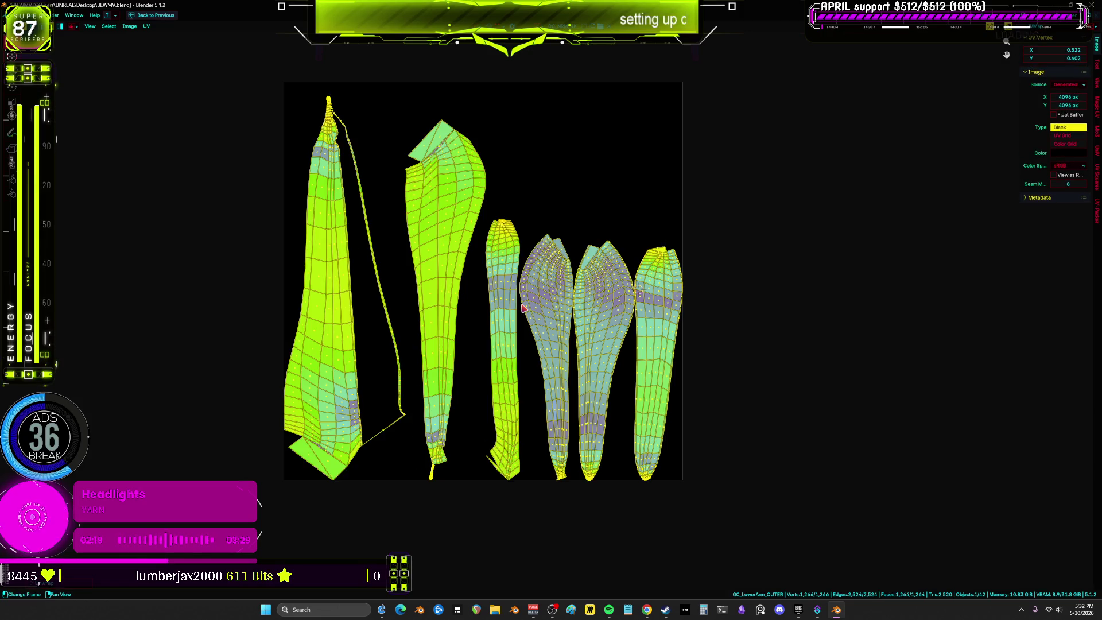
mouse_move(523, 315)
middle_mouse_down()
mouse_move(550, 344)
mouse_move(475, 357)
mouse_move(558, 340)
mouse_move(582, 356)
mouse_move(509, 348)
mouse_move(583, 360)
mouse_move(531, 330)
mouse_move(483, 353)
mouse_move(566, 345)
mouse_move(525, 328)
mouse_move(597, 330)
mouse_move(508, 333)
mouse_move(574, 327)
mouse_move(570, 336)
mouse_move(548, 319)
mouse_move(518, 339)
middle_mouse_up()
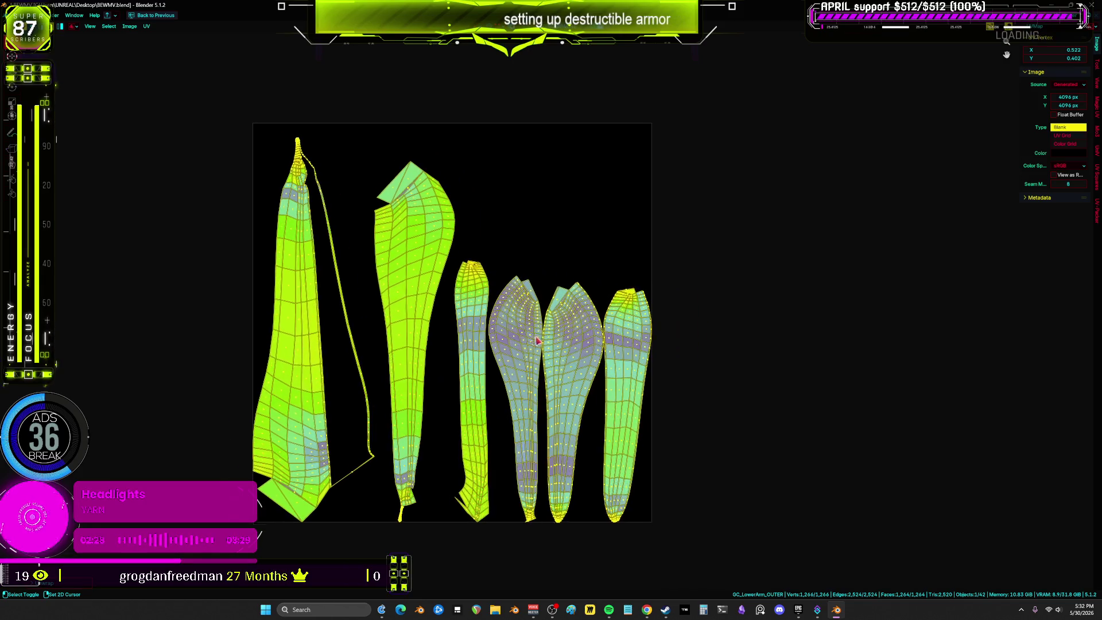
key("ctrl+space")
middle_click_drag(399, 331, 196, 218)
Select the connected OUTER armour pieces, including the large left piece.
key("Home")
left_click(329, 293)
key("l")
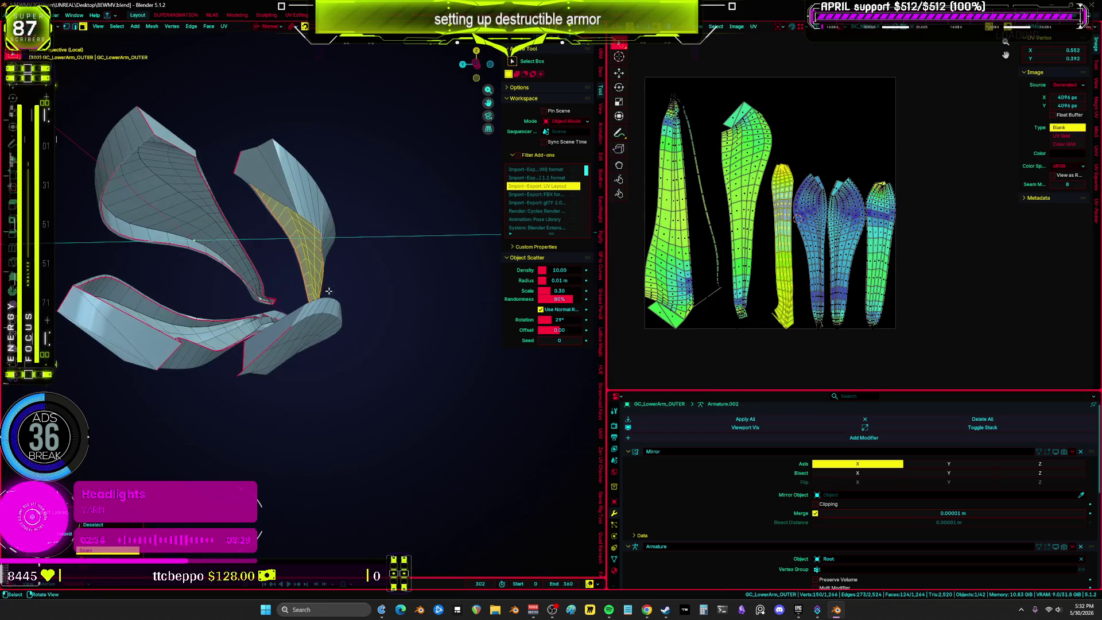
key("l")
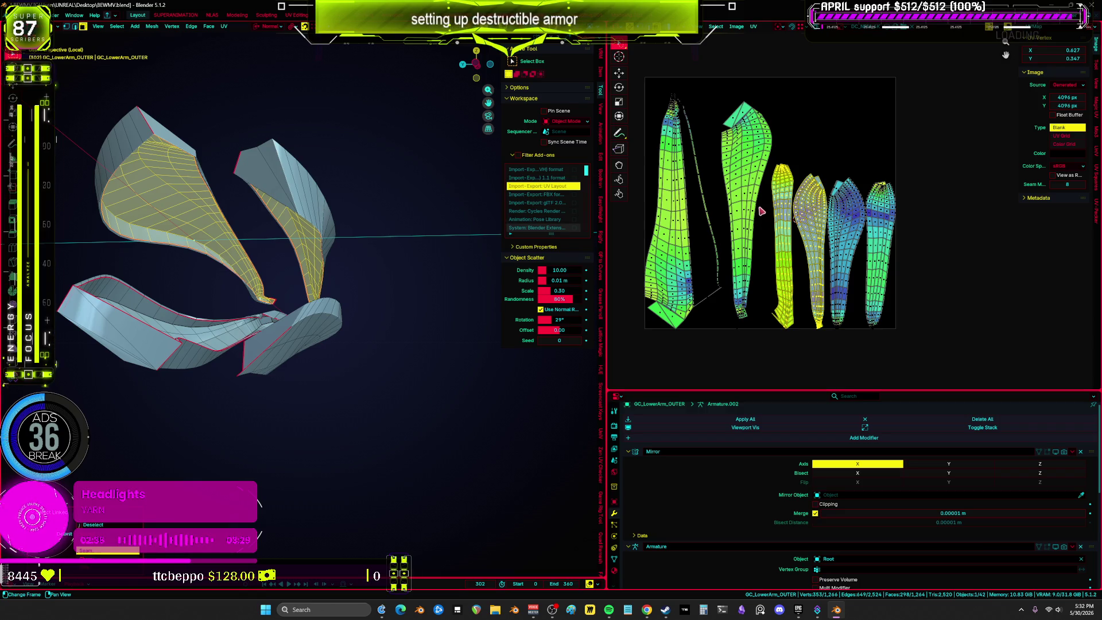
key("ctrl+space")
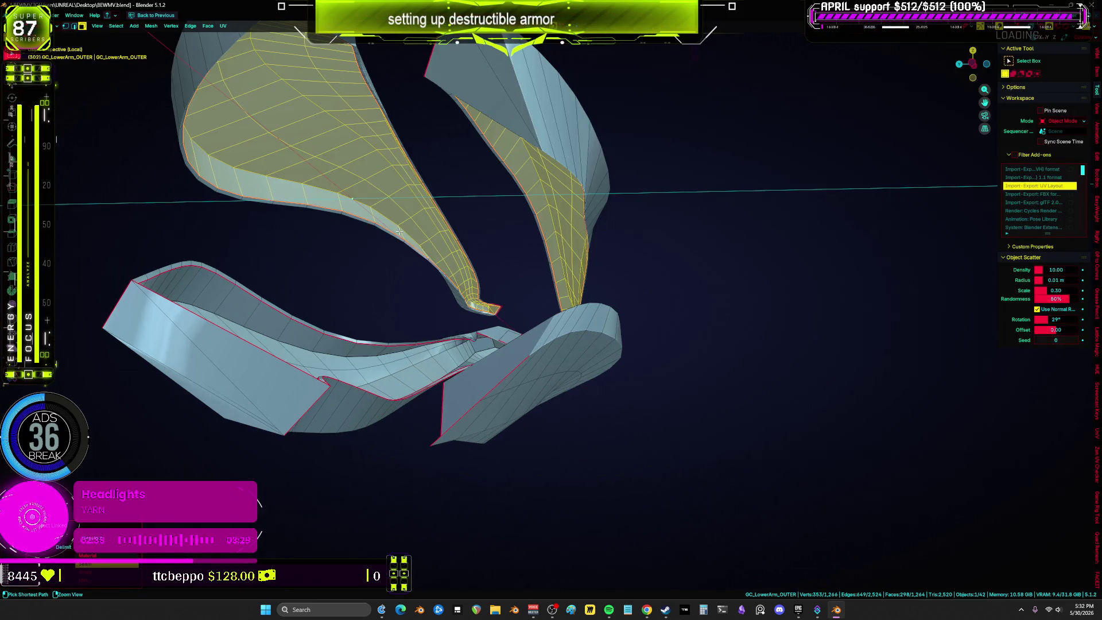
Clear all existing seams from the whole see-through mesh, then return to solid shading.
key("alt+z")
key("a")
key("KP_Decimal")
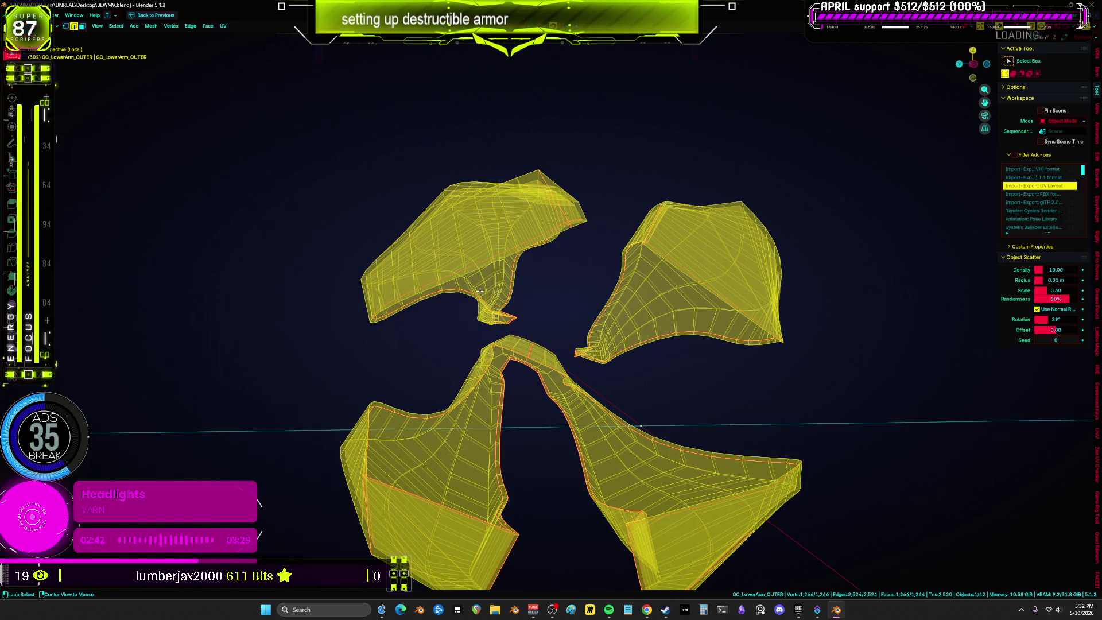
right_click(479, 291)
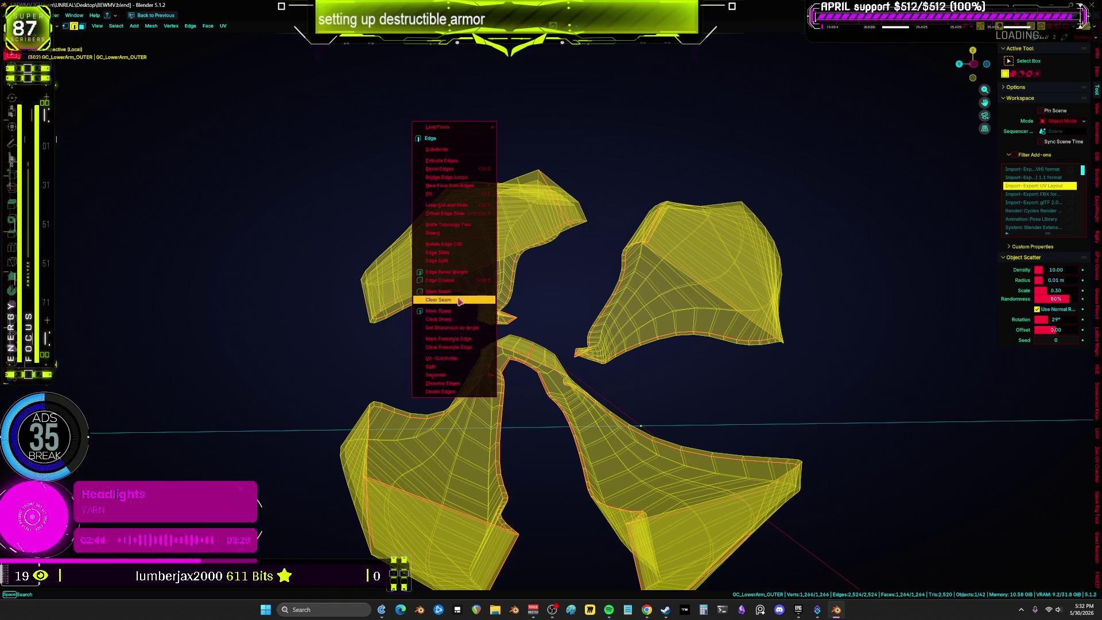
key("Escape")
key("z")
left_click(764, 315)
key("alt+a")
Select new edge loops on the left, right and other armour pieces as seam paths.
middle_click_drag(546, 283, 534, 281)
scroll(534, 281, "up", 3)
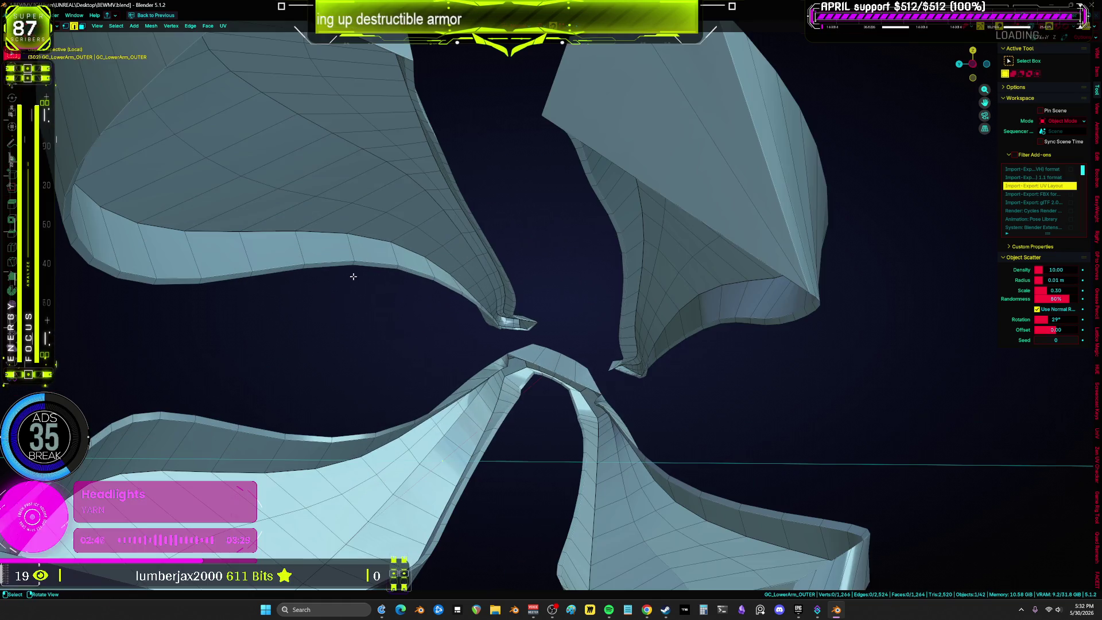
left_click(323, 261, "alt")
left_click(739, 315, "alt+shift")
mouse_move(711, 352)
middle_mouse_down()
mouse_move(670, 352)
mouse_move(603, 405)
middle_mouse_up()
left_click(586, 476, "alt+shift")
mouse_move(560, 470)
middle_mouse_down()
mouse_move(465, 357)
mouse_move(475, 334)
middle_mouse_up()
left_click(447, 281, "alt+shift")
middle_click_drag(448, 280, 763, 247)
Add one more edge loop in X-ray view and mark all selected loops as seams.
key("alt+z")
mouse_move(396, 300)
middle_mouse_down()
mouse_move(394, 340)
mouse_move(371, 344)
mouse_move(459, 321)
mouse_move(533, 361)
mouse_move(529, 315)
middle_mouse_up()
key("alt+z")
scroll(529, 316, "up", 5)
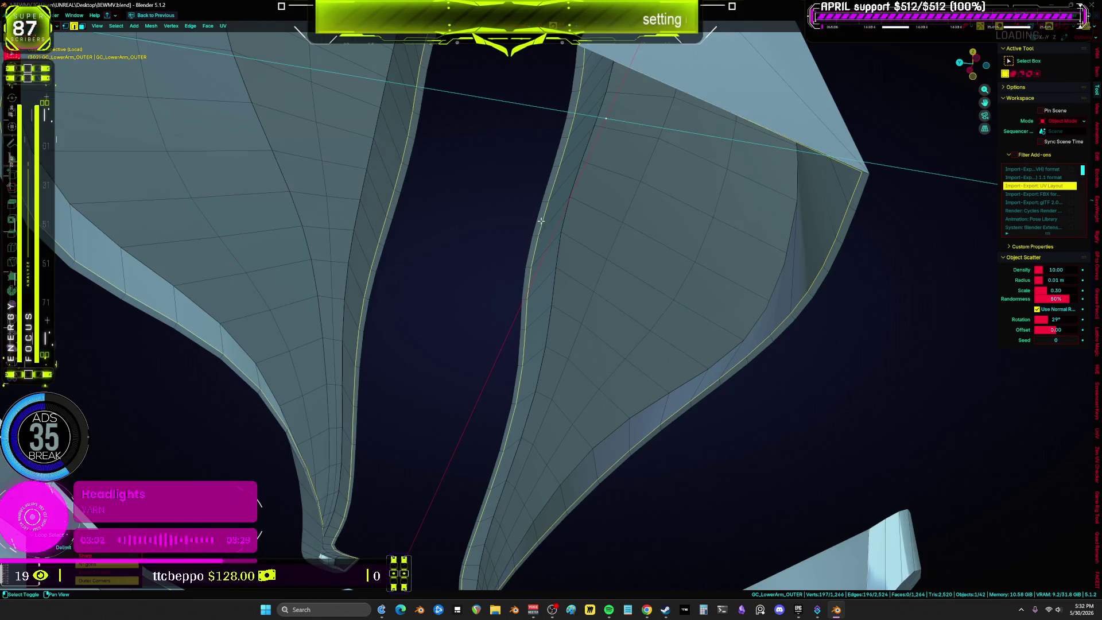
middle_click_drag(545, 228, 578, 199)
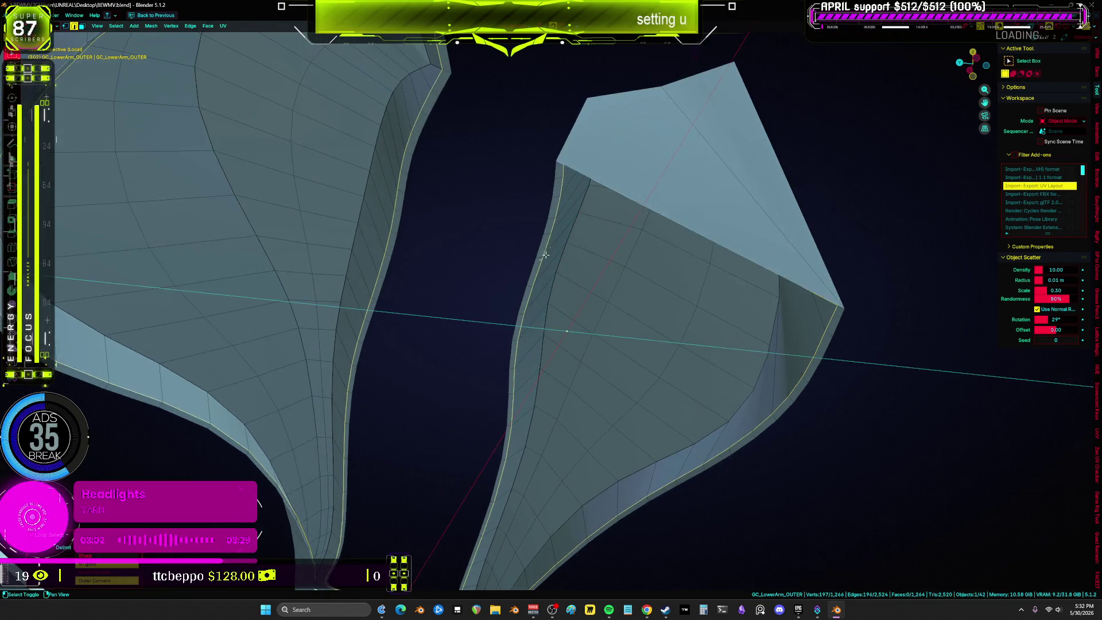
key("alt+z")
scroll(553, 278, "down", 3)
mouse_move(553, 278)
middle_mouse_down()
mouse_move(499, 347)
mouse_move(700, 368)
mouse_move(608, 327)
mouse_move(457, 300)
mouse_move(442, 265)
middle_mouse_up()
mouse_move(471, 283)
middle_mouse_down()
mouse_move(532, 256)
mouse_move(583, 250)
mouse_move(591, 383)
mouse_move(441, 233)
middle_mouse_up()
left_click(442, 234, "alt+shift")
key("alt+z")
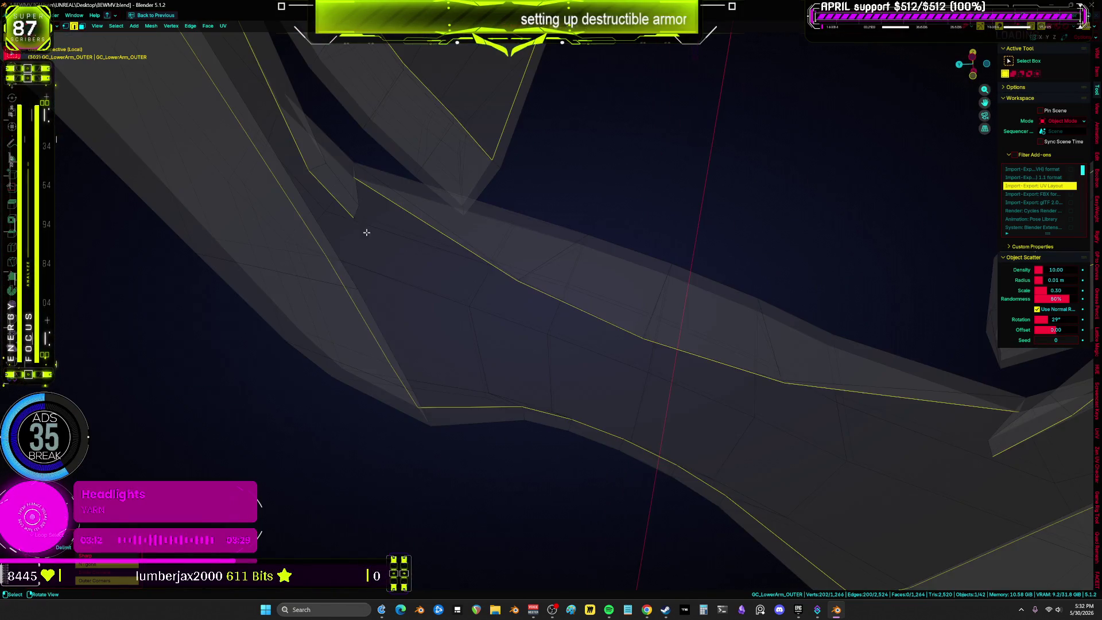
mouse_move(906, 352)
middle_mouse_down()
mouse_move(728, 320)
mouse_move(839, 450)
mouse_move(697, 420)
mouse_move(635, 339)
mouse_move(686, 459)
mouse_move(571, 302)
mouse_move(487, 285)
mouse_move(451, 262)
middle_mouse_up()
scroll(410, 247, "down", 3)
right_click(402, 248)
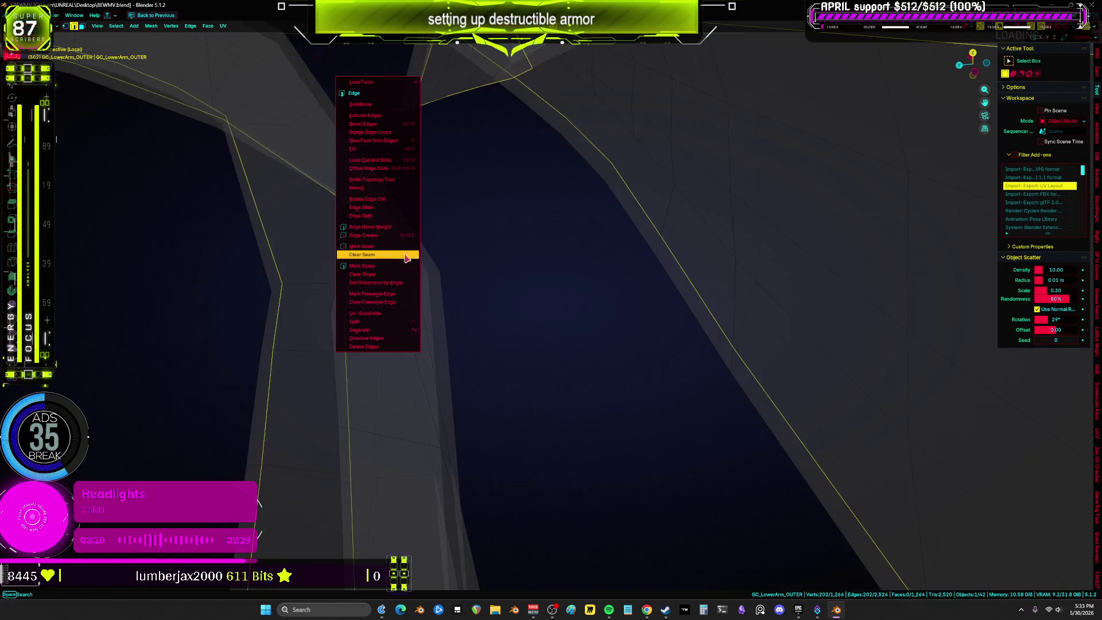
left_click(411, 247)
scroll(415, 253, "down", 5)
Unwrap the whole OUTER mesh along its new seams.
key("a")
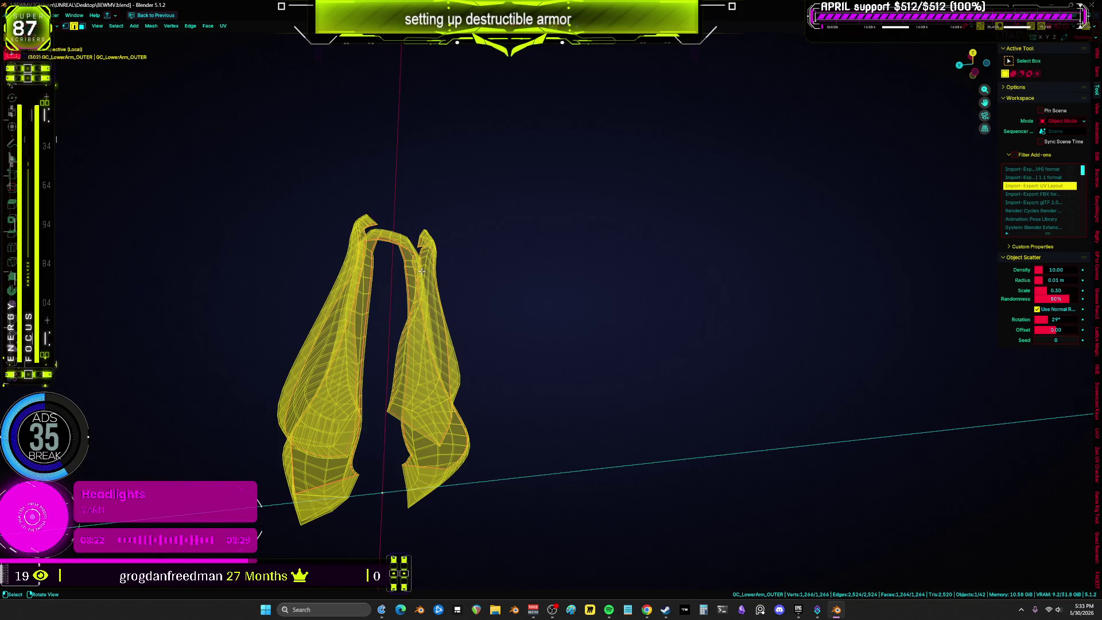
key("u")
left_click(422, 273)
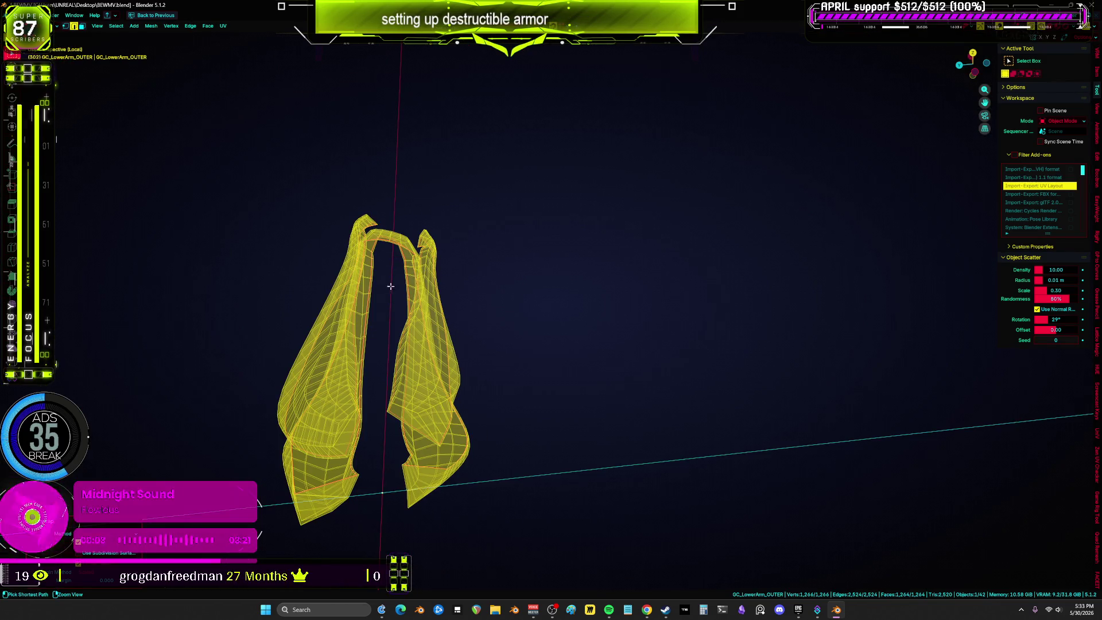
key("ctrl+space")
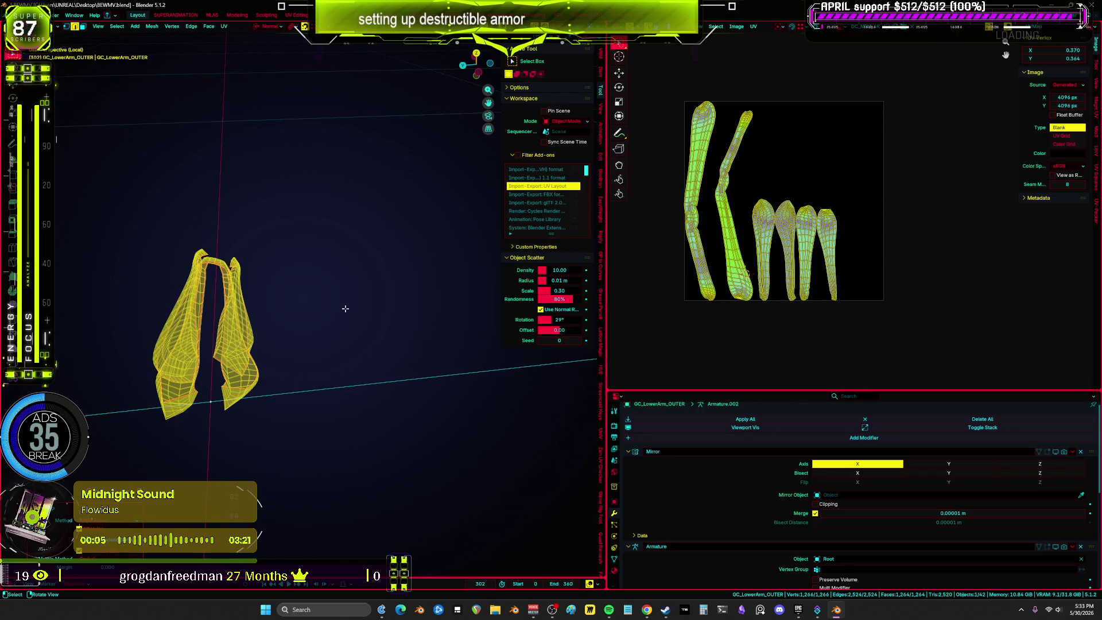
key("u")
left_click(347, 317)
key("ctrl+space")
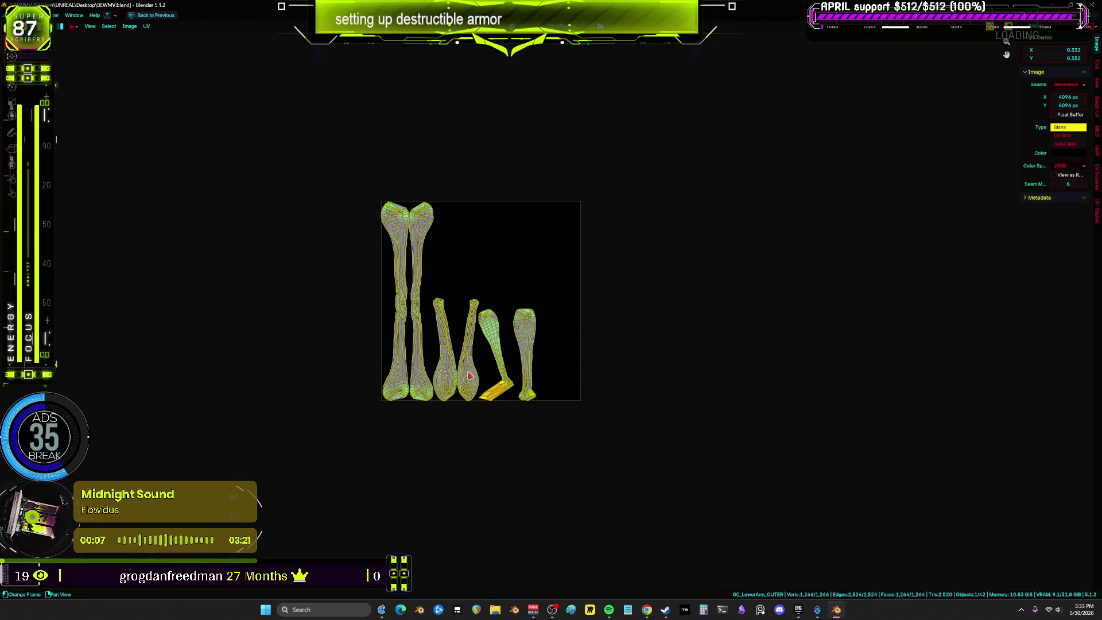
Re-unwrap the UV islands with Minimum Stretch, then with Conformal.
scroll(472, 366, "up", 4)
scroll(589, 385, "up", 4)
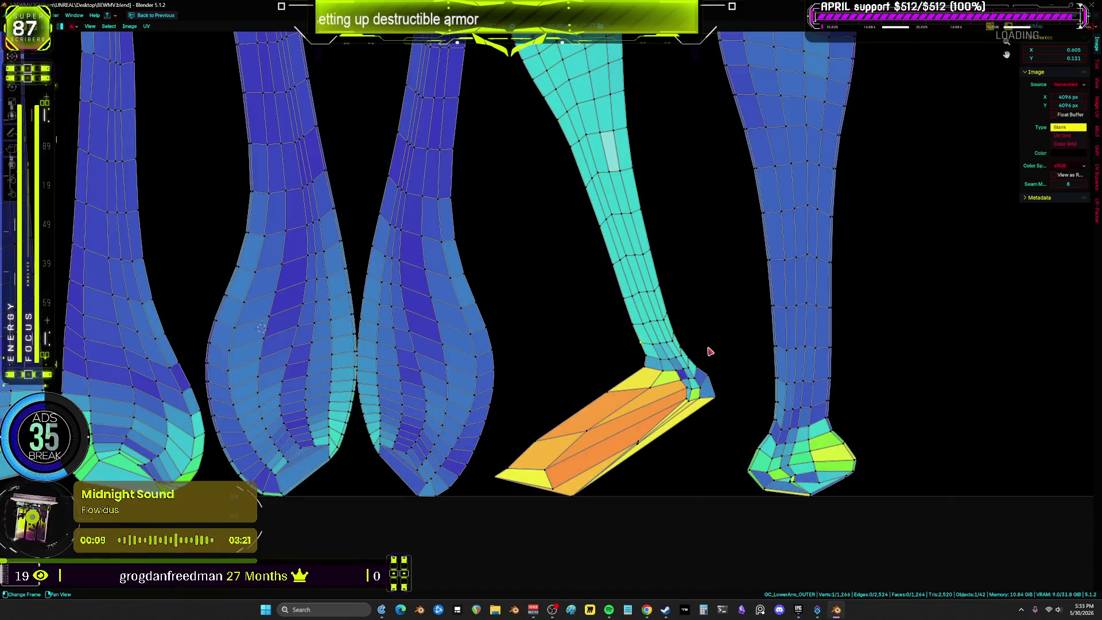
scroll(663, 359, "down", 5)
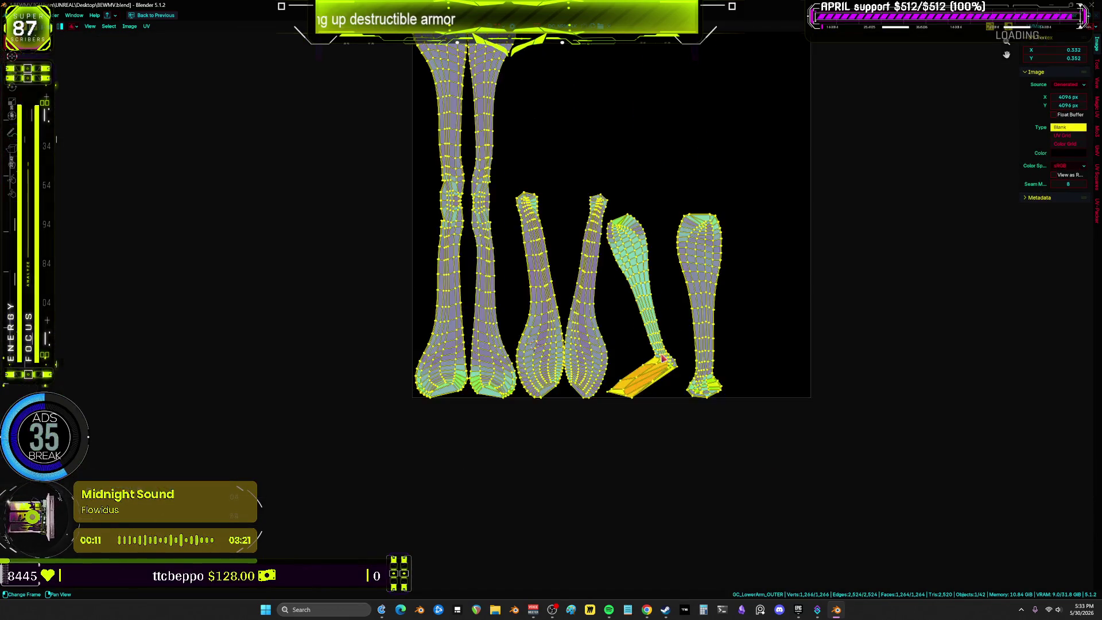
key("u")
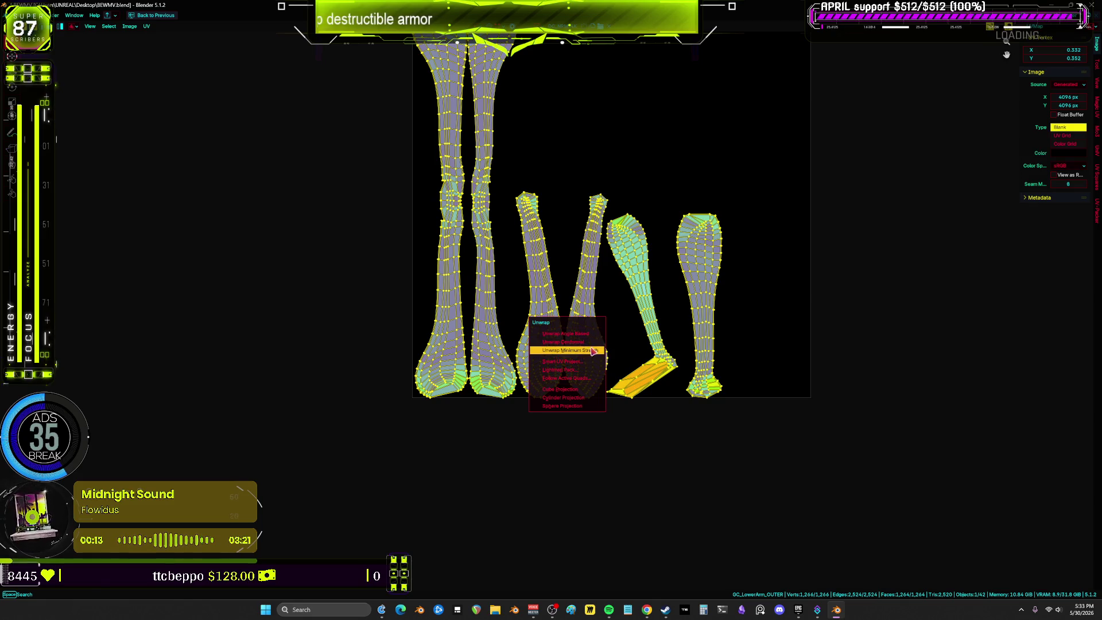
key("u")
left_click(595, 340)
key("u")
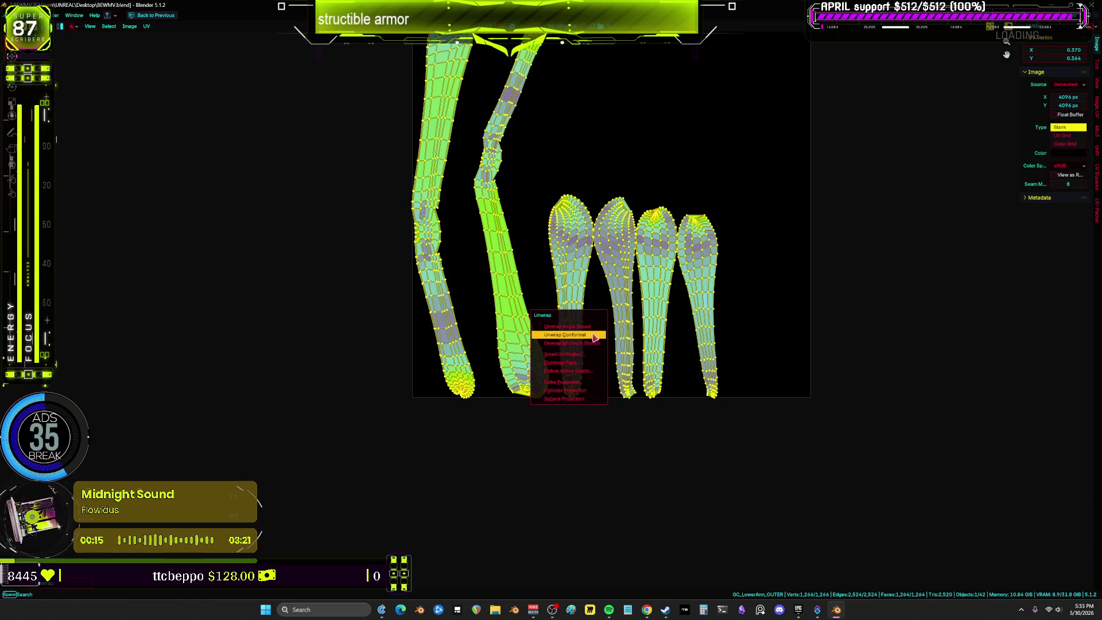
left_click(599, 326)
scroll(599, 326, "down", 1)
middle_click_drag(723, 226, 716, 288)
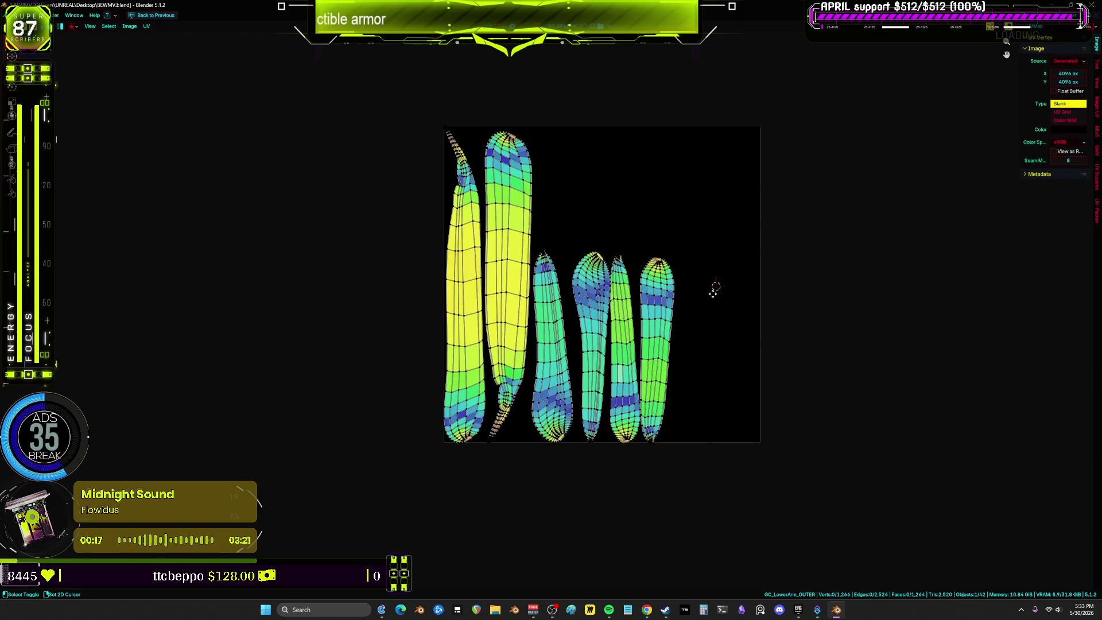
Move the six islands horizontally to the left of the UV square.
key("g")
key("x")
left_click(401, 320)
middle_click_drag(402, 320, 635, 381)
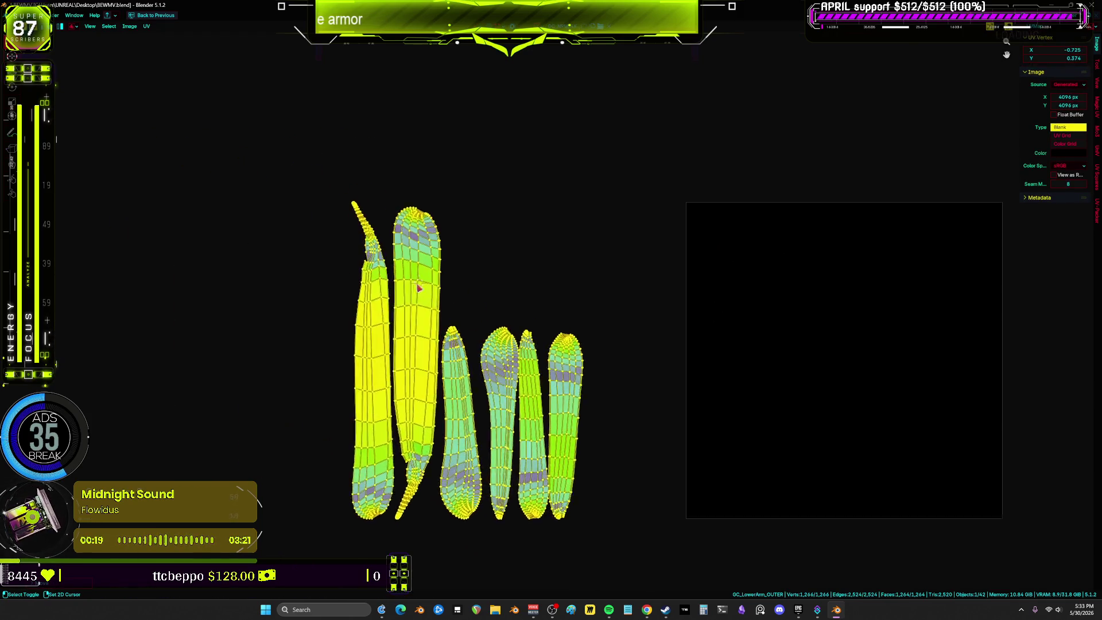
scroll(345, 252, "up", 5)
key("ctrl+space")
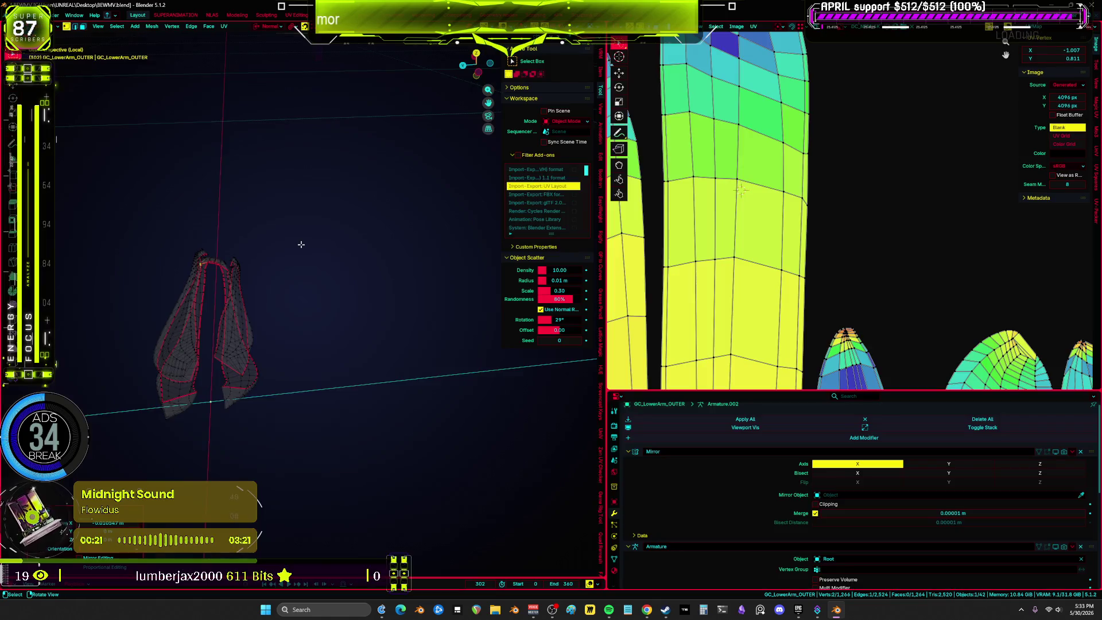
key("KP_Decimal")
mouse_move(302, 241)
middle_mouse_down()
mouse_move(426, 217)
mouse_move(178, 234)
mouse_move(352, 222)
mouse_move(293, 233)
mouse_move(147, 184)
mouse_move(455, 233)
mouse_move(184, 180)
mouse_move(194, 162)
mouse_move(342, 281)
middle_mouse_up()
Edge-slide the selected loops along the armour fold into new positions.
key("g")
key("g")
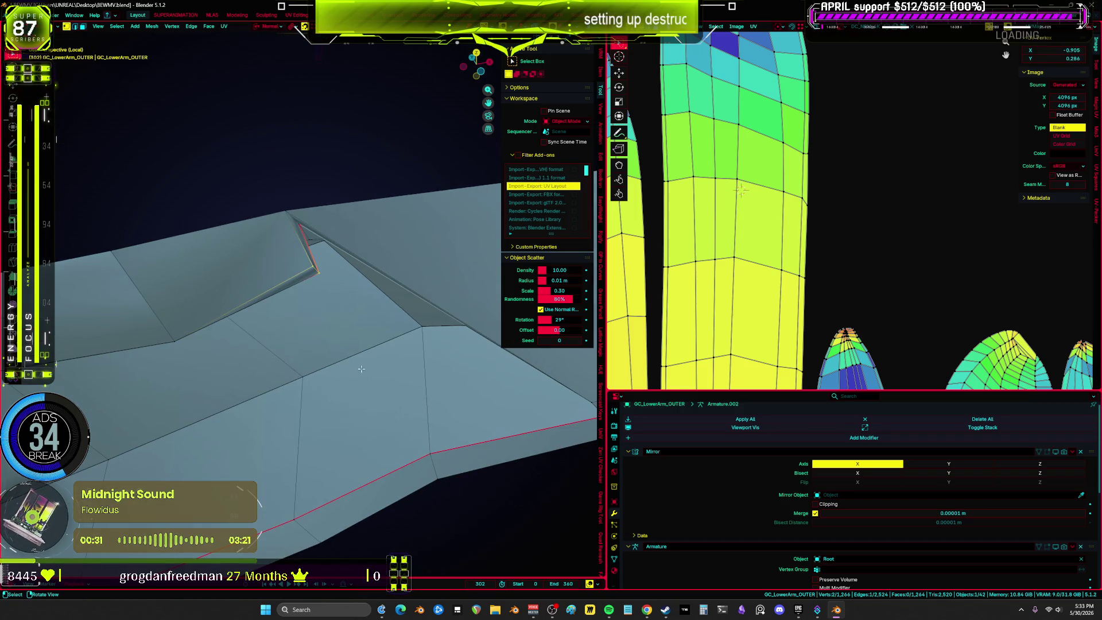
left_click(366, 390)
mouse_move(367, 391)
middle_mouse_down()
mouse_move(285, 213)
mouse_move(301, 226)
mouse_move(328, 348)
mouse_move(370, 362)
mouse_move(399, 412)
mouse_move(189, 258)
mouse_move(345, 342)
mouse_move(336, 329)
mouse_move(202, 358)
mouse_move(252, 341)
mouse_move(292, 350)
middle_mouse_up()
key("g")
key("g")
left_click(408, 369)
key("g")
key("g")
left_click(236, 337)
Unwrap the OUTER mesh again and re-unwrap the islands with Conformal.
key("u")
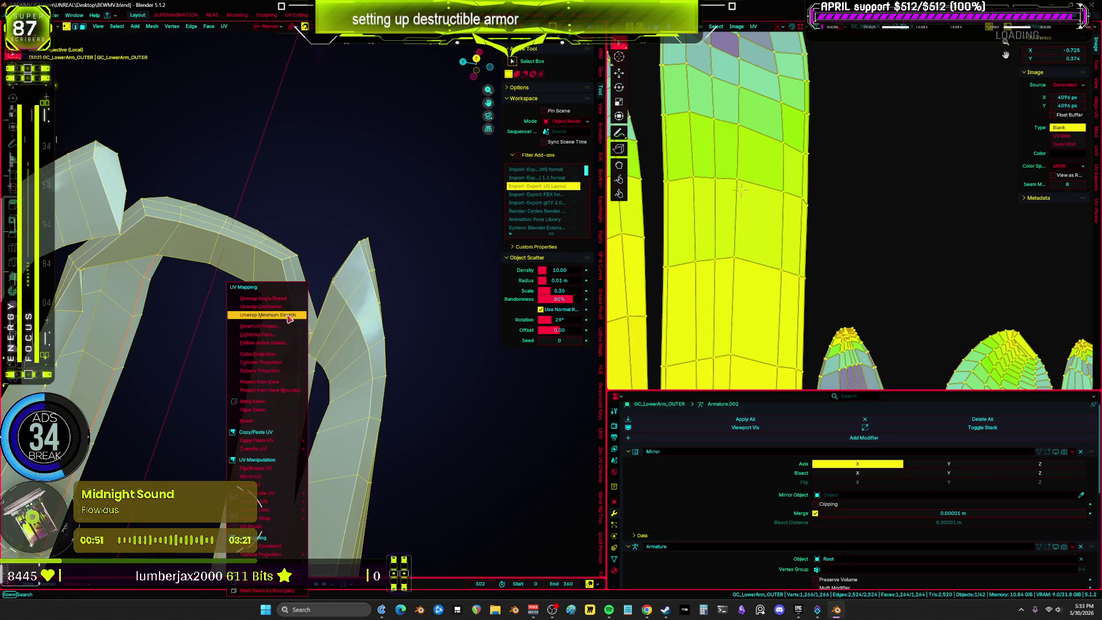
left_click(280, 306)
key("ctrl+space")
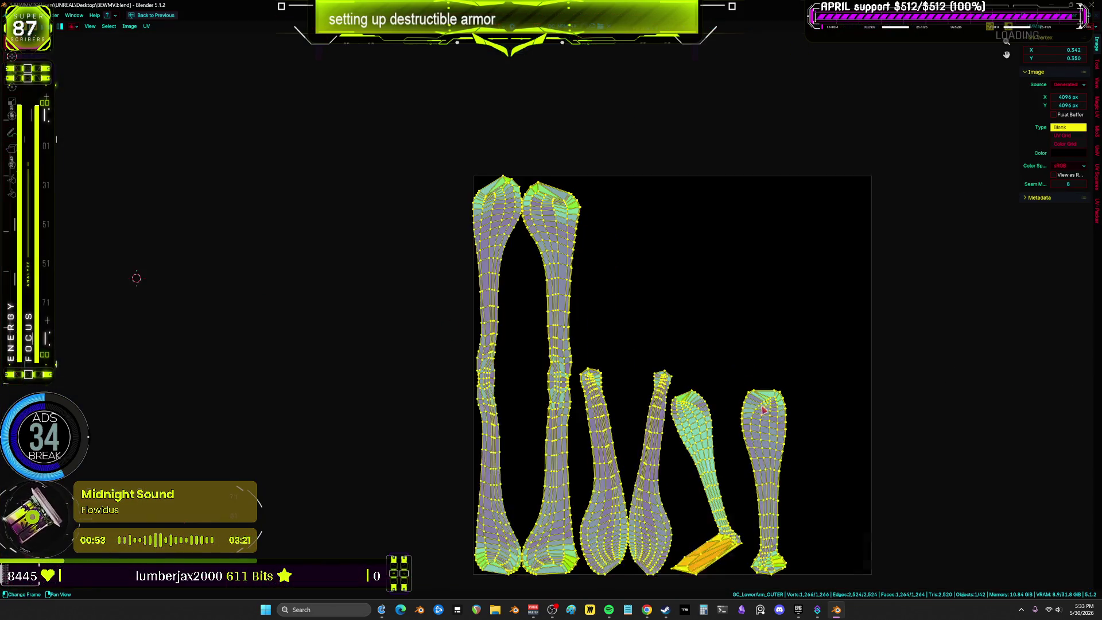
key("u")
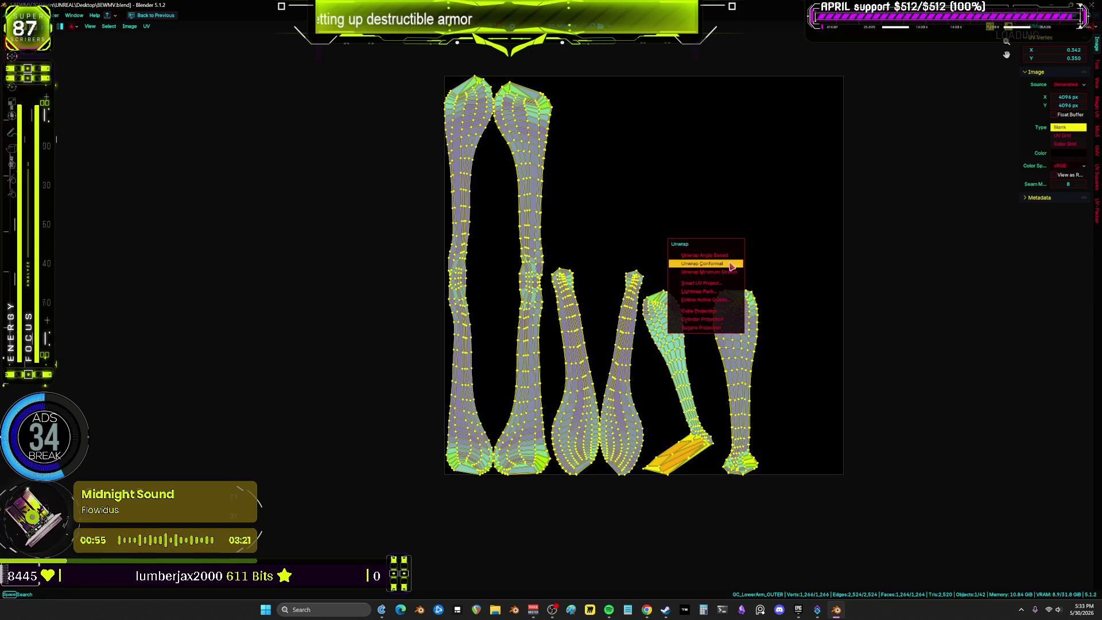
left_click(733, 281)
Shift the six strip islands left out of the UV square and select the whole mesh.
key("g")
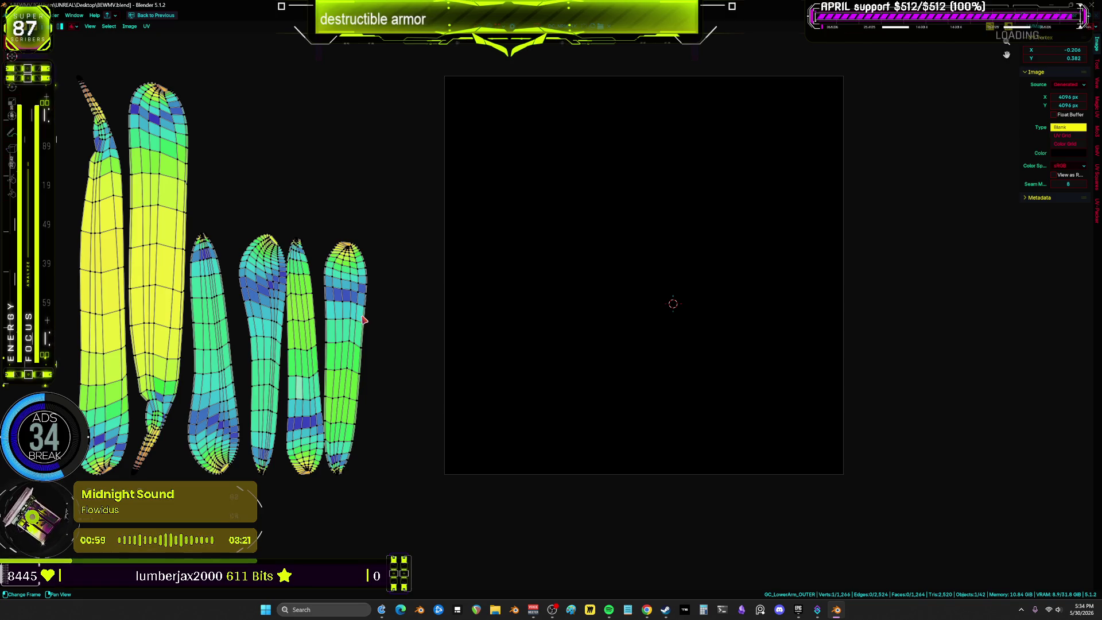
mouse_move(358, 325)
middle_mouse_down()
mouse_move(506, 367)
mouse_move(562, 432)
middle_mouse_up()
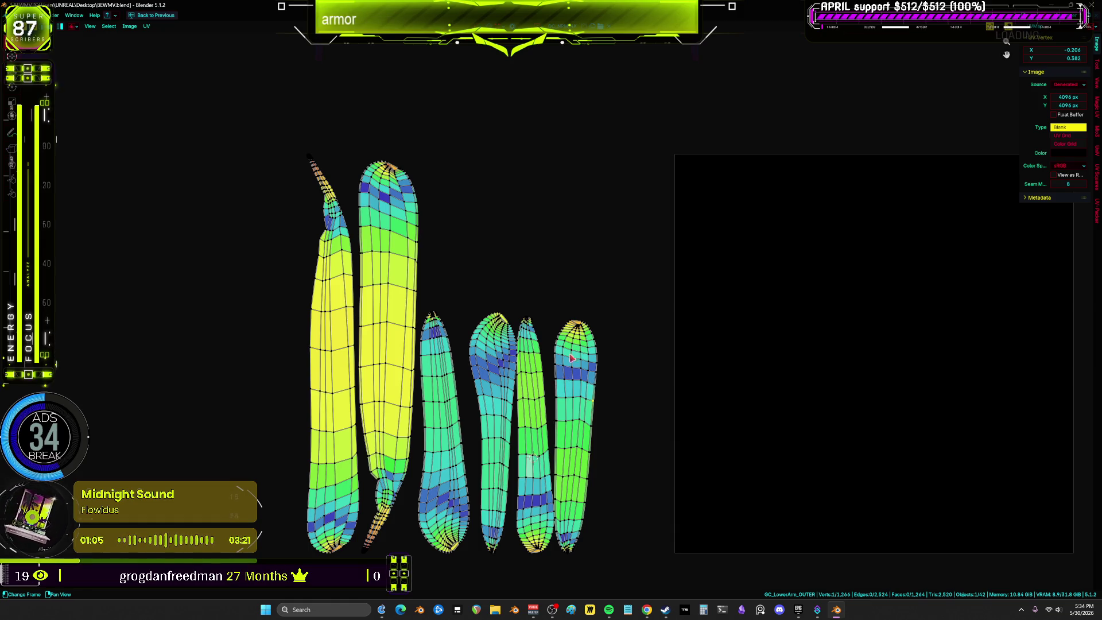
key("ctrl+space")
mouse_move(387, 362)
middle_mouse_down()
mouse_move(378, 474)
mouse_move(362, 436)
mouse_move(463, 436)
mouse_move(239, 423)
mouse_move(343, 443)
mouse_move(380, 429)
middle_mouse_up()
key("a")
scroll(378, 431, "up", 5)
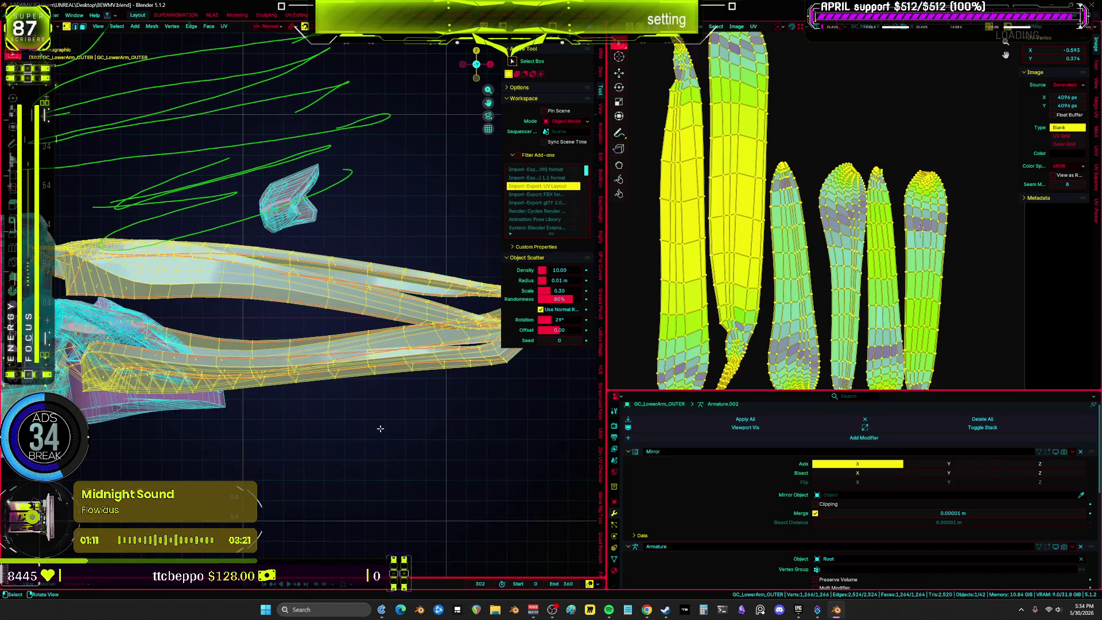
Move the lower-arm OUTER UV islands to a new spot in the UV editor.
key("ctrl+space")
key("ctrl+space")
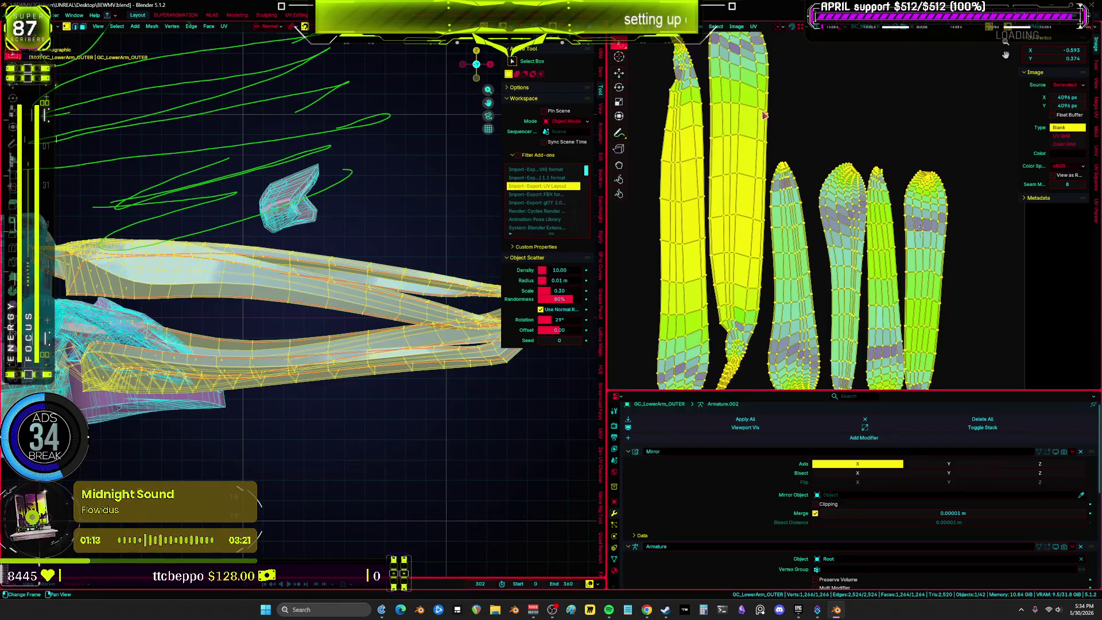
key("ctrl+space")
key("g")
left_click(685, 278)
key("ctrl+space")
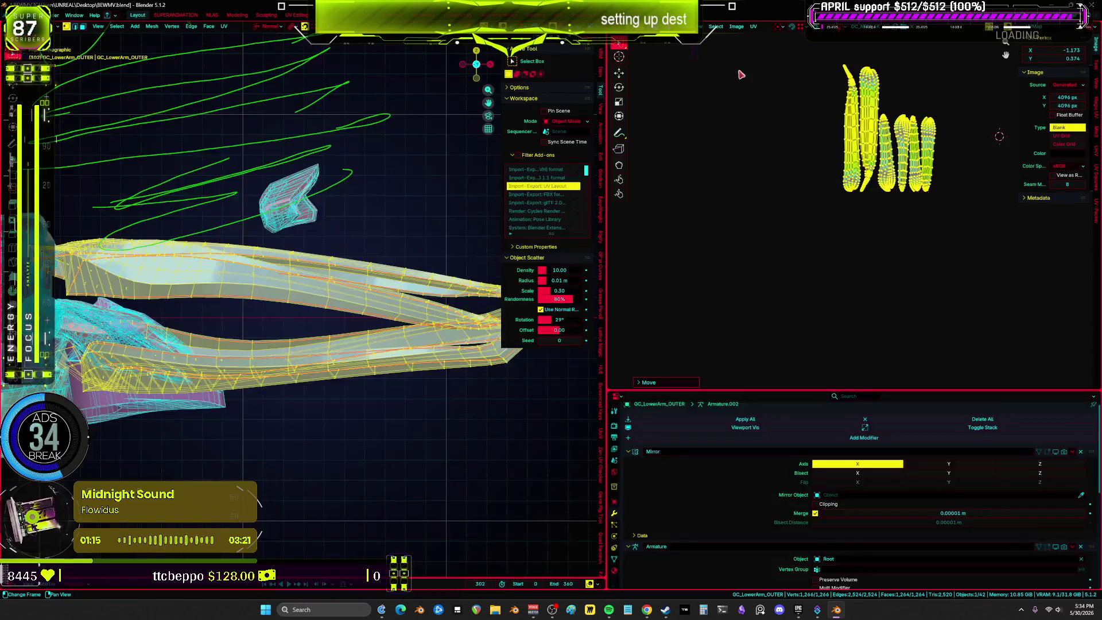
Select all 42 armor objects in the Outliner and enter Edit Mode to view their UVs.
left_click(616, 26)
left_click(894, 52)
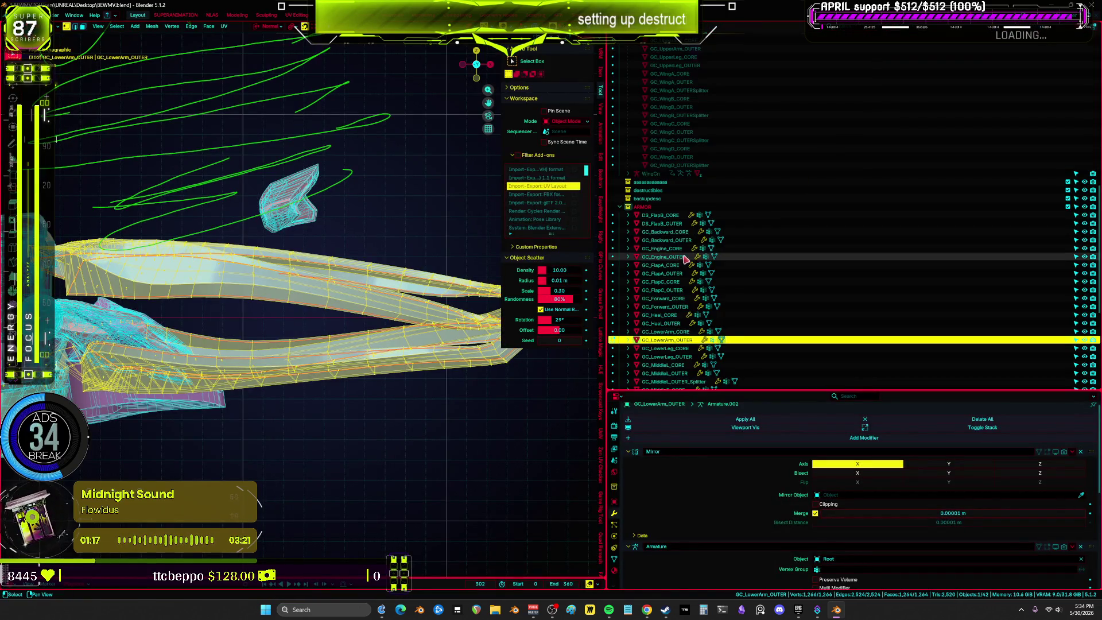
scroll(674, 230, "down", 2)
left_click(685, 283)
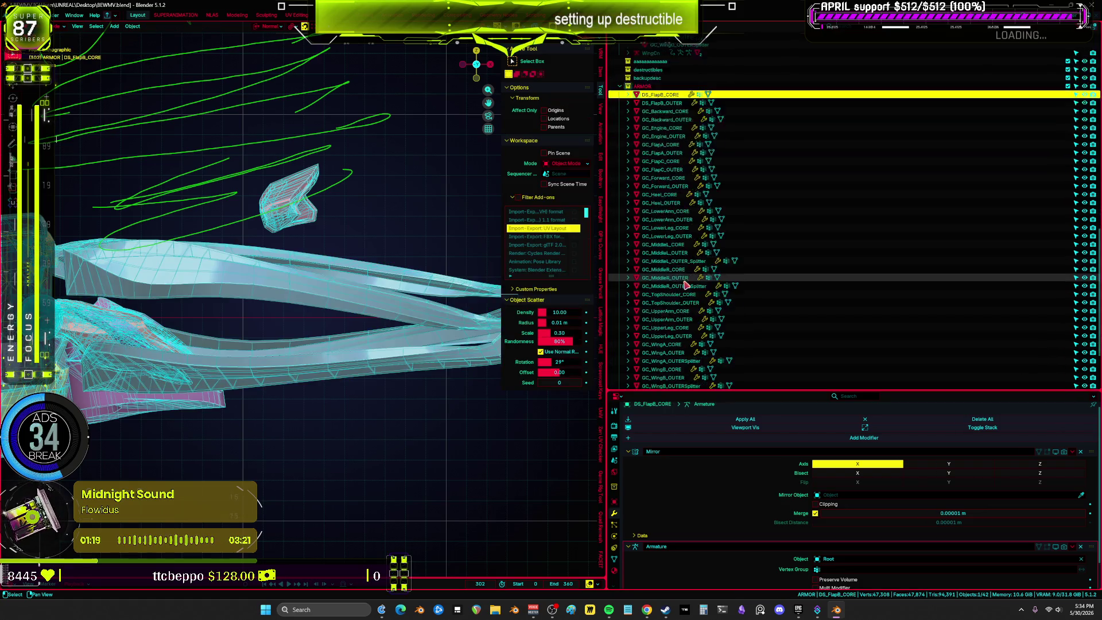
scroll(680, 321, "down", 5)
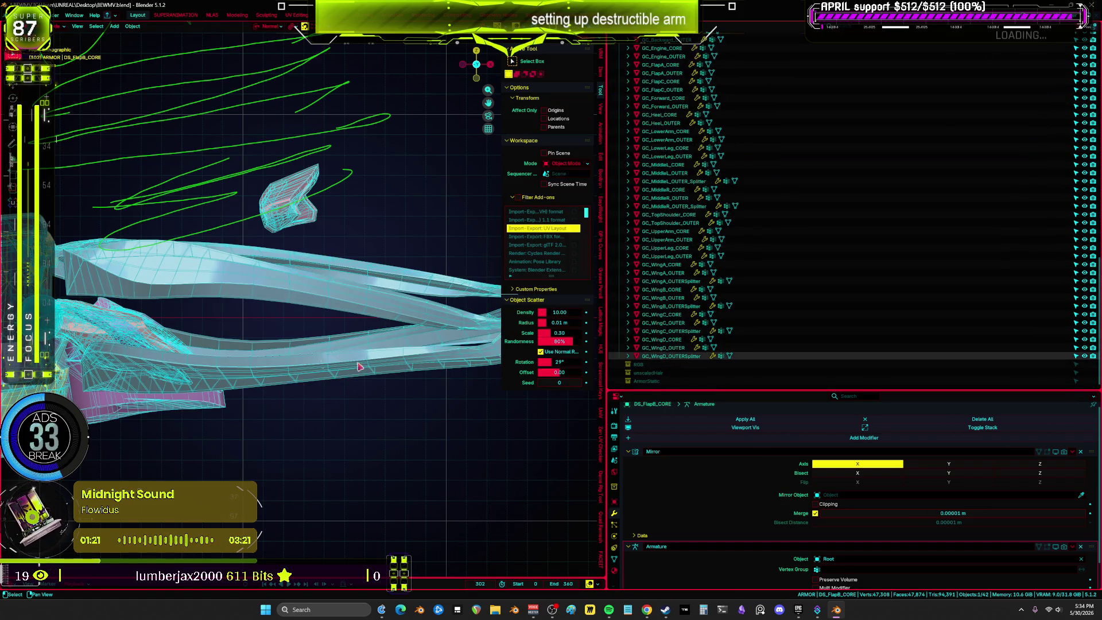
key("a")
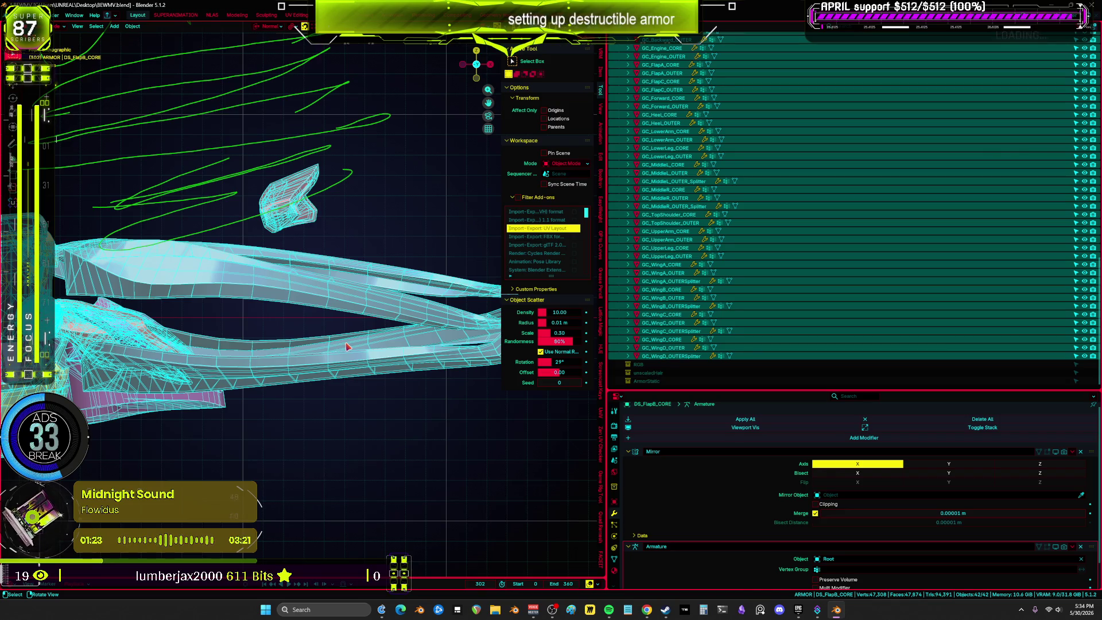
key("Tab")
right_click(601, 51)
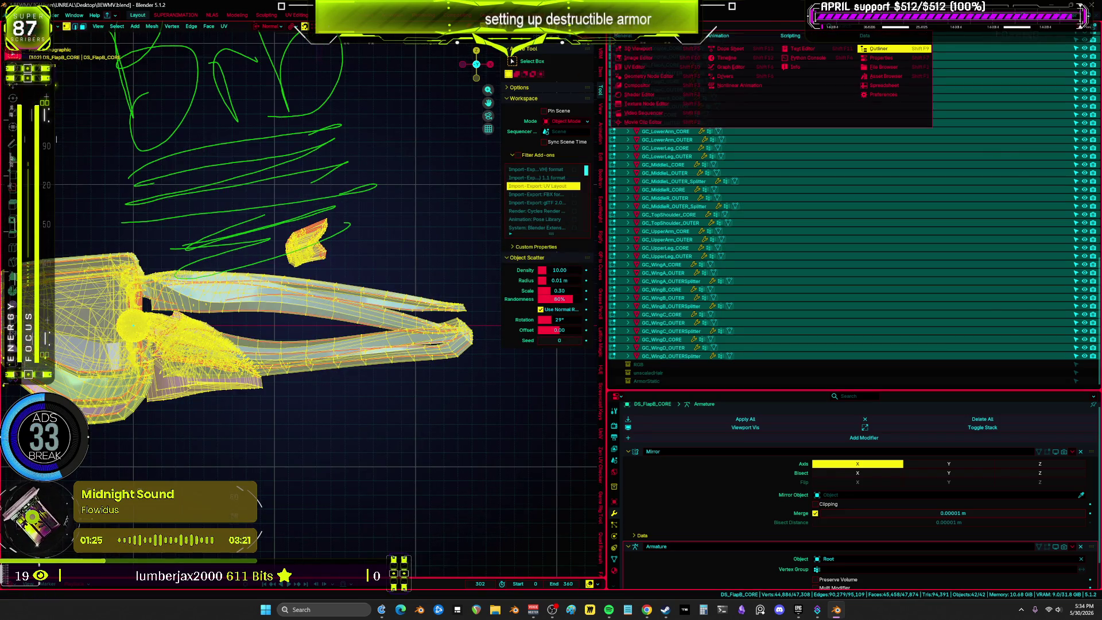
left_click(655, 69)
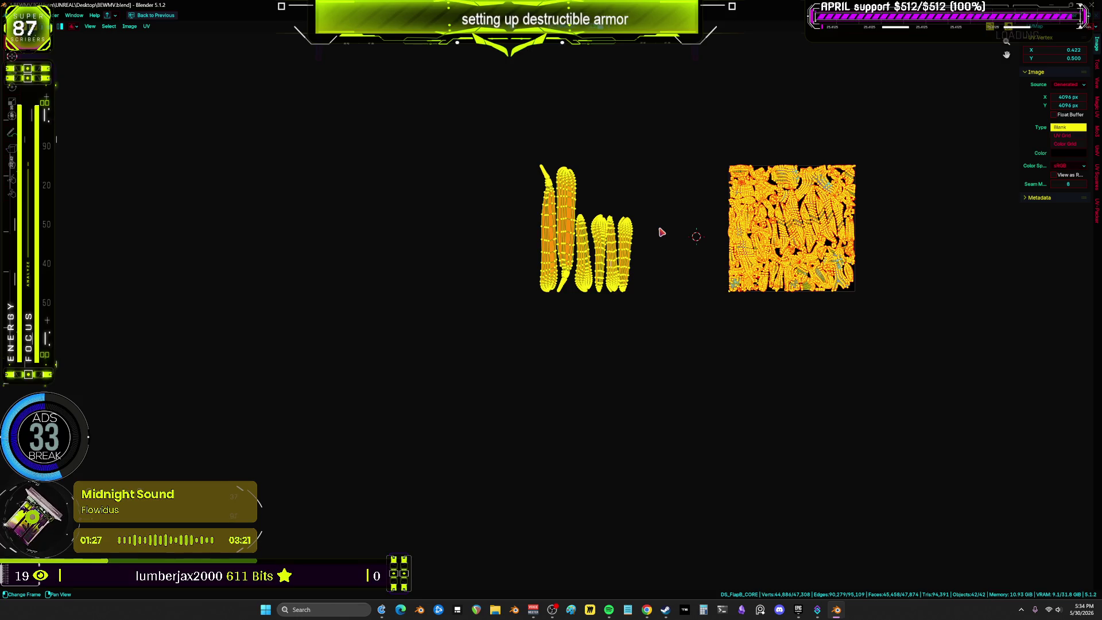
key("alt+a")
scroll(660, 230, "up", 5)
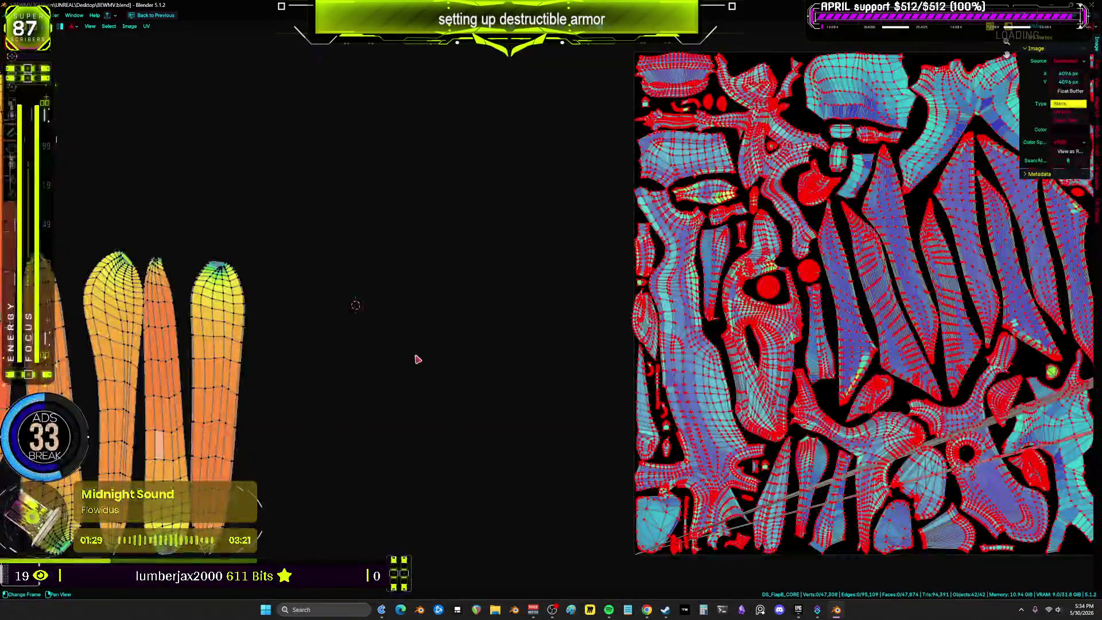
key("Home")
scroll(558, 431, "up", 5)
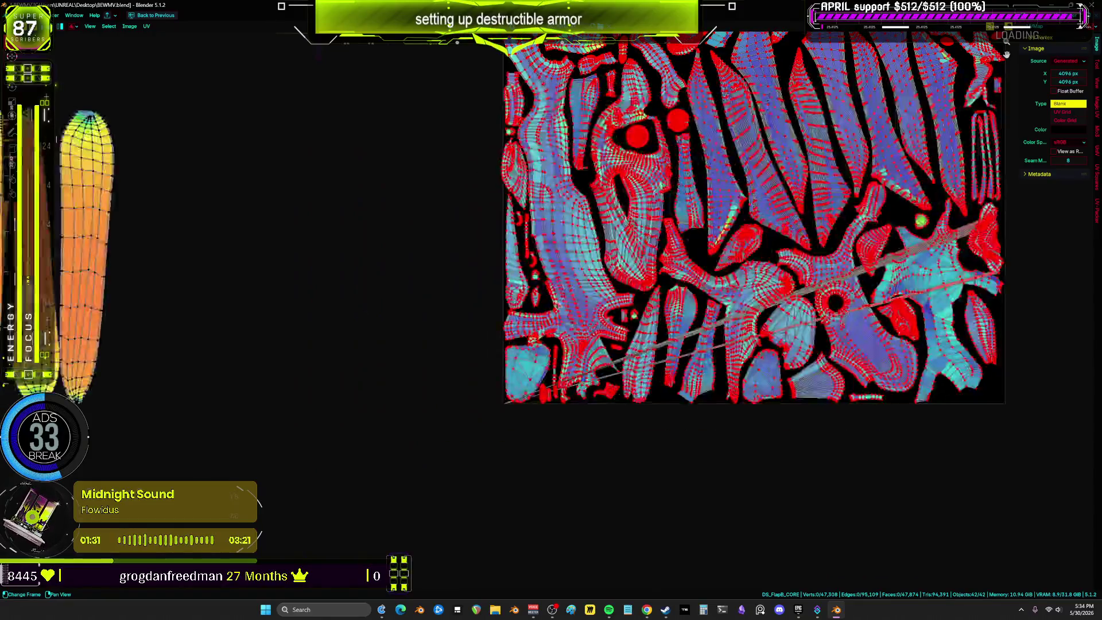
middle_click_drag(559, 432, 608, 188)
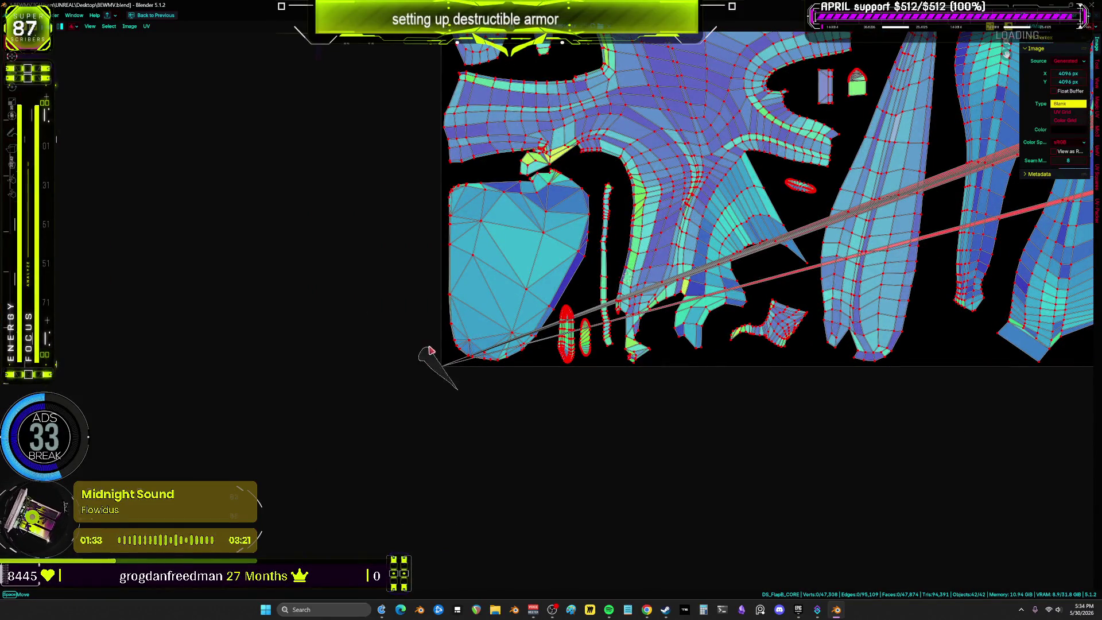
key("l")
key("Home")
key("g")
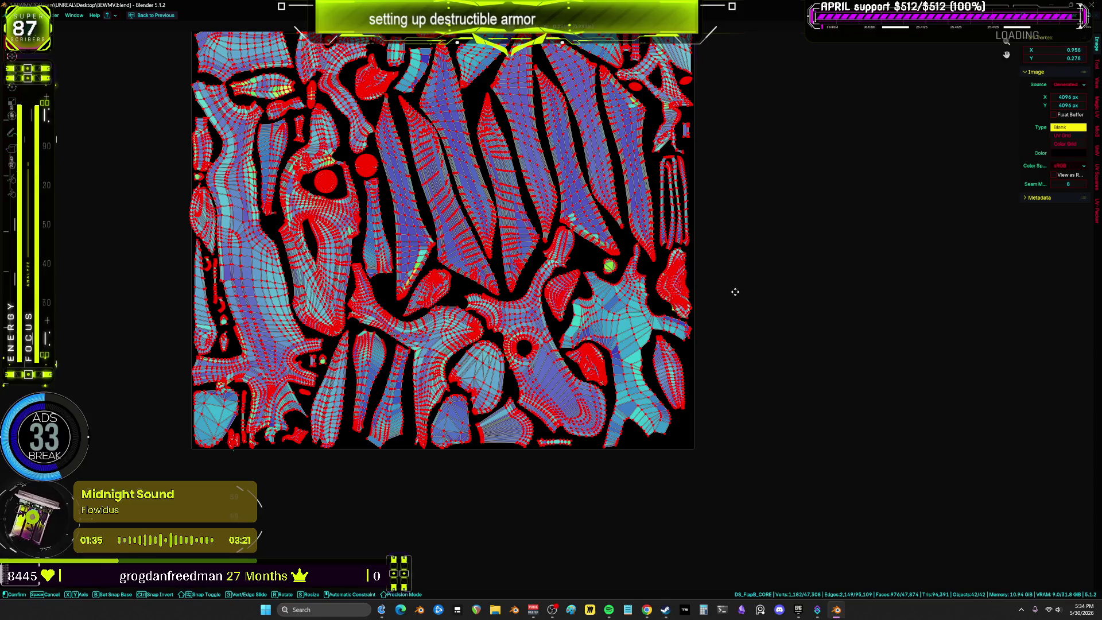
left_click(774, 272)
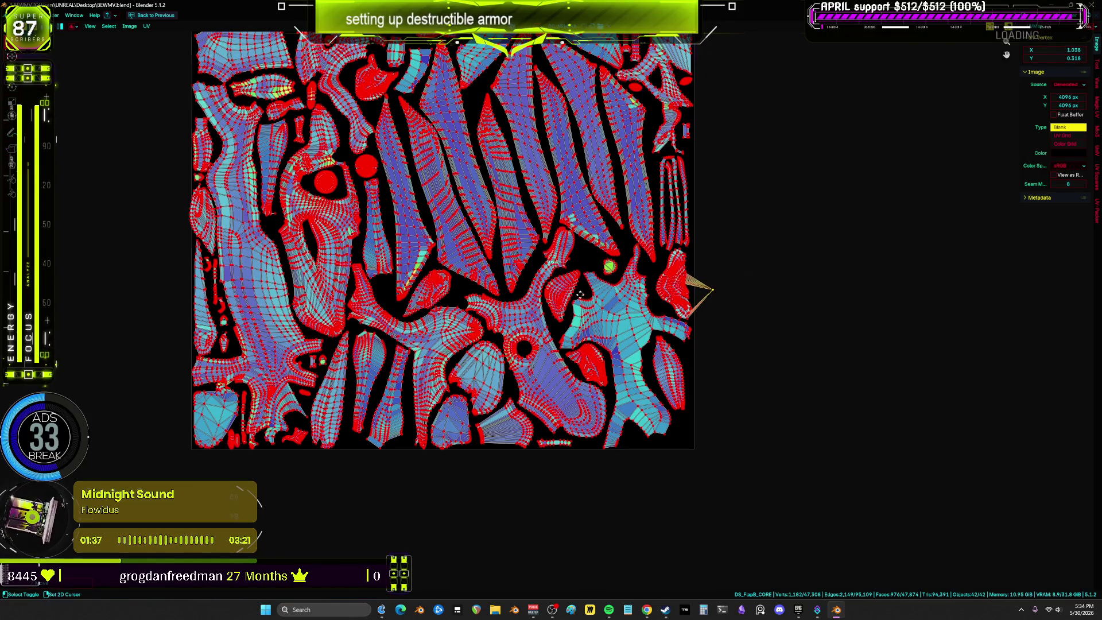
scroll(688, 295, "down", 3)
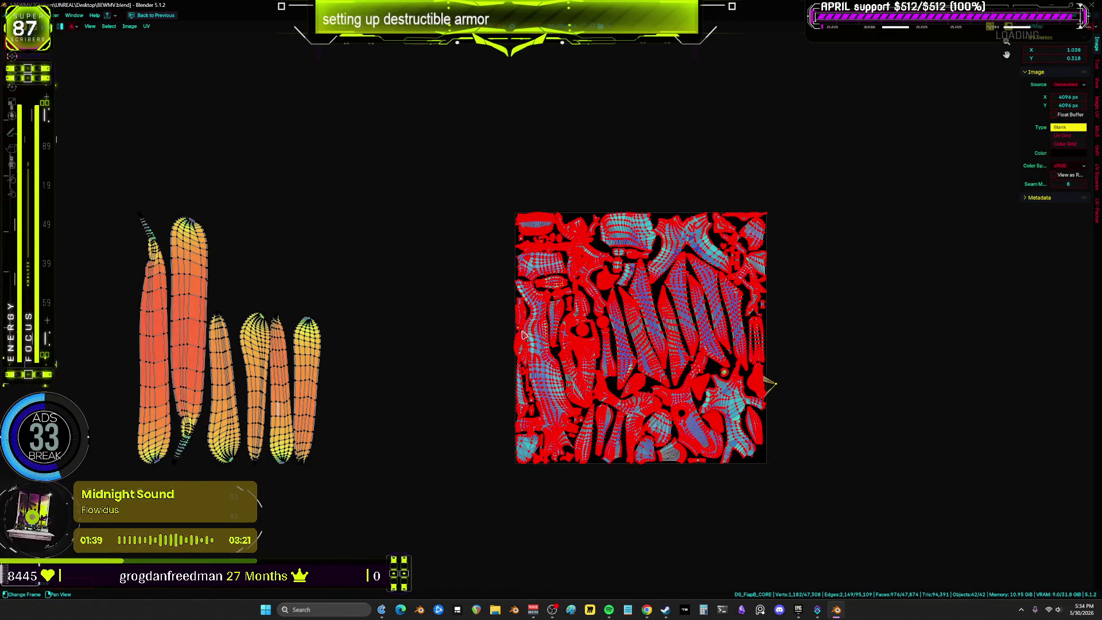
key("a")
scroll(719, 340, "up", 4)
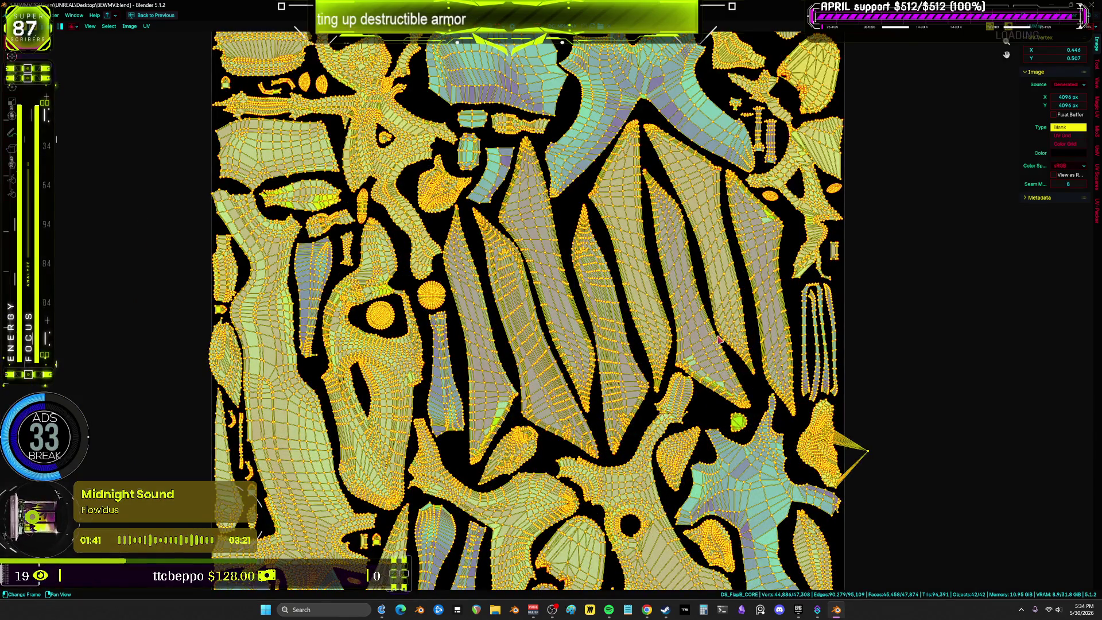
scroll(720, 340, "down", 1)
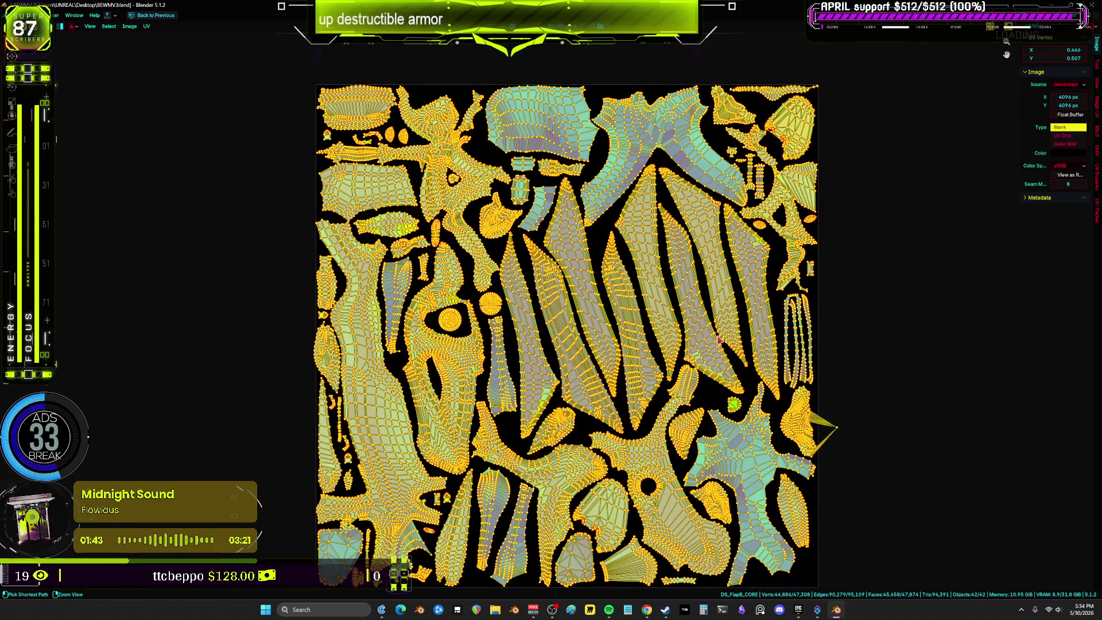
key("ctrl+space")
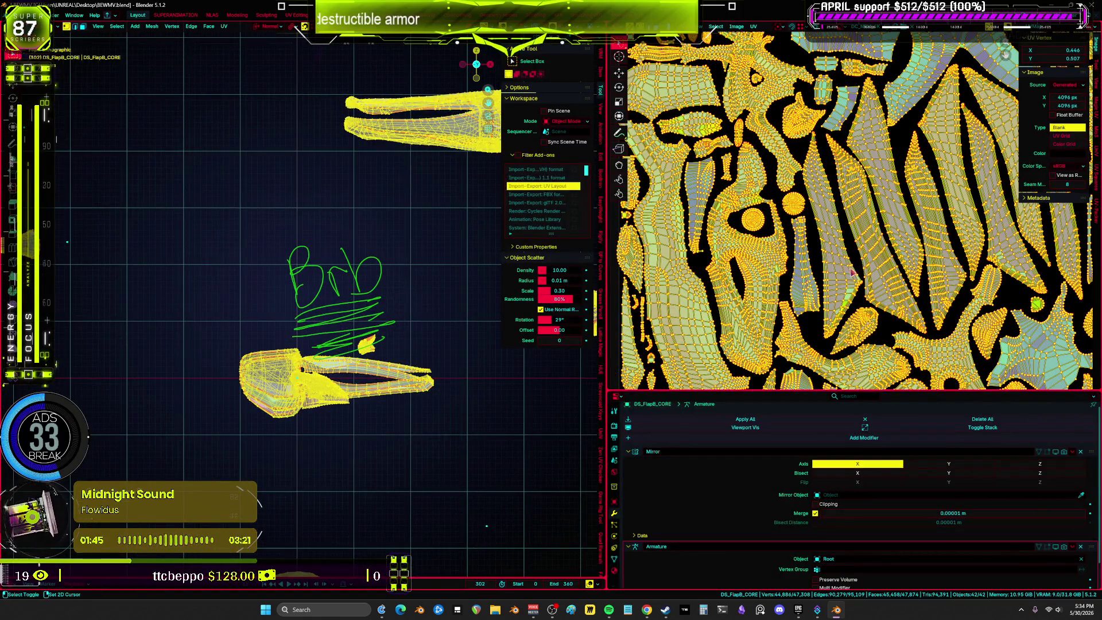
key("ctrl+space")
scroll(798, 356, "up", 3)
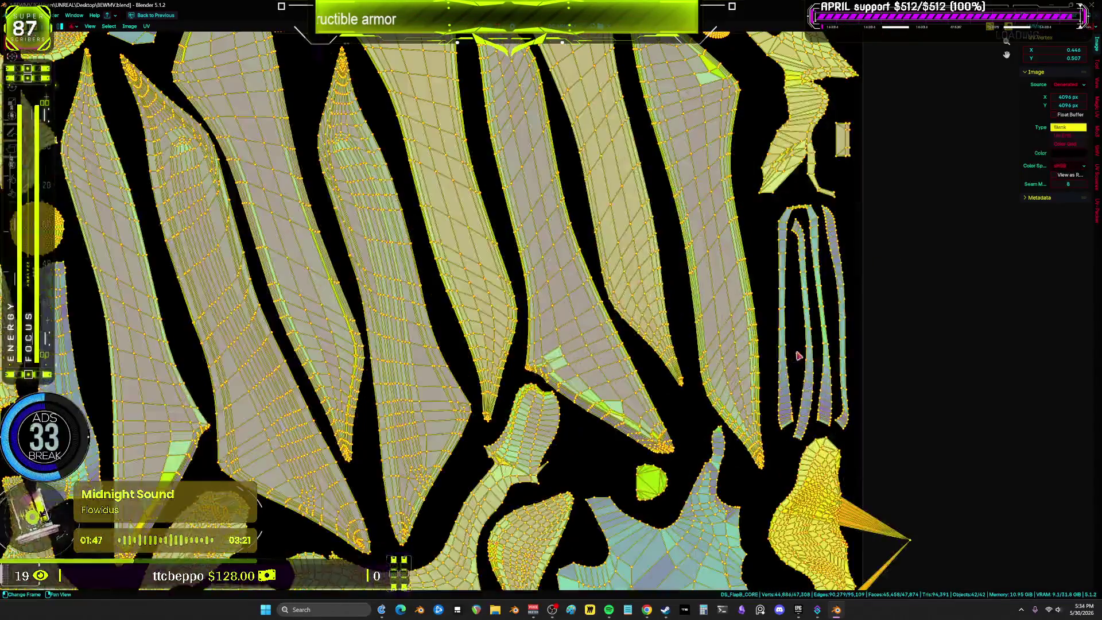
scroll(798, 348, "down", 3)
scroll(859, 337, "down", 4)
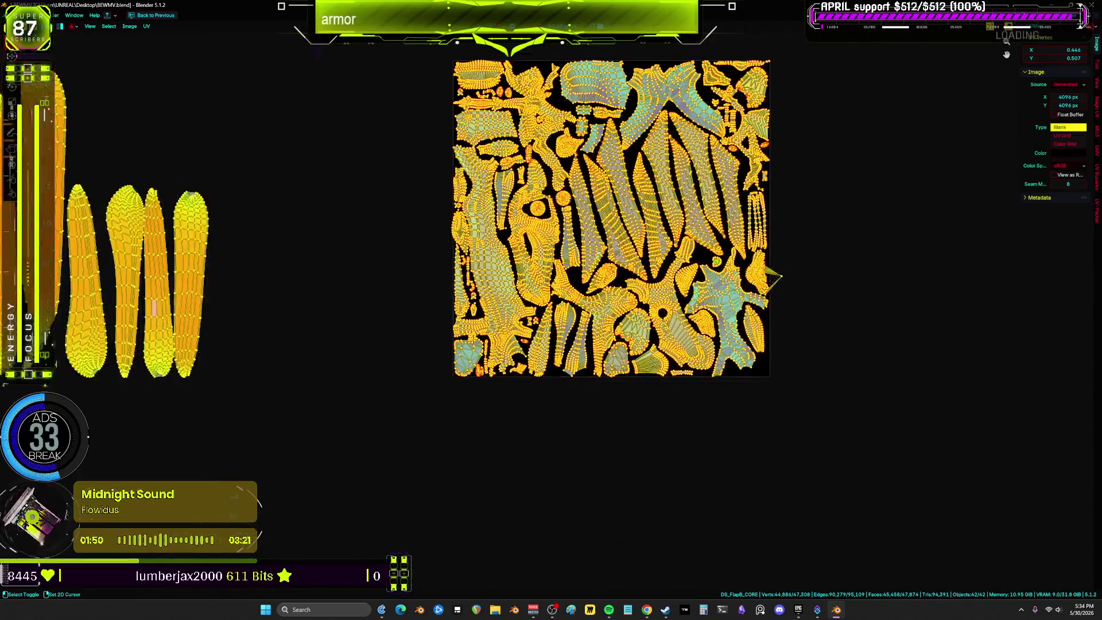
middle_click_drag(618, 241, 736, 311)
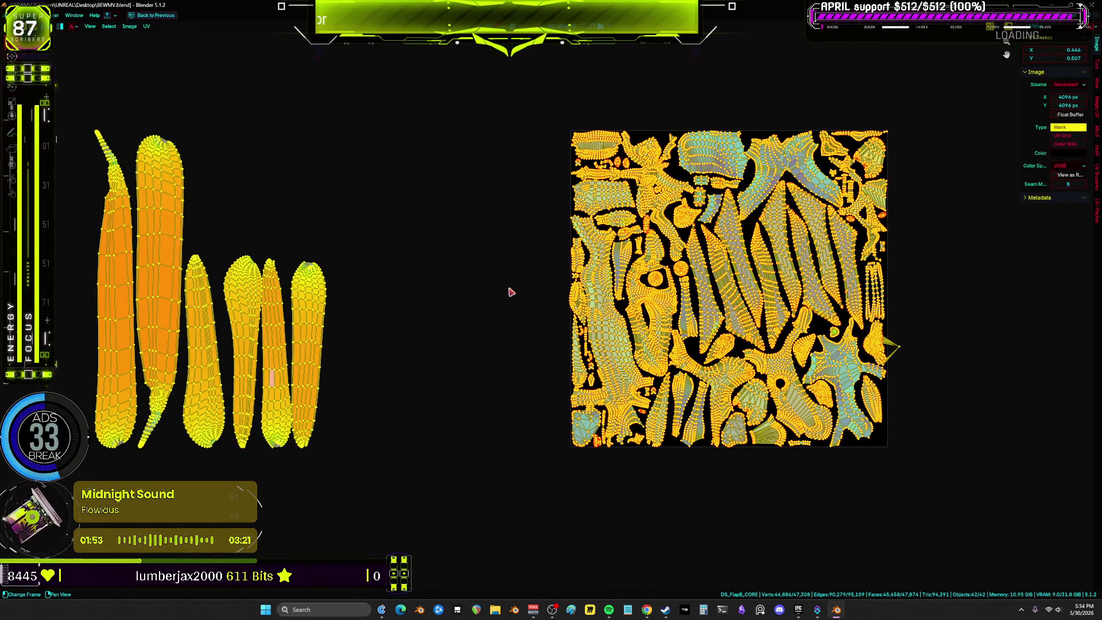
Revert to the earlier Lasso Select UV entry in the Undo History.
left_click(34, 15)
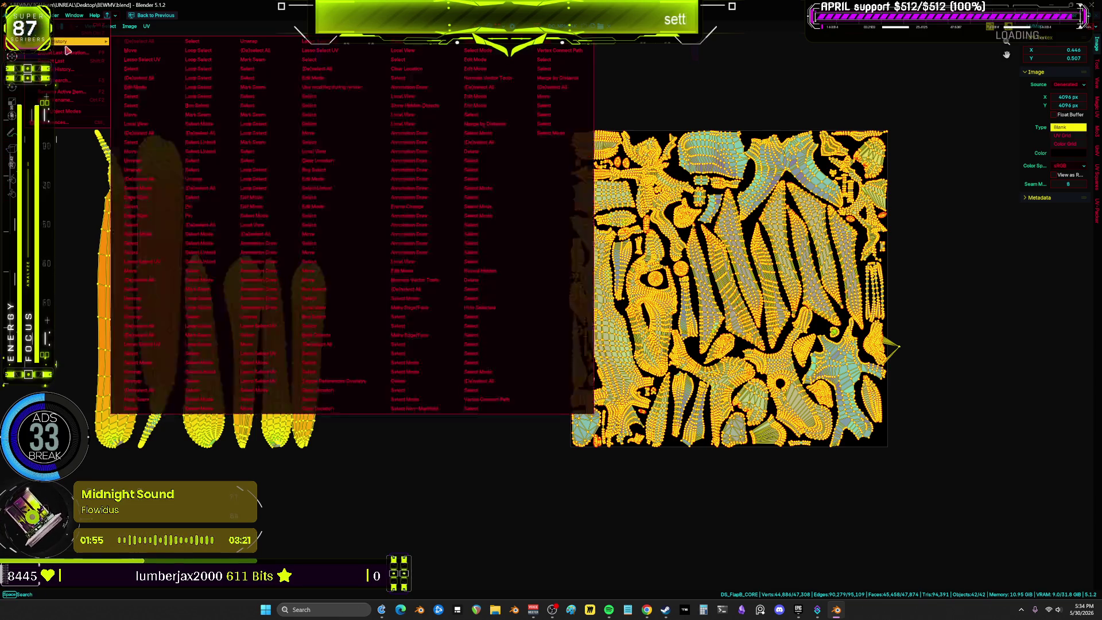
mouse_move(63, 41)
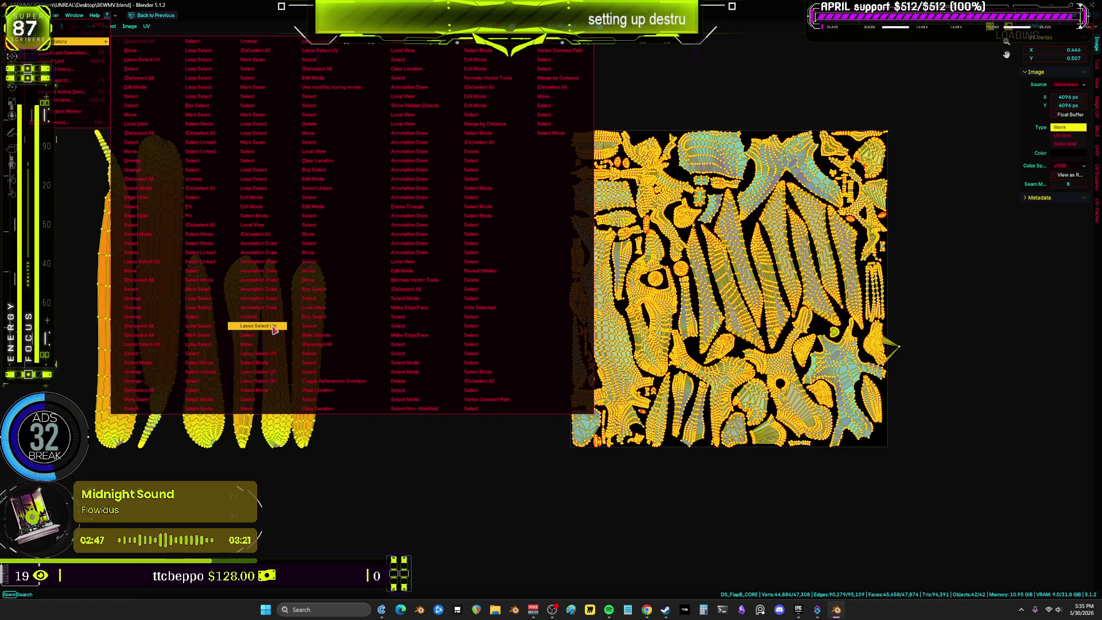
left_click(274, 330)
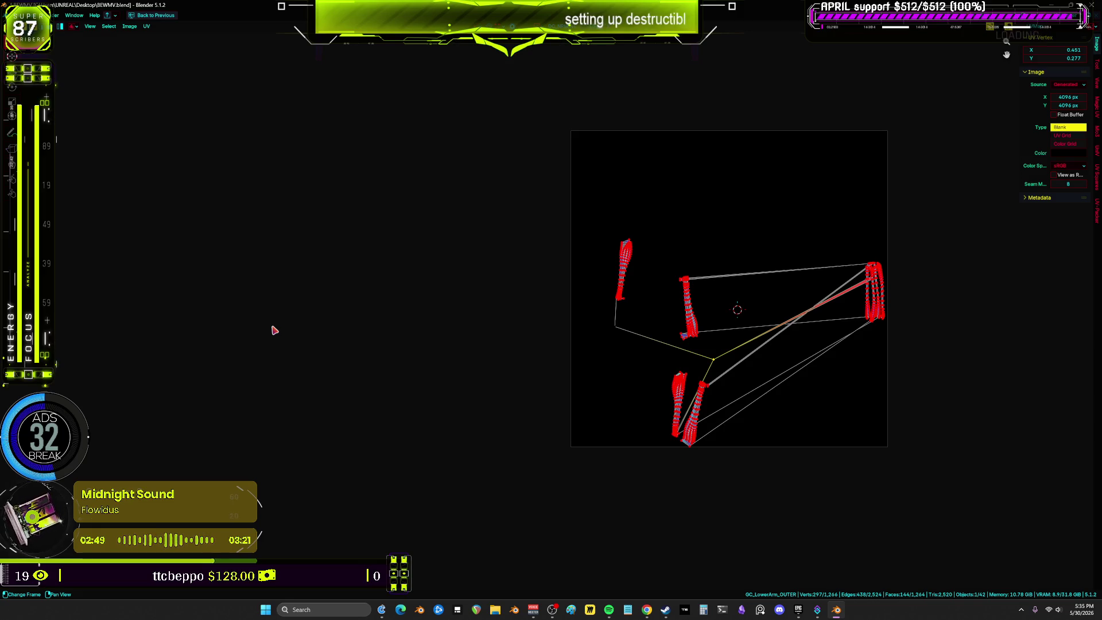
Lasso-select the right-hand UV island of the OUTER piece.
scroll(795, 290, "up", 8)
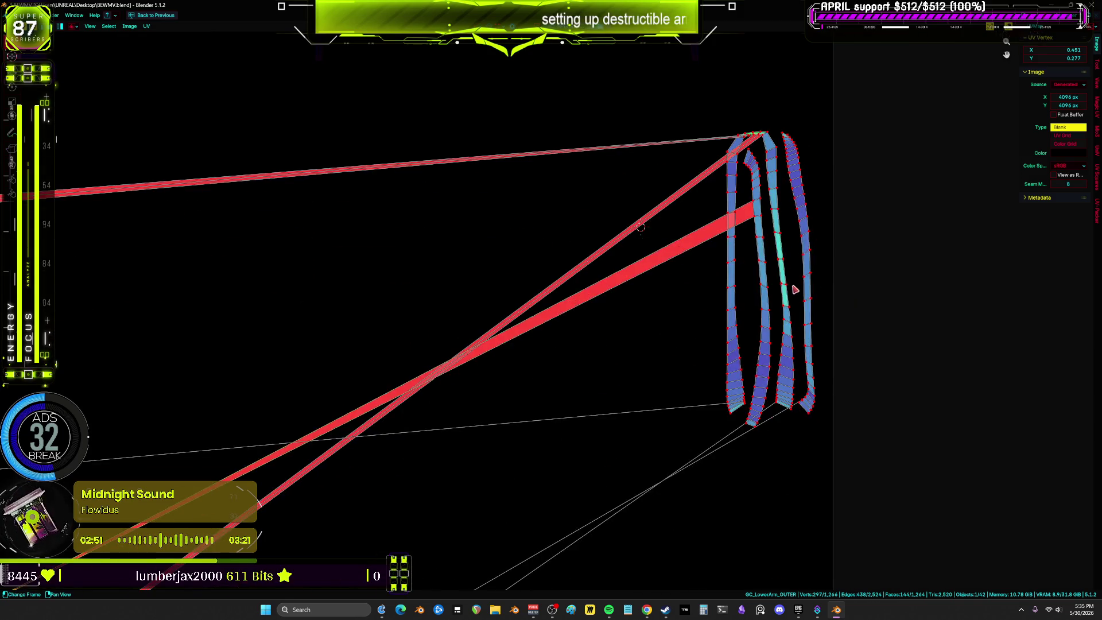
scroll(827, 304, "down", 3)
mouse_move(902, 130)
left_mouse_down()
mouse_move(686, 253)
mouse_move(664, 418)
mouse_move(856, 455)
mouse_move(876, 430)
mouse_move(855, 386)
left_mouse_up()
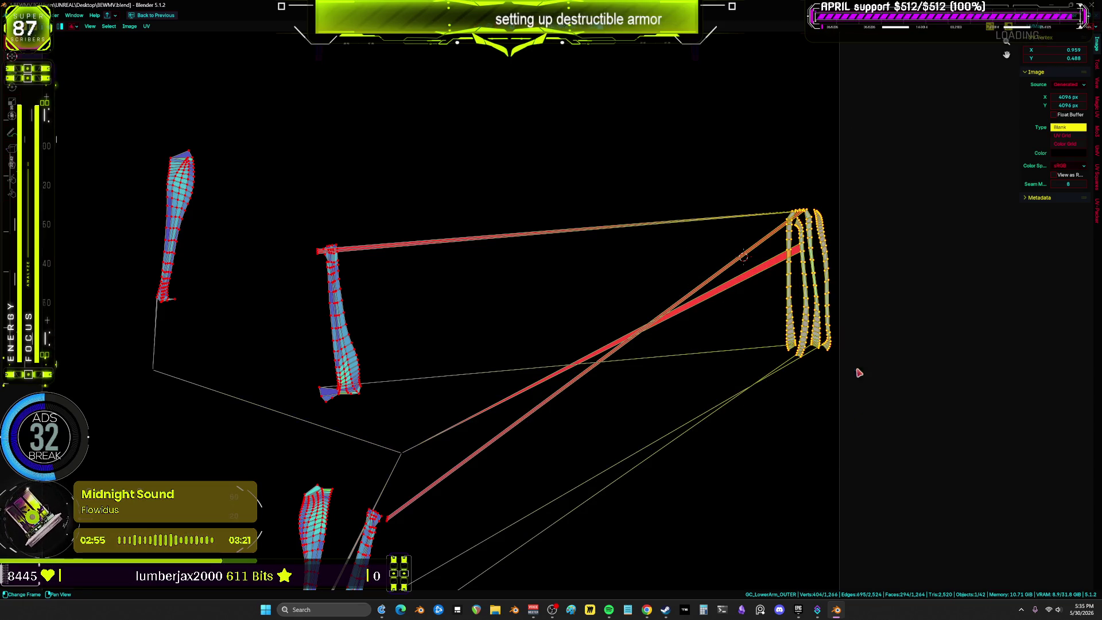
key("ctrl+space")
key("ctrl+space")
middle_click_drag(429, 357, 555, 375)
Isolate the lower-arm OUTER armor mesh in local view and clear its selection.
key("a")
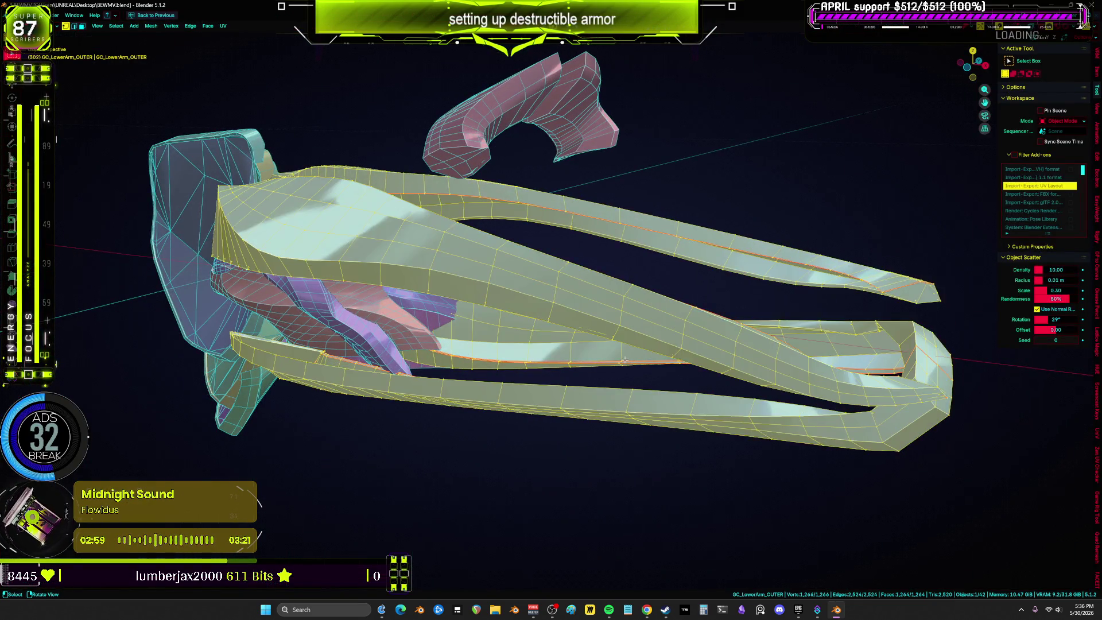
key("KP_Divide")
mouse_move(624, 365)
middle_mouse_down()
mouse_move(733, 354)
mouse_move(783, 389)
mouse_move(662, 406)
middle_mouse_up()
left_click(763, 370)
scroll(661, 396, "up", 5)
scroll(660, 396, "up", 2)
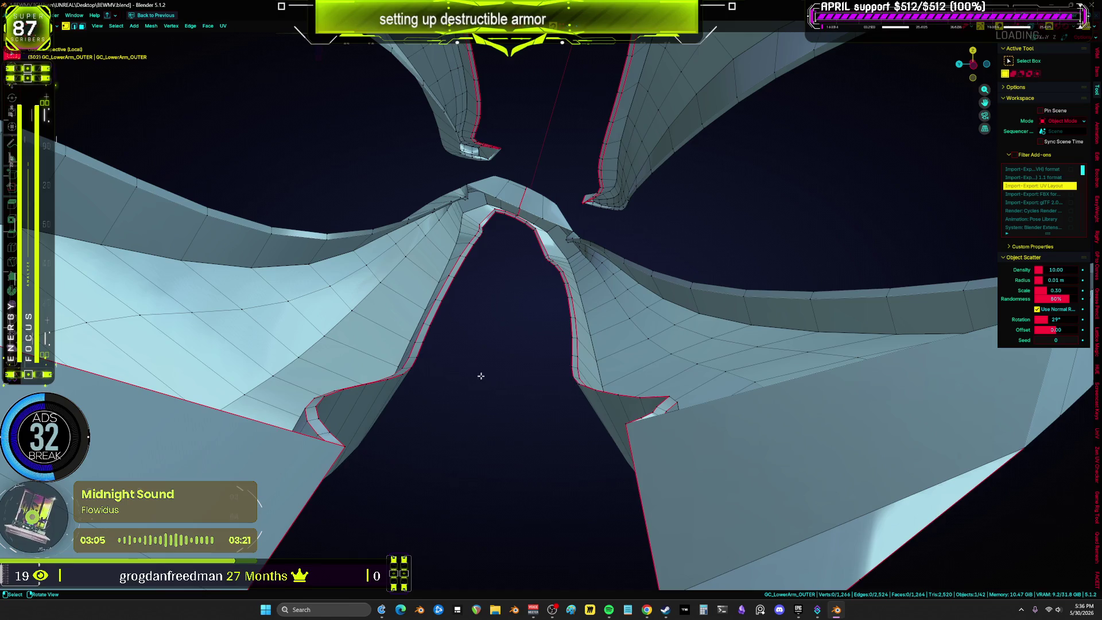
Select an edge loop on the piece and clear its seam.
left_click(323, 403, "alt")
mouse_move(402, 396)
middle_mouse_down()
mouse_move(537, 402)
mouse_move(622, 312)
mouse_move(605, 322)
middle_mouse_up()
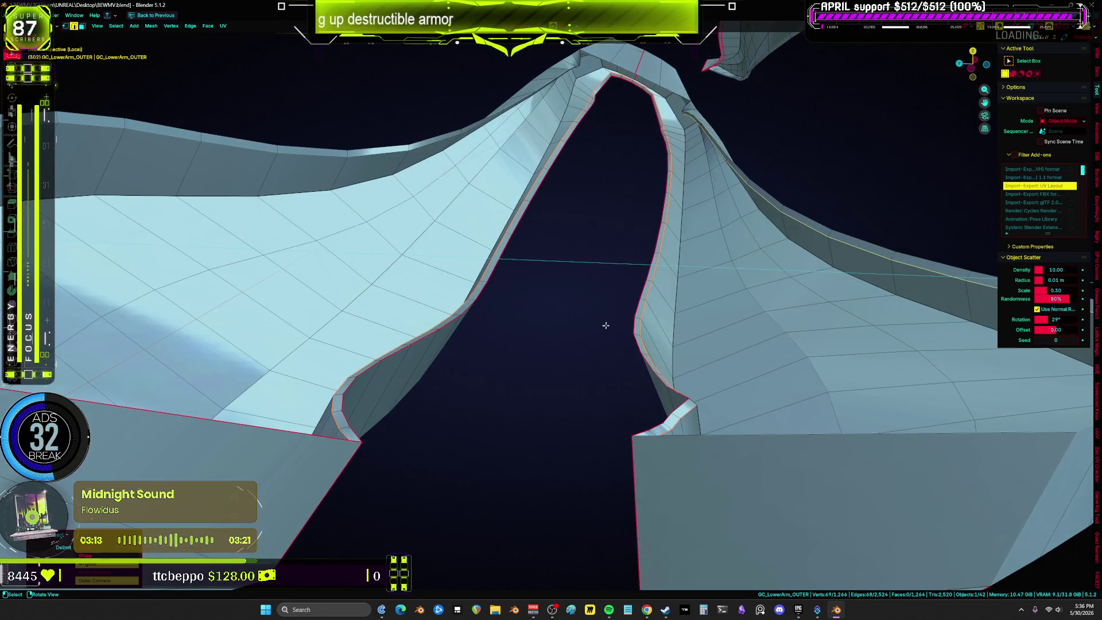
key("ctrl+e")
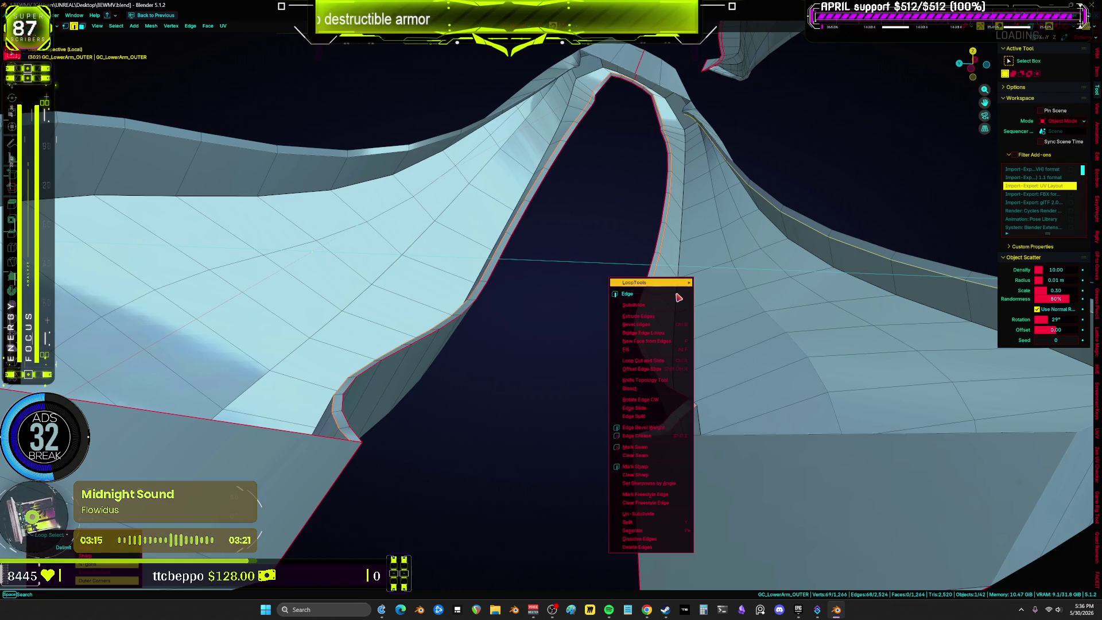
left_click(646, 455)
mouse_move(645, 454)
middle_mouse_down()
mouse_move(560, 425)
mouse_move(517, 478)
mouse_move(447, 446)
mouse_move(487, 426)
mouse_move(465, 453)
mouse_move(616, 358)
middle_mouse_up()
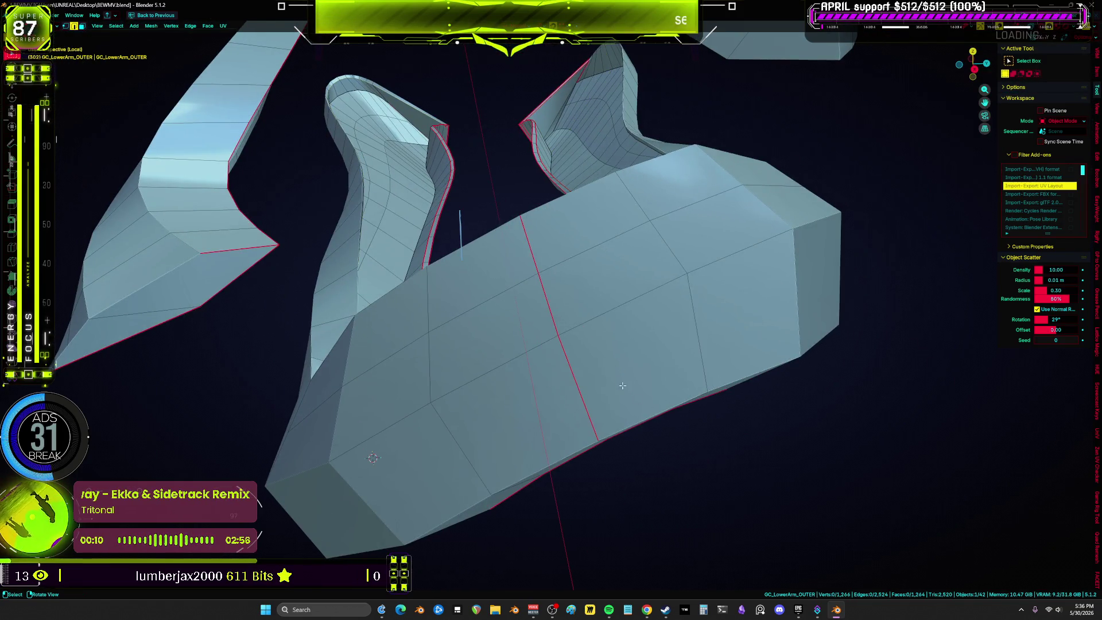
scroll(622, 387, "down", 4)
Lasso-select the left-hand UV island in the UV editing layout.
key("ctrl+Page_Down")
key("ctrl+space")
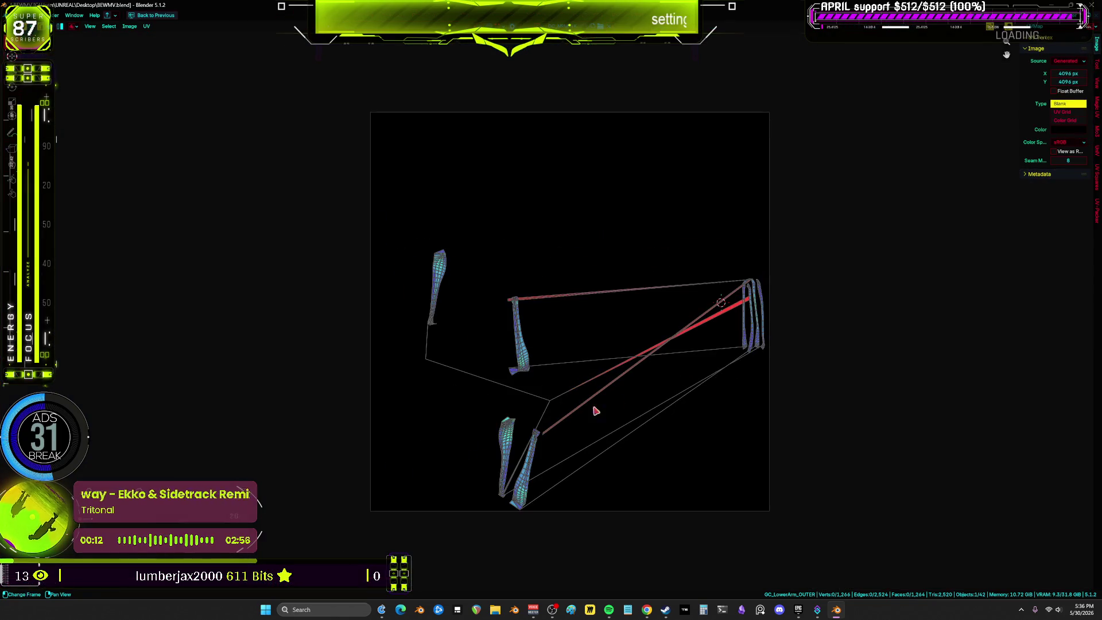
scroll(443, 285, "up", 5)
mouse_move(402, 188)
right_mouse_down("ctrl")
mouse_move(299, 517)
mouse_move(423, 202)
right_mouse_up("ctrl")
key("ctrl+space")
Turn on X-ray, switch to face select and pick a single face on the sleeve piece.
mouse_move(395, 383)
middle_mouse_down()
mouse_move(437, 321)
mouse_move(519, 275)
mouse_move(490, 266)
mouse_move(500, 278)
mouse_move(478, 289)
mouse_move(430, 282)
mouse_move(485, 140)
mouse_move(481, 156)
middle_mouse_up()
key("ctrl+space")
scroll(436, 321, "up", 4)
key("alt+z")
key("3")
left_click(504, 143)
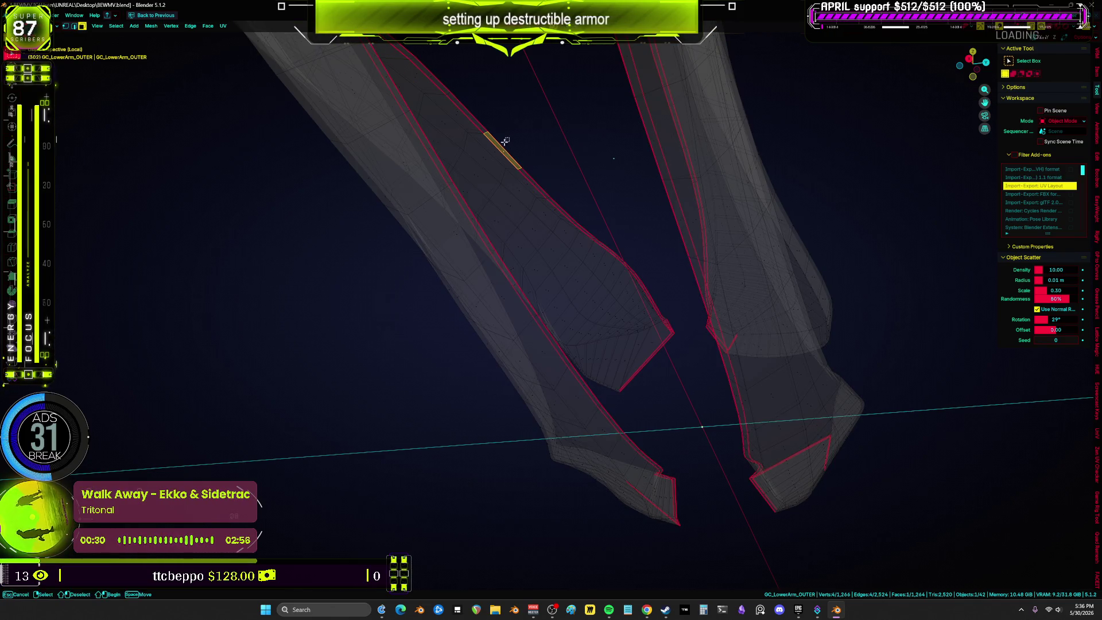
Grow the selection to the sleeve piece and pick the edge loop along its top.
key("ctrl+l")
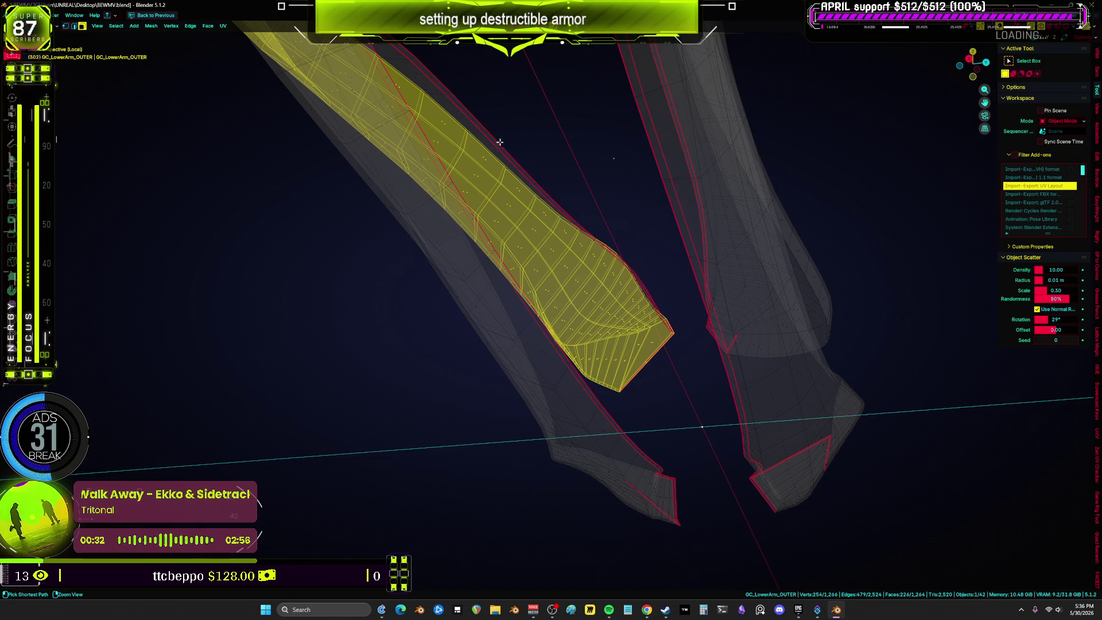
mouse_move(486, 166)
middle_mouse_down()
mouse_move(475, 169)
mouse_move(517, 183)
middle_mouse_up()
key("ctrl+space")
scroll(772, 216, "down", 2)
middle_click_drag(295, 237, 270, 168)
mouse_move(200, 179)
left_mouse_down()
mouse_move(189, 218)
mouse_move(170, 208)
left_mouse_up()
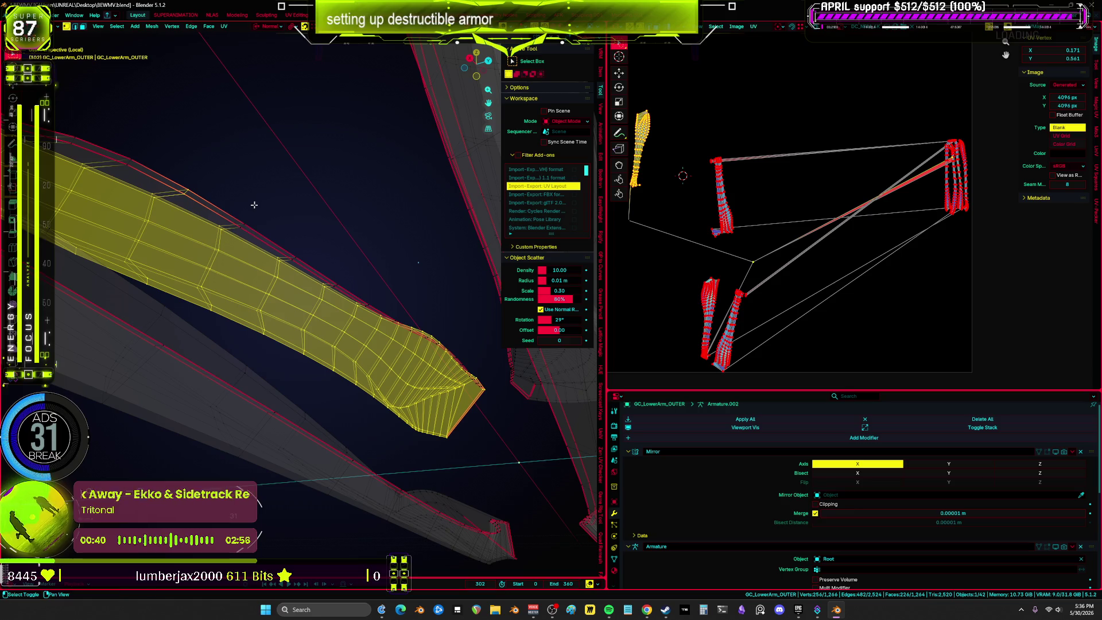
left_click(220, 237, "alt")
Switch to solid shading and select the sleeve's edge loops.
key("alt+a")
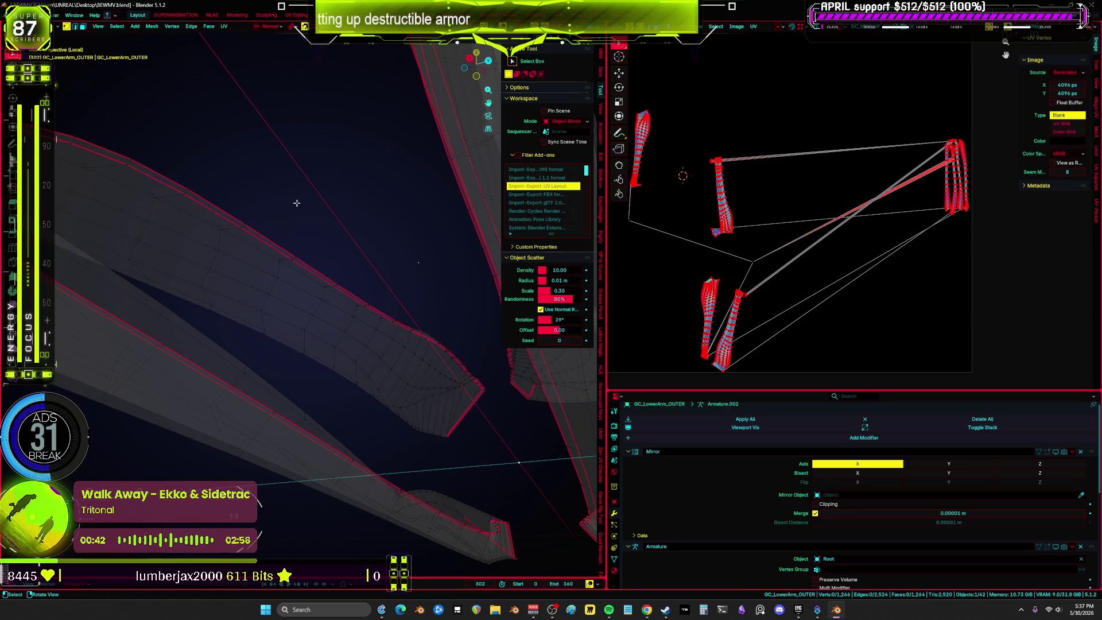
key("z")
left_click(364, 229)
middle_click_drag(364, 229, 259, 248)
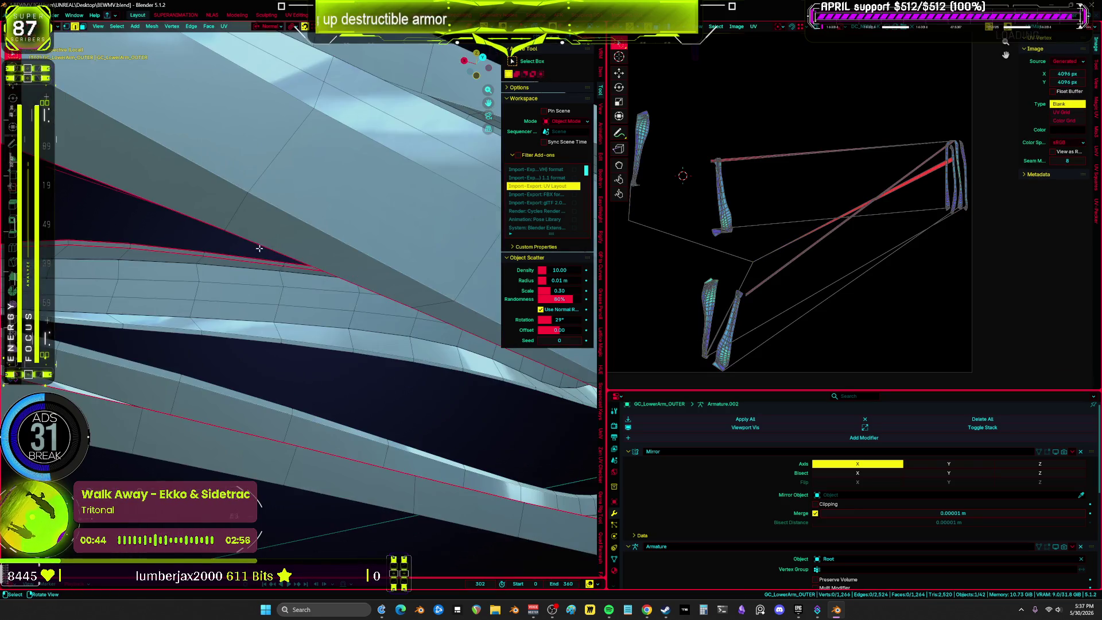
left_click(239, 262, "alt")
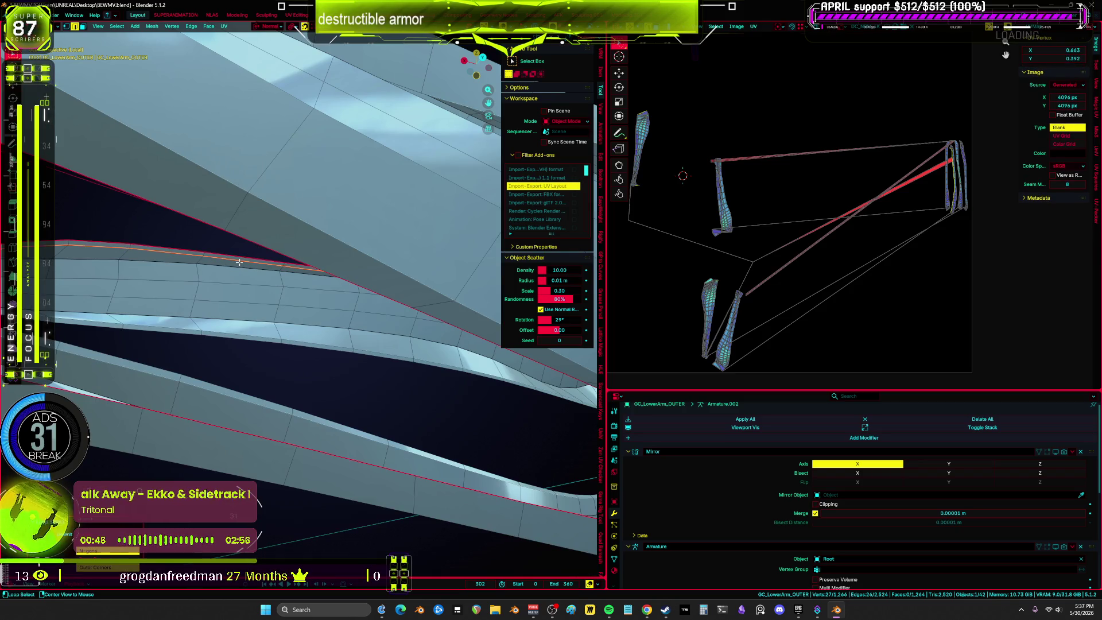
mouse_move(238, 263)
middle_mouse_down()
mouse_move(295, 285)
mouse_move(286, 318)
mouse_move(287, 272)
middle_mouse_up()
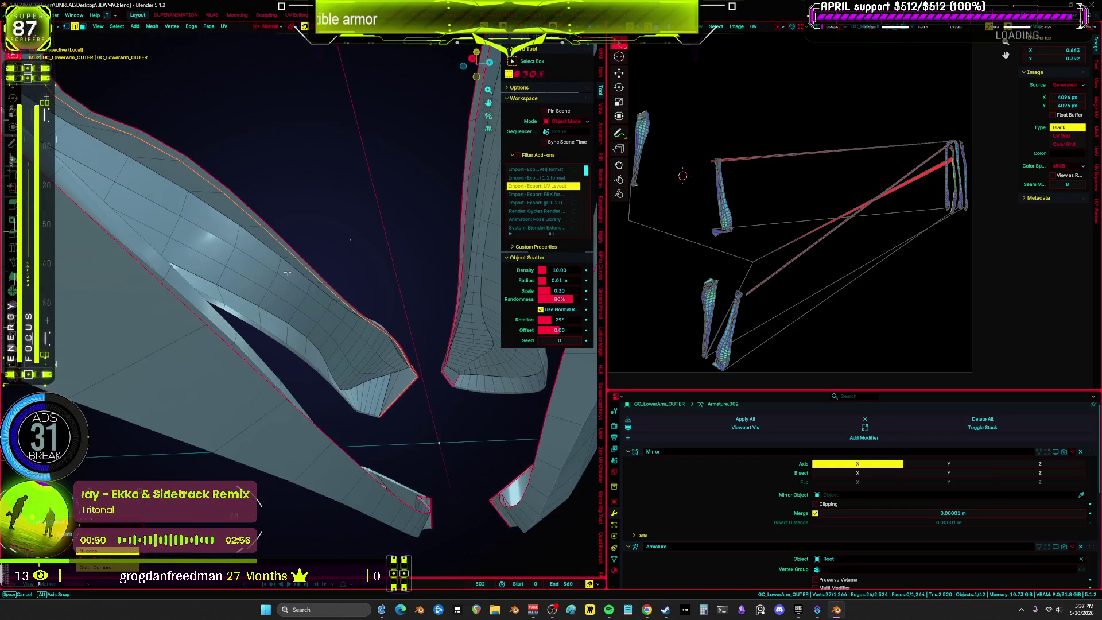
scroll(435, 321, "up", 5)
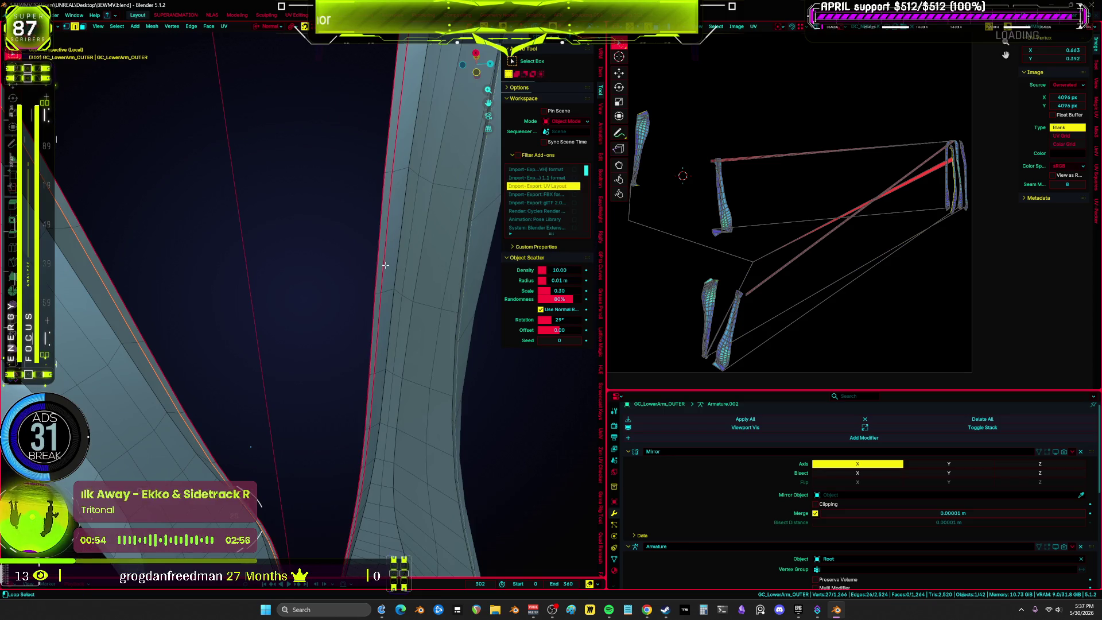
left_click(384, 264, "alt+shift")
Clear the seams on the selected sleeve edges with Edge > Clear Seam.
key("ctrl+e")
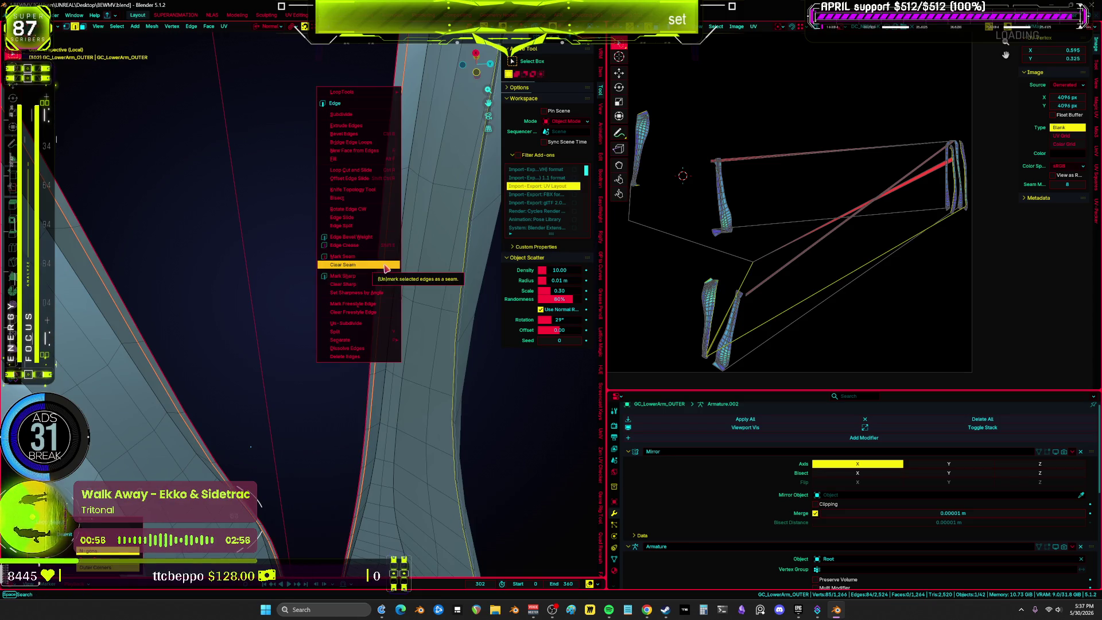
left_click(385, 265)
mouse_move(385, 265)
middle_mouse_down()
mouse_move(380, 333)
mouse_move(388, 313)
mouse_move(283, 295)
mouse_move(282, 319)
mouse_move(270, 315)
middle_mouse_up()
key("ctrl+e")
left_click(272, 320)
Select the whole GC_LowerArm_OUTER mesh, frame it, and unwrap it into UV islands.
key("a")
key("KP_Decimal")
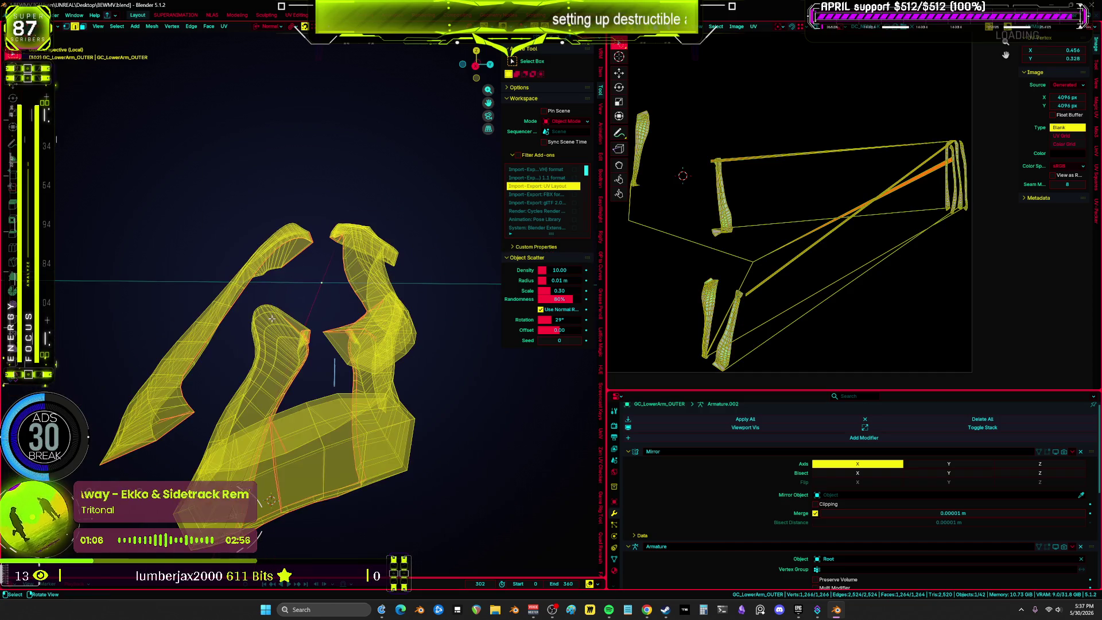
key("u")
left_click(270, 311)
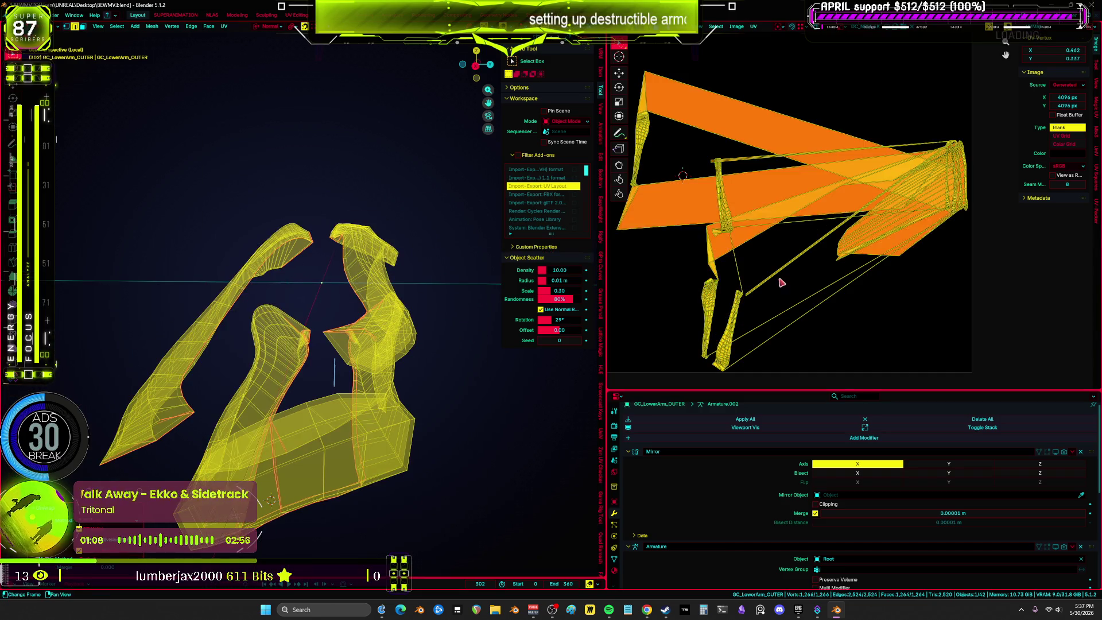
Isolate the blade piece by hiding every other armor piece, then reselect it.
key("ctrl+space")
scroll(402, 217, "up", 2)
key("alt+a")
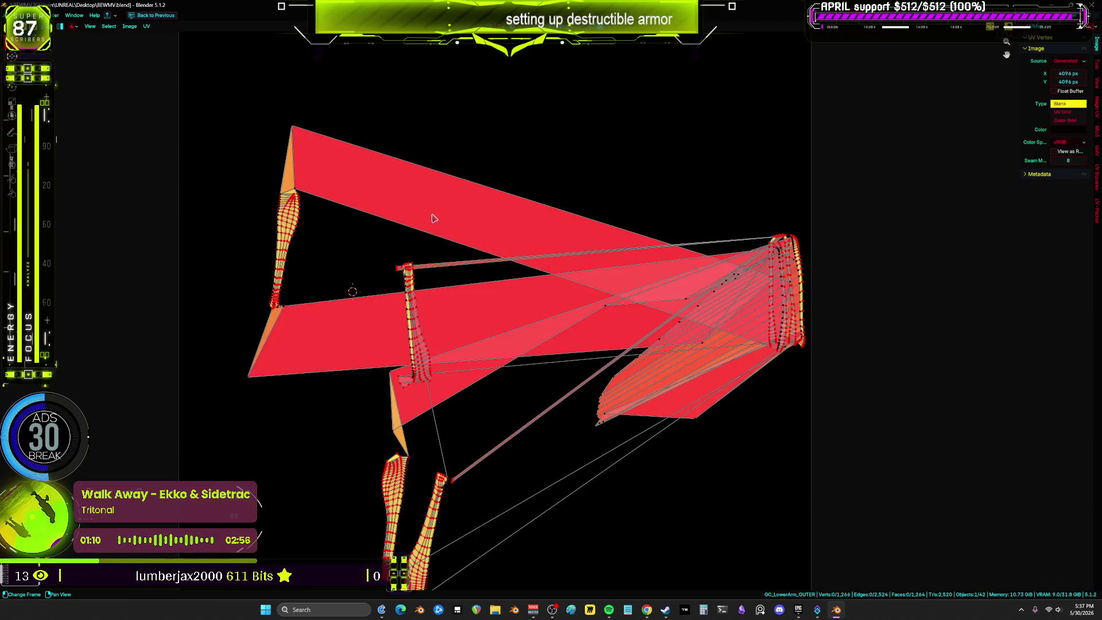
key("ctrl+space")
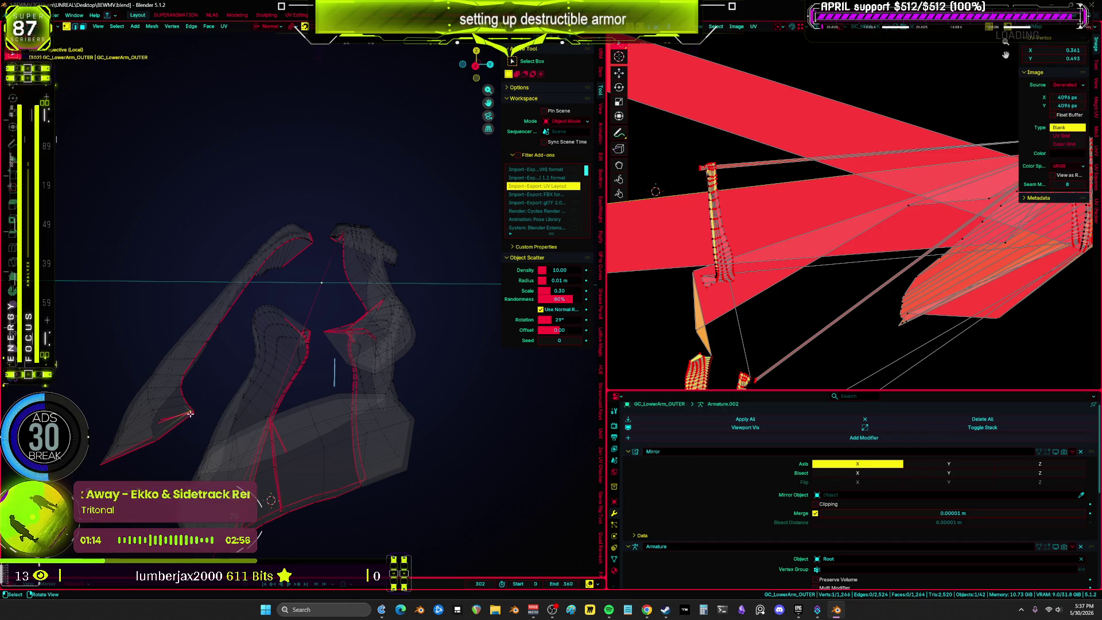
key("l")
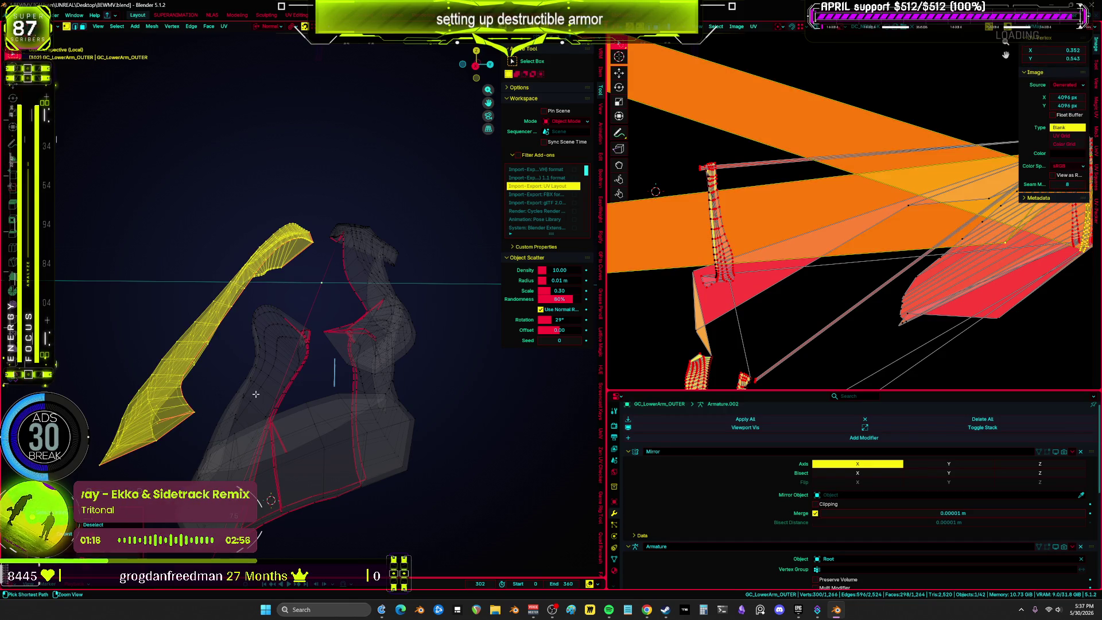
key("ctrl+i")
key("h")
key("a")
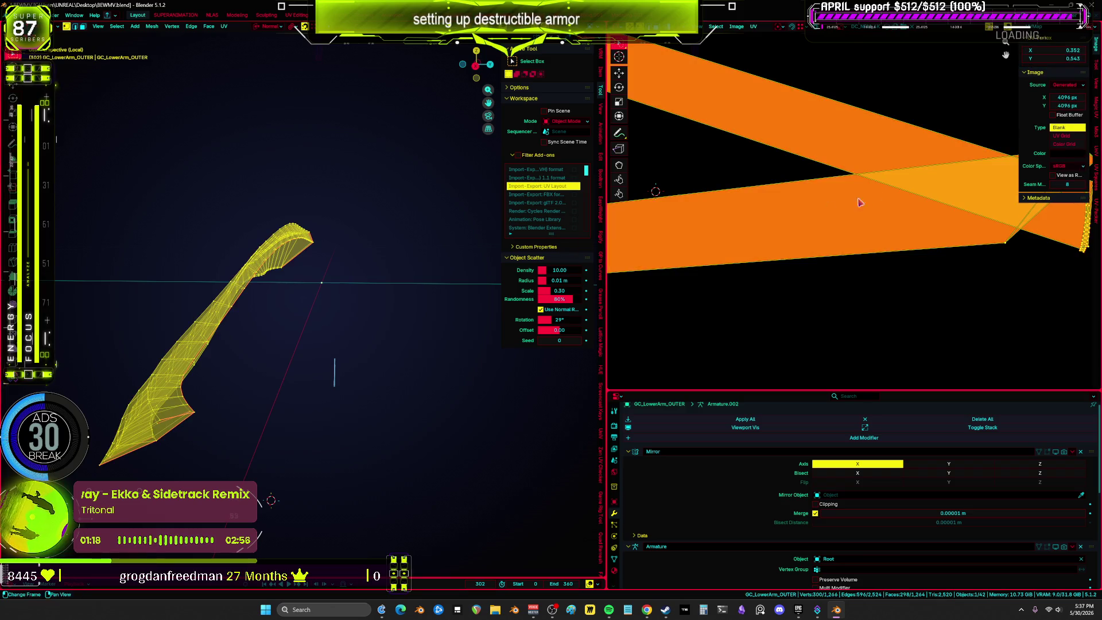
key("ctrl+space")
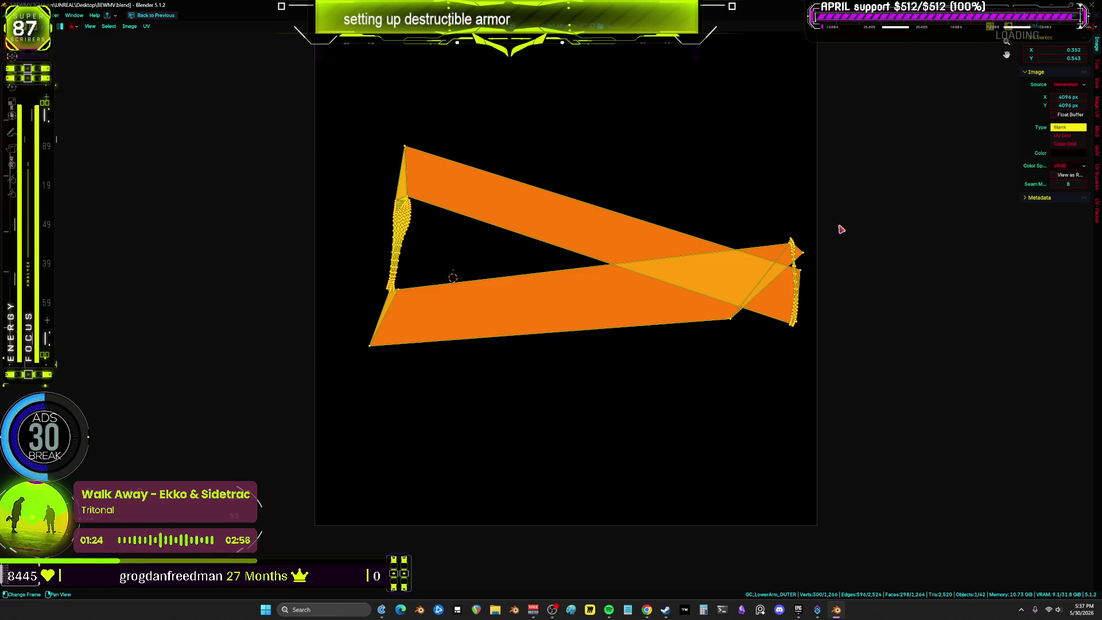
Inspect the blade's UV islands by selecting its lower face and left island.
scroll(841, 229, "down", 3)
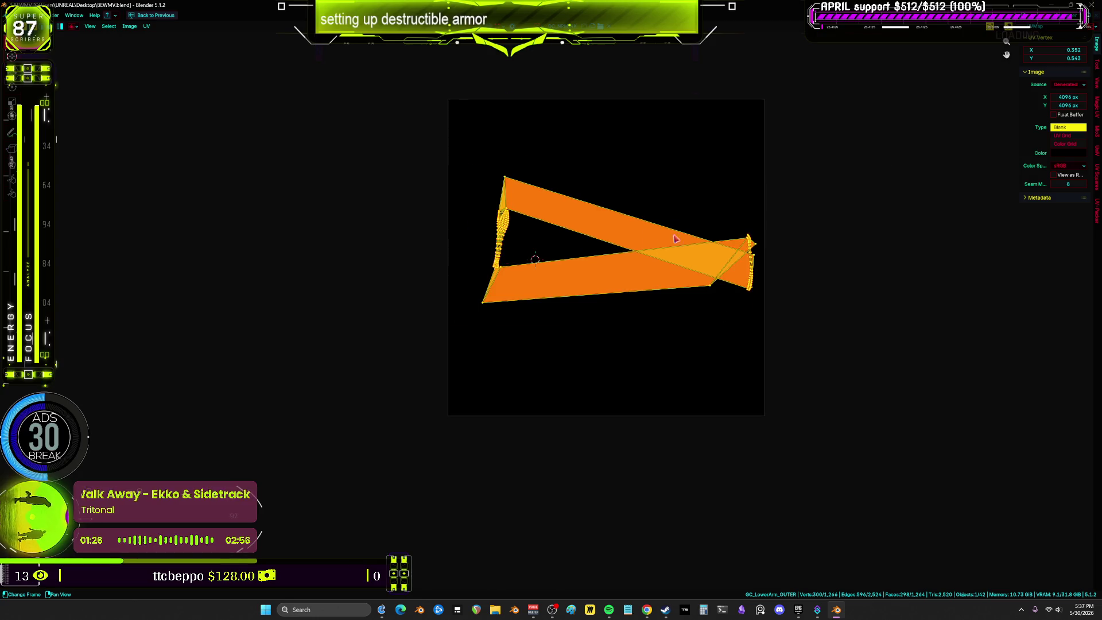
key("ctrl+space")
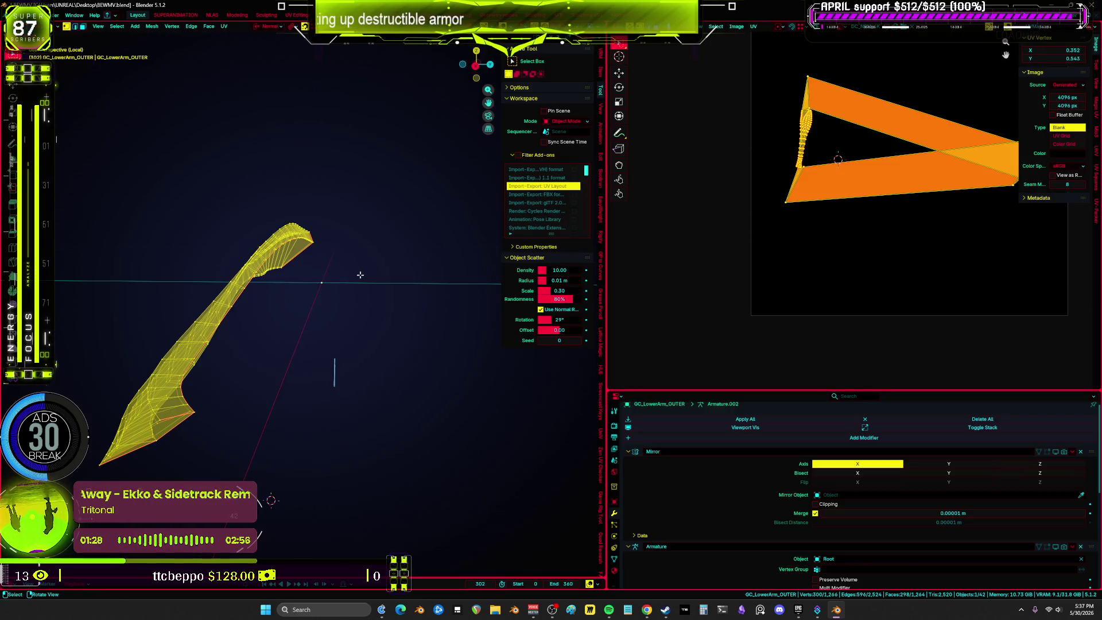
key("alt+a")
left_click(826, 185)
mouse_move(837, 57)
left_mouse_down()
mouse_move(746, 247)
mouse_move(798, 81)
left_mouse_up()
mouse_move(355, 281)
middle_mouse_down()
mouse_move(403, 283)
mouse_move(308, 304)
mouse_move(315, 263)
mouse_move(309, 282)
mouse_move(320, 305)
middle_mouse_up()
key("ctrl+space")
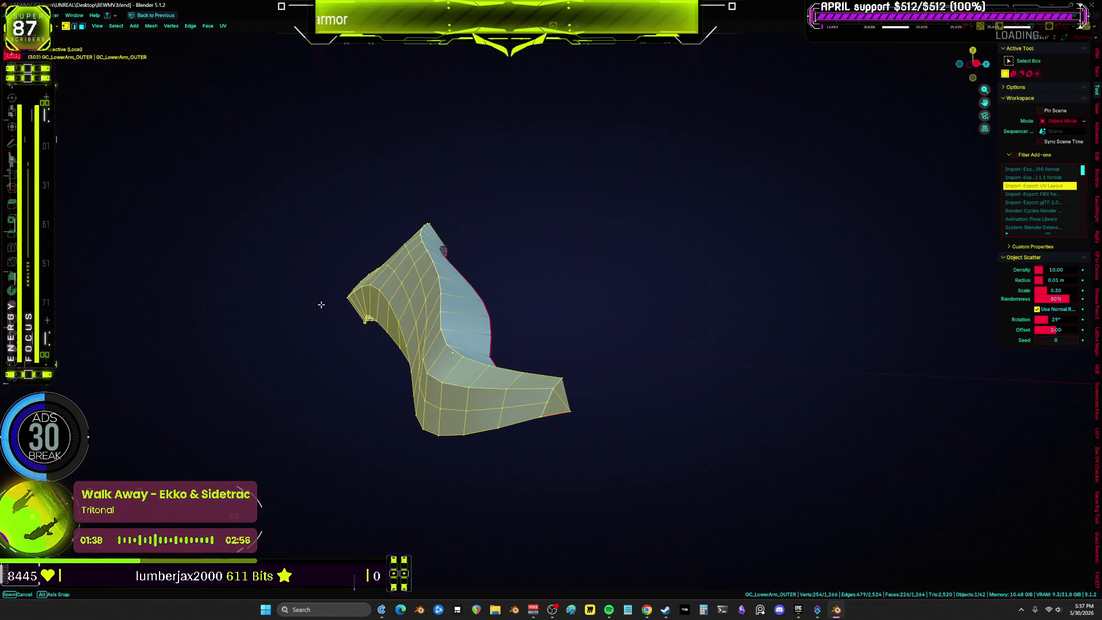
Check the armor piece's material settings in the Material tab.
mouse_move(476, 303)
middle_mouse_down()
mouse_move(490, 322)
mouse_move(554, 324)
middle_mouse_up()
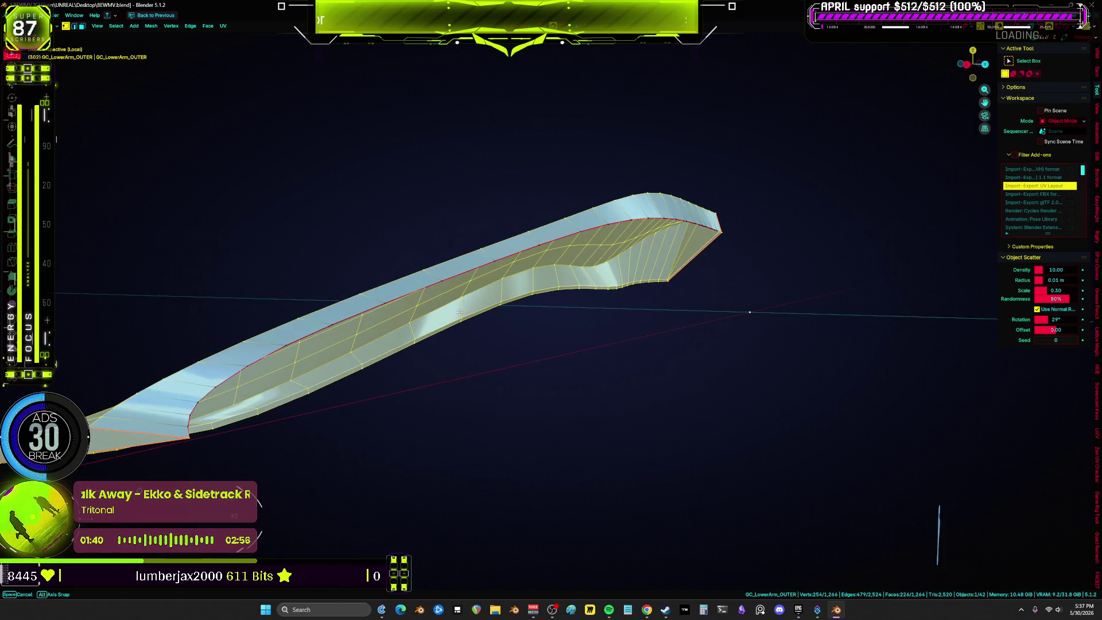
key("ctrl+space")
left_click(614, 571)
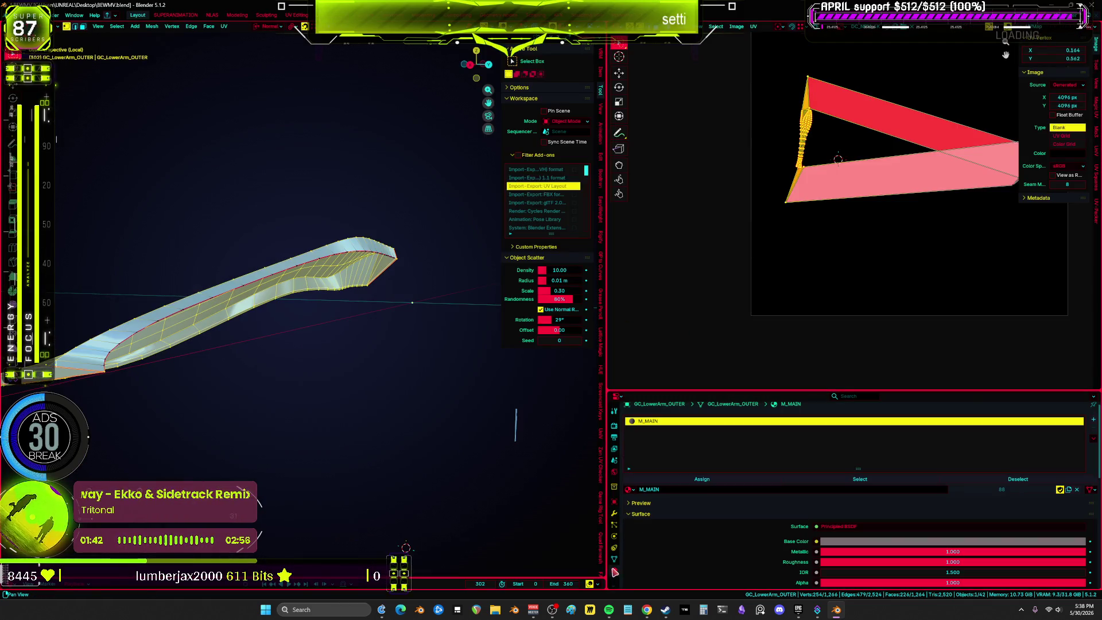
key("ctrl+space")
mouse_move(574, 404)
middle_mouse_down()
mouse_move(318, 315)
mouse_move(397, 292)
mouse_move(410, 312)
mouse_move(392, 278)
mouse_move(232, 319)
mouse_move(219, 308)
mouse_move(387, 308)
middle_mouse_up()
key("ctrl+space")
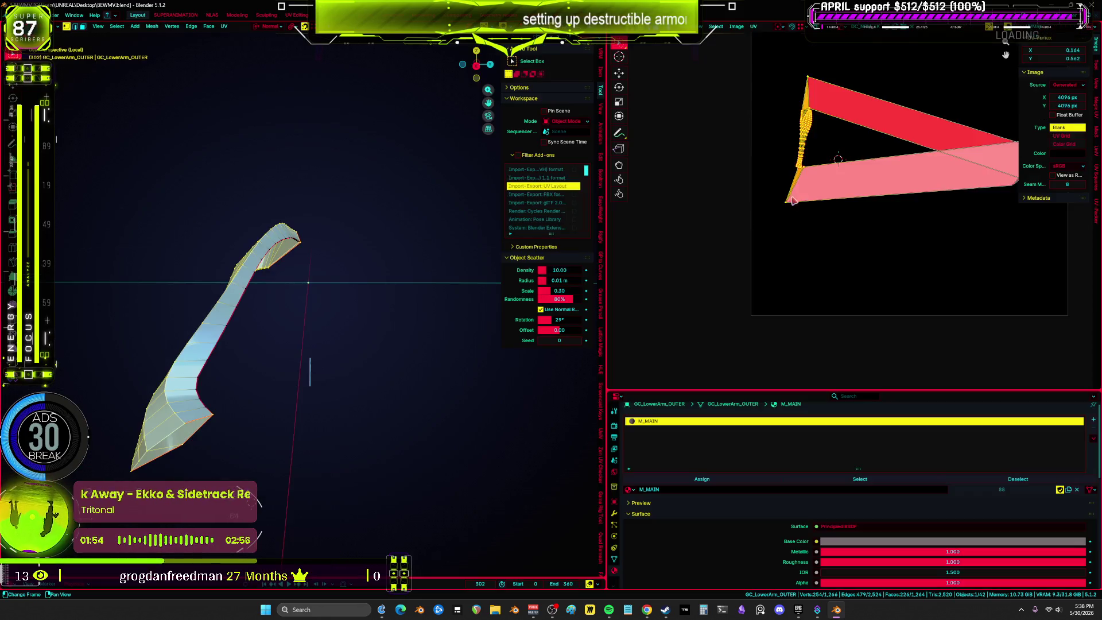
Select the whole mesh, switch to Object Mode, and zoom out to all armor pieces.
key("ctrl+KP_Add")
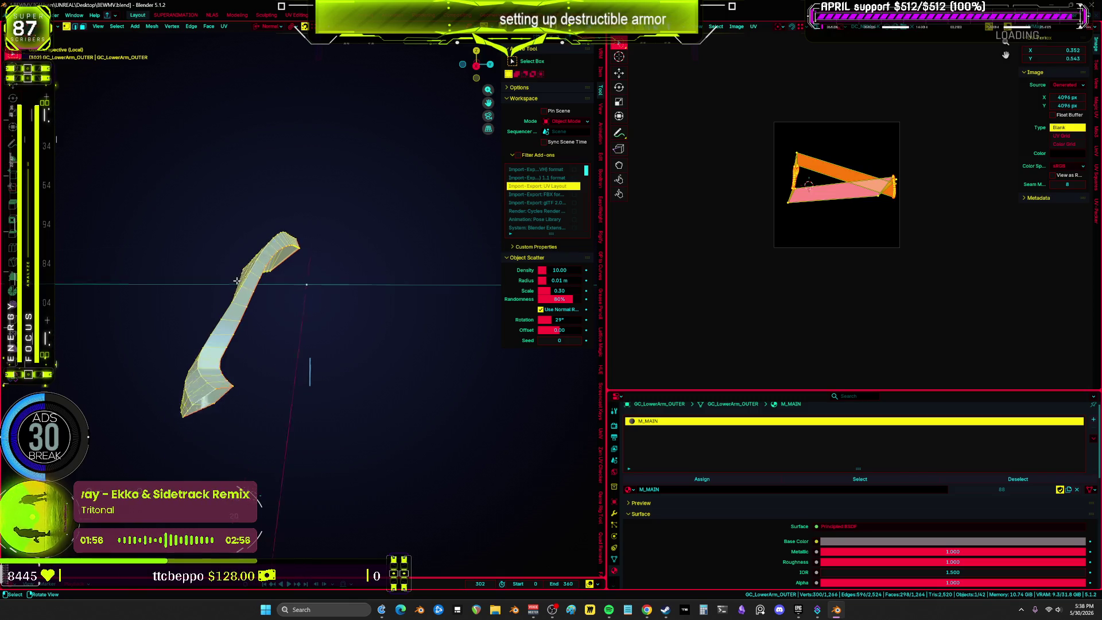
scroll(798, 220, "up", 4)
scroll(814, 210, "down", 3)
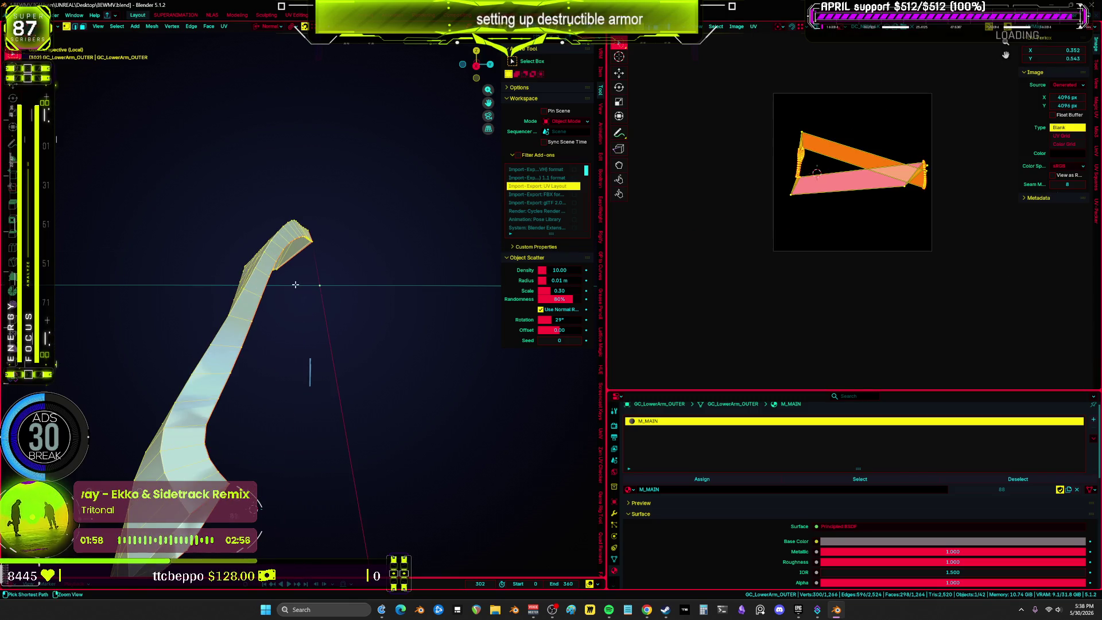
key("a")
key("KP_Decimal")
middle_click_drag(345, 294, 423, 295)
key("ctrl+Tab")
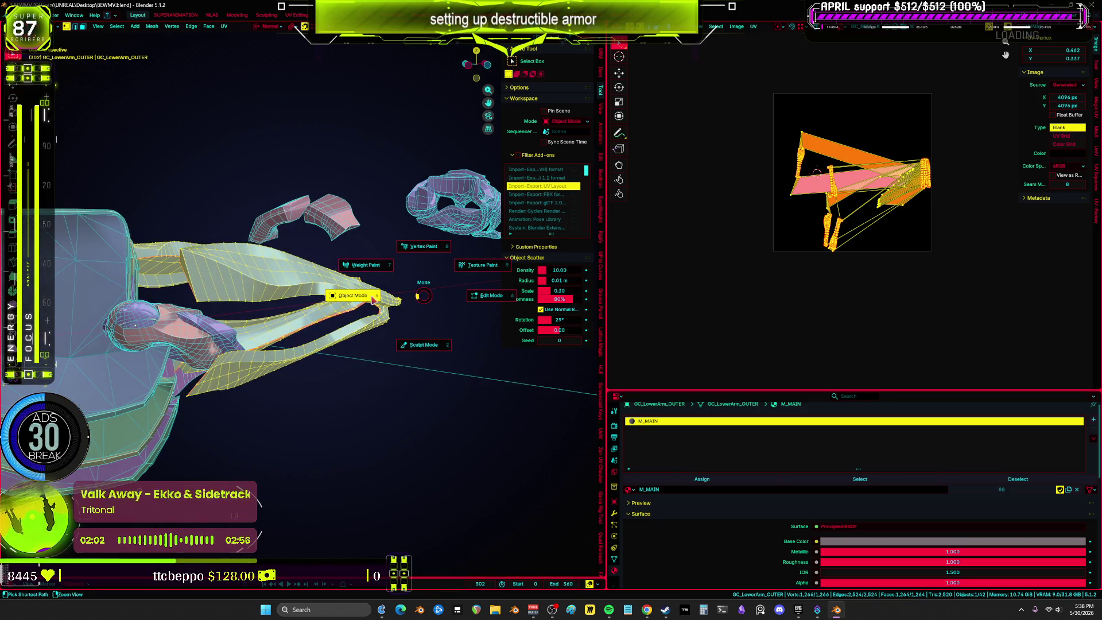
left_click(396, 322)
key("ctrl+space")
mouse_move(501, 299)
middle_mouse_down()
mouse_move(496, 348)
mouse_move(494, 256)
mouse_move(532, 236)
middle_mouse_up()
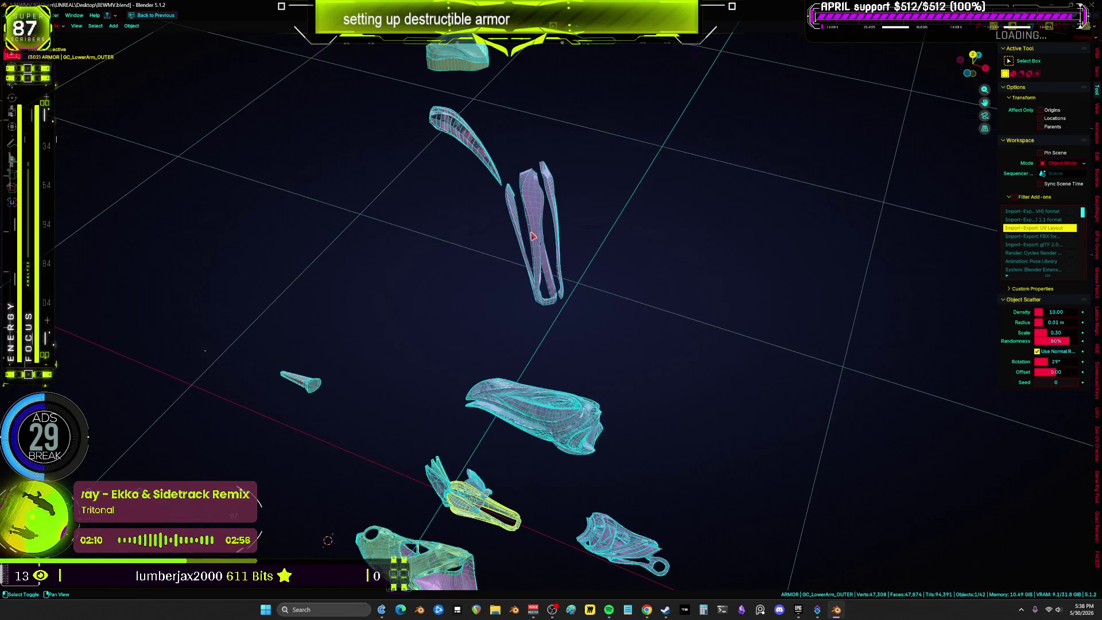
Add GC_LowerArm_CORE, isolate both pieces, and select all their vertices in Edit Mode.
left_click(543, 208, "shift")
key("slash")
key("Tab")
key("a")
key("ctrl+space")
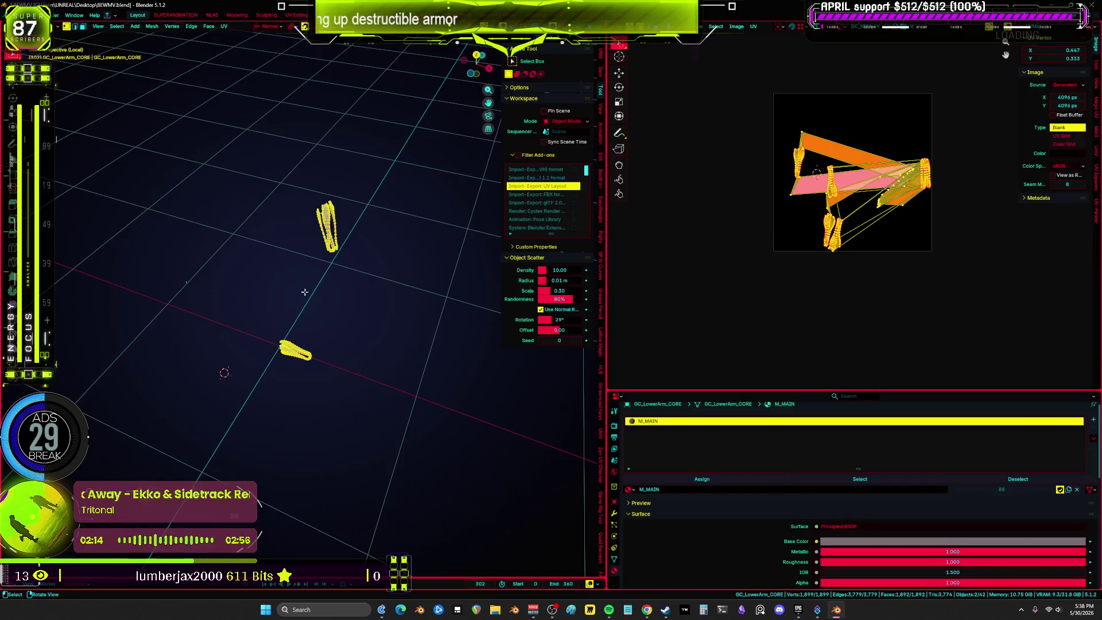
key("ctrl+space")
scroll(556, 268, "down", 3)
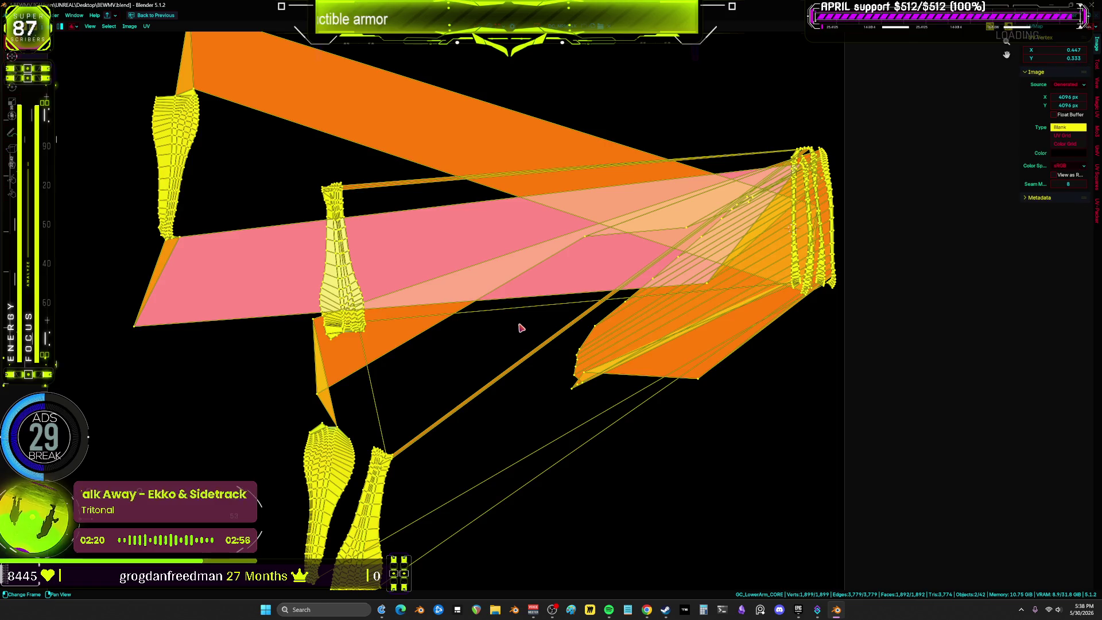
Re-unwrap both pieces with Conformal and center the new UV islands in view.
key("u")
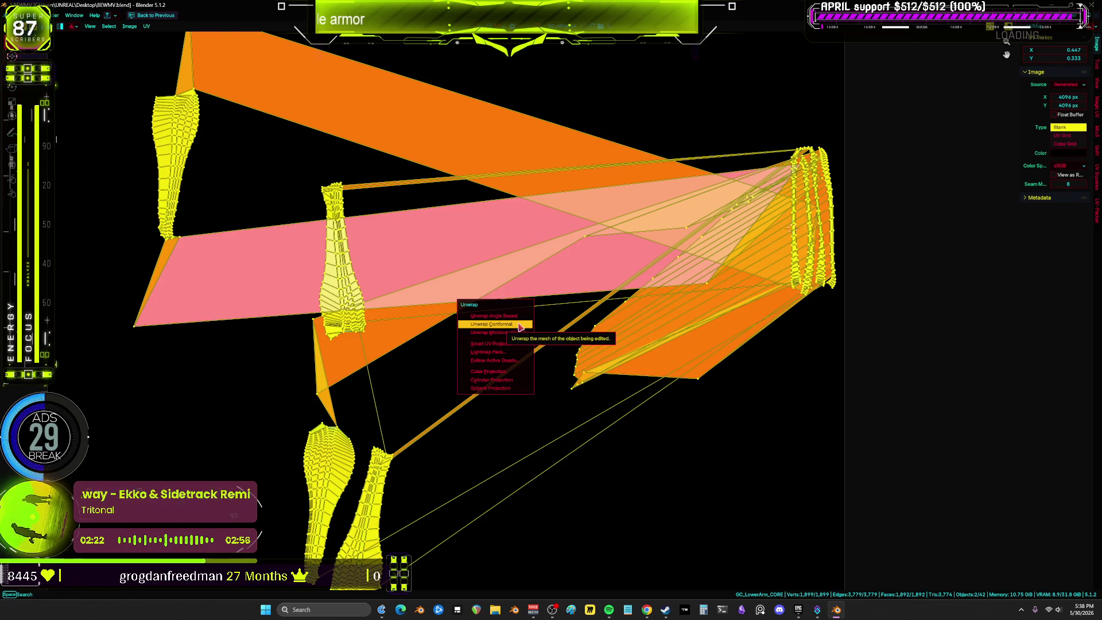
left_click(520, 327)
scroll(520, 326, "down", 5)
middle_click_drag(520, 326, 616, 318)
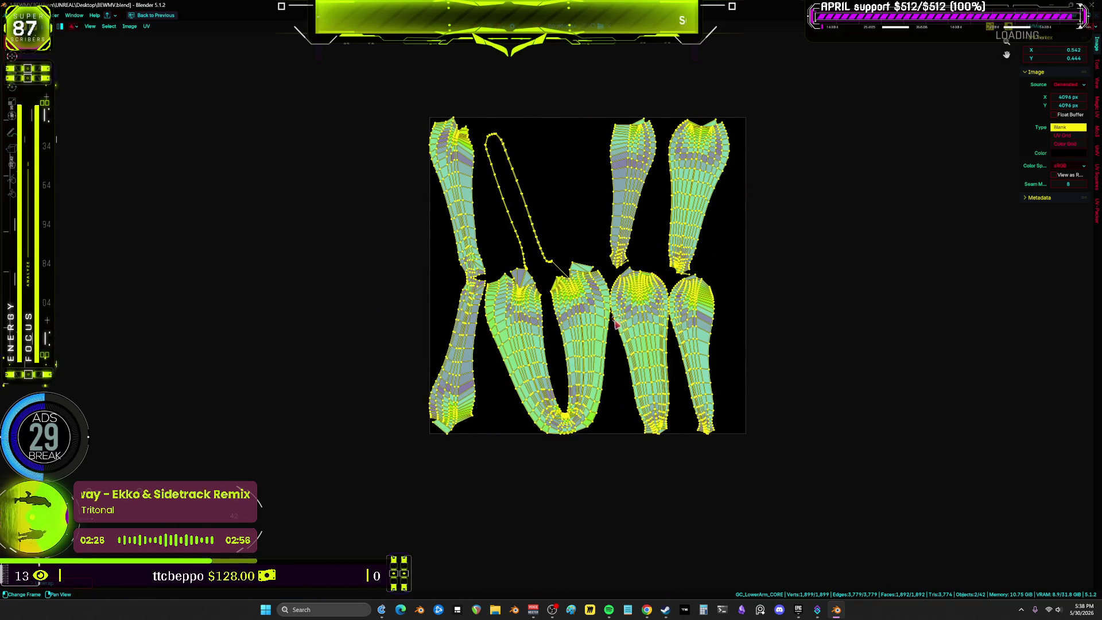
scroll(499, 326, "up", 3)
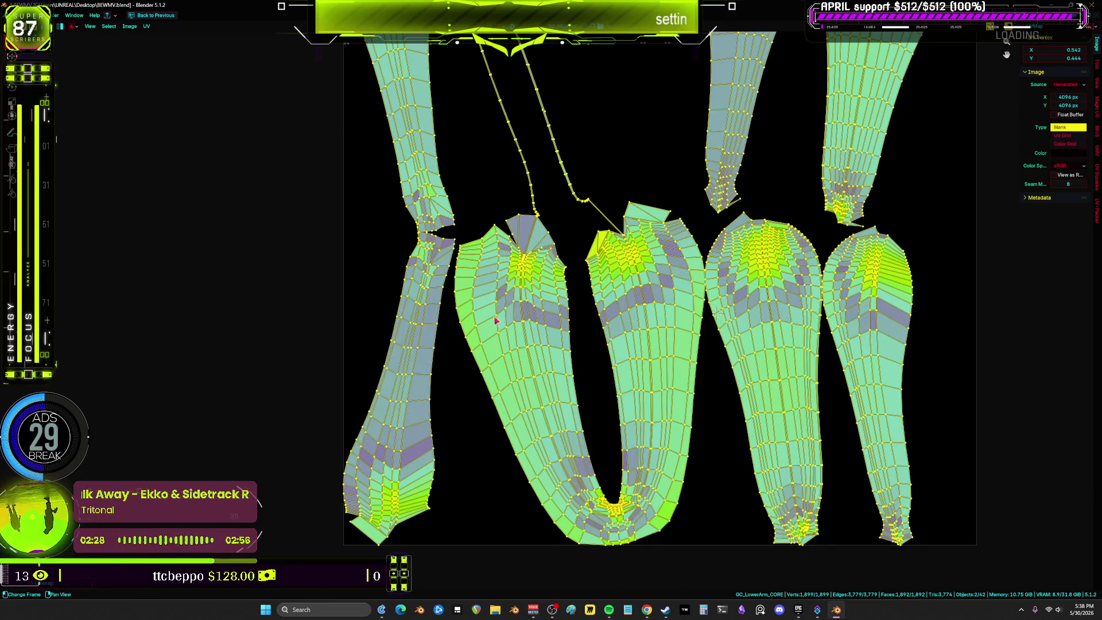
scroll(505, 305, "down", 1)
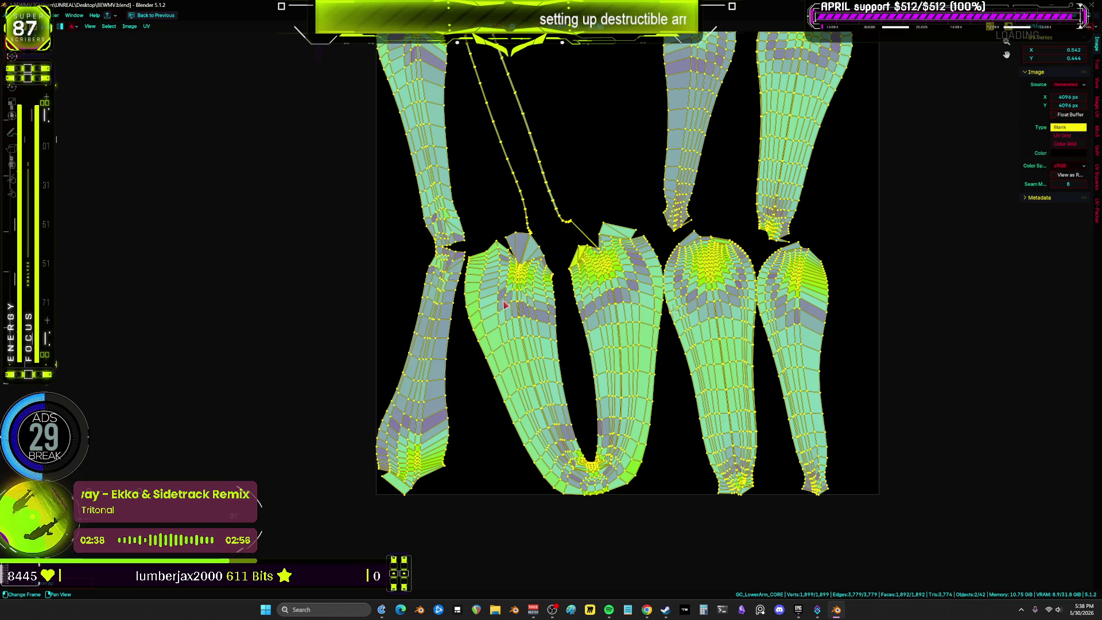
scroll(504, 305, "up", 2)
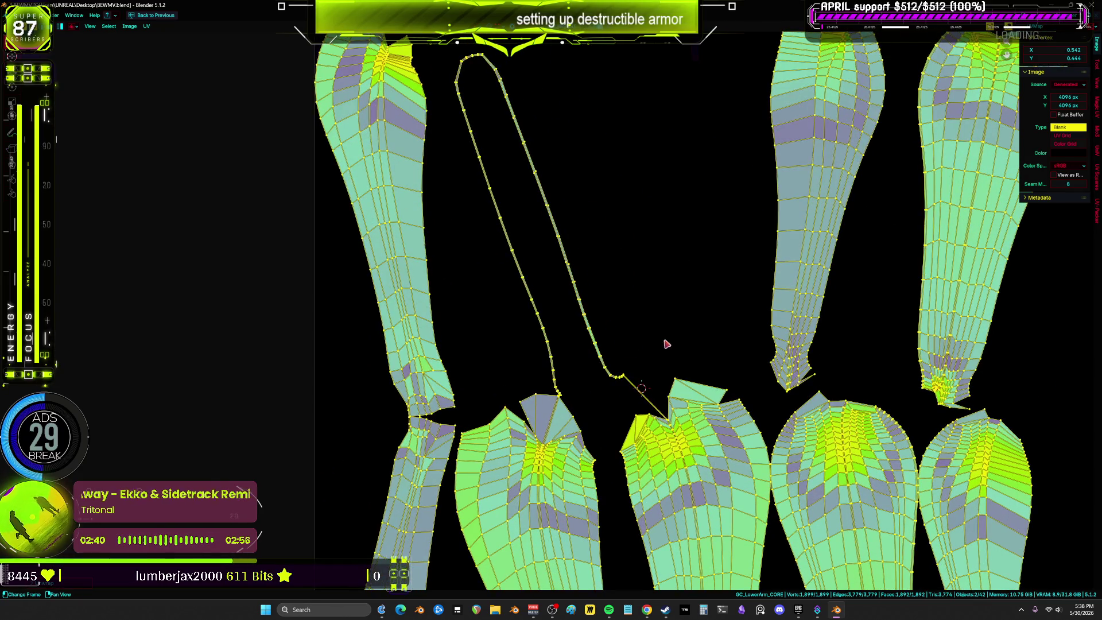
middle_click_drag(667, 343, 652, 302)
key("ctrl+space")
mouse_move(369, 339)
middle_mouse_down()
mouse_move(418, 320)
mouse_move(330, 363)
middle_mouse_up()
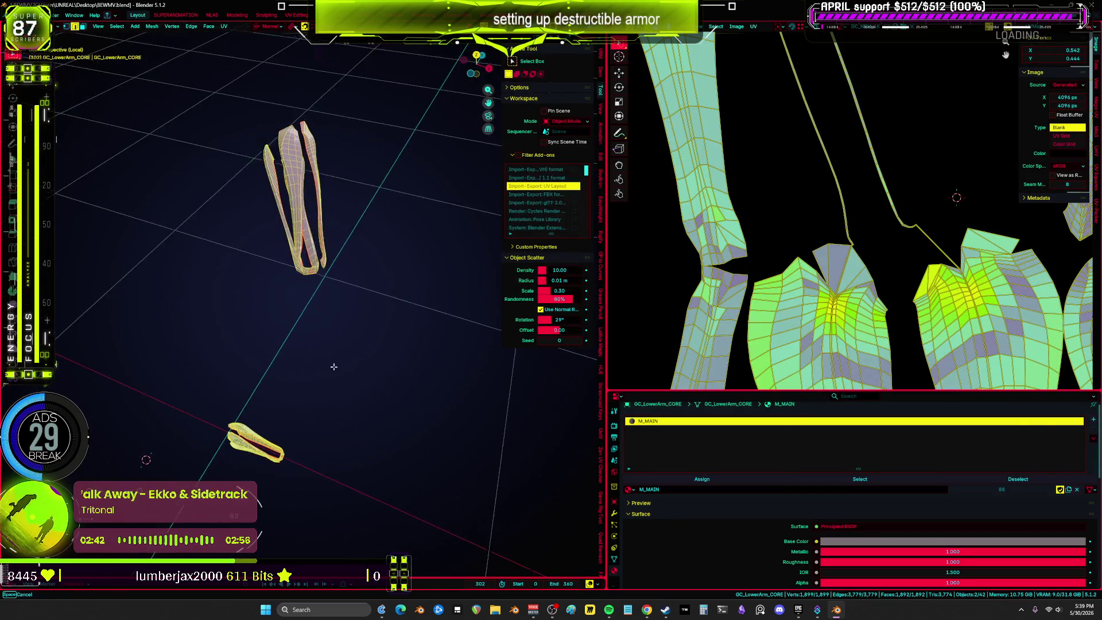
Clear the seams from all selected CORE armor edges in full-screen 3D view.
key("ctrl+space")
mouse_move(374, 305)
middle_mouse_down()
mouse_move(497, 283)
mouse_move(549, 295)
mouse_move(581, 359)
mouse_move(674, 327)
mouse_move(720, 354)
middle_mouse_up()
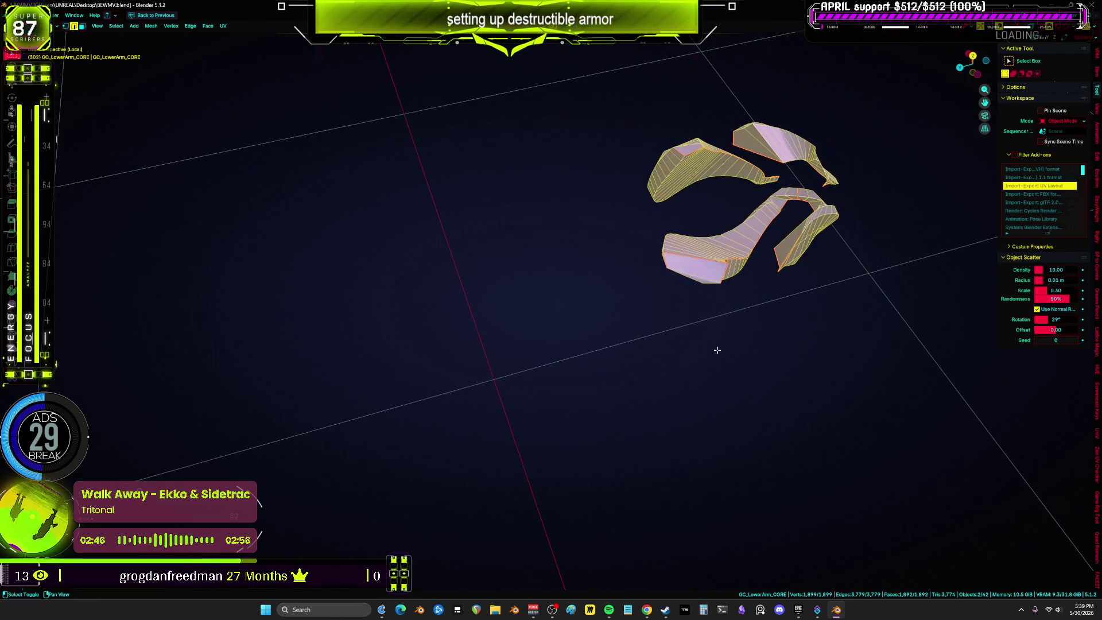
key("KP_Decimal")
scroll(704, 301, "up", 4)
key("ctrl+e")
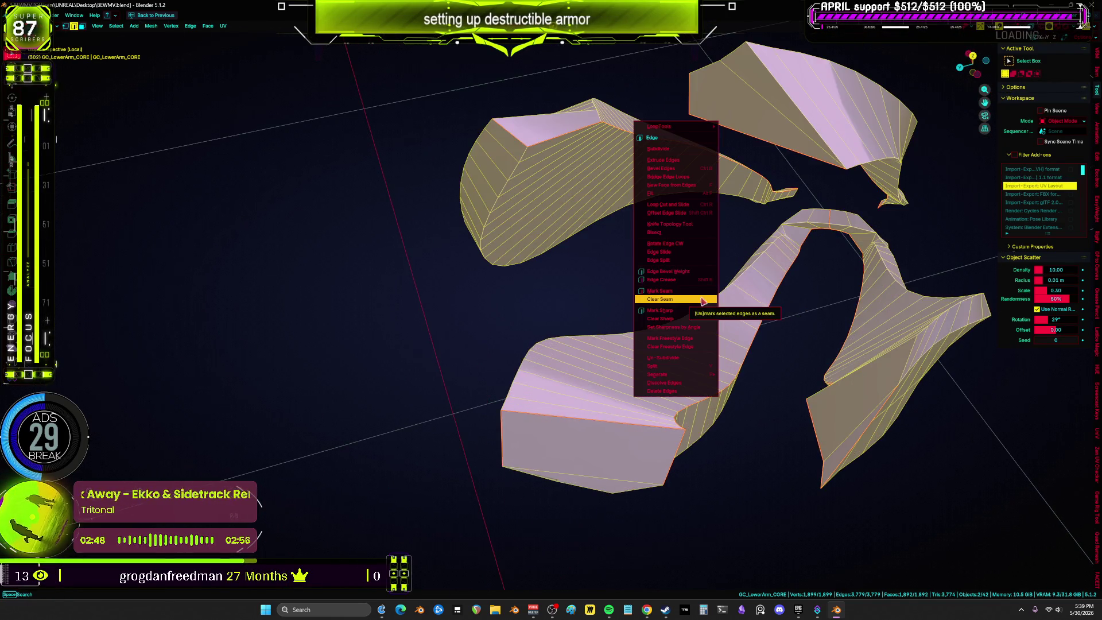
left_click(701, 299)
Select only the bottom CORE piece, frame it, and switch to edge selection.
left_click(702, 298)
mouse_move(702, 298)
middle_mouse_down()
mouse_move(431, 325)
mouse_move(425, 289)
mouse_move(532, 296)
middle_mouse_up()
key("a")
mouse_move(550, 399)
middle_mouse_down()
mouse_move(598, 278)
mouse_move(394, 364)
middle_mouse_up()
mouse_move(393, 364)
left_mouse_down()
mouse_move(568, 475)
mouse_move(586, 502)
left_mouse_up()
key("ctrl+l")
key("KP_Decimal")
key("2")
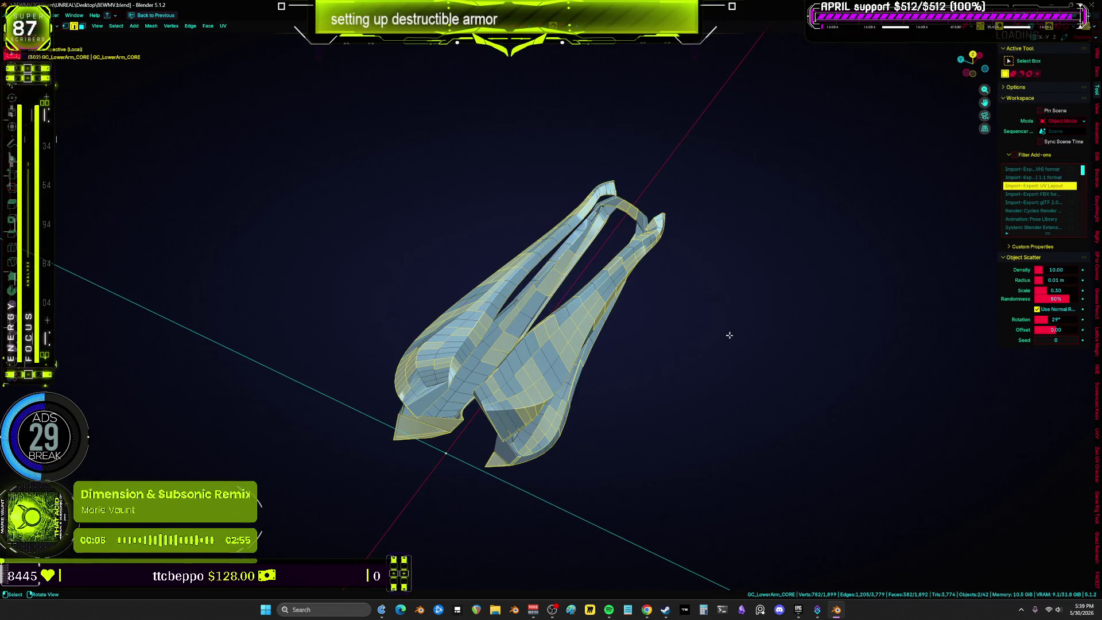
key("alt+a")
scroll(679, 335, "up", 5)
Orbit around the CORE armor and select an edge loop along it for a new seam.
scroll(734, 307, "down", 5)
mouse_move(735, 307)
middle_mouse_down()
mouse_move(610, 315)
mouse_move(574, 285)
middle_mouse_up()
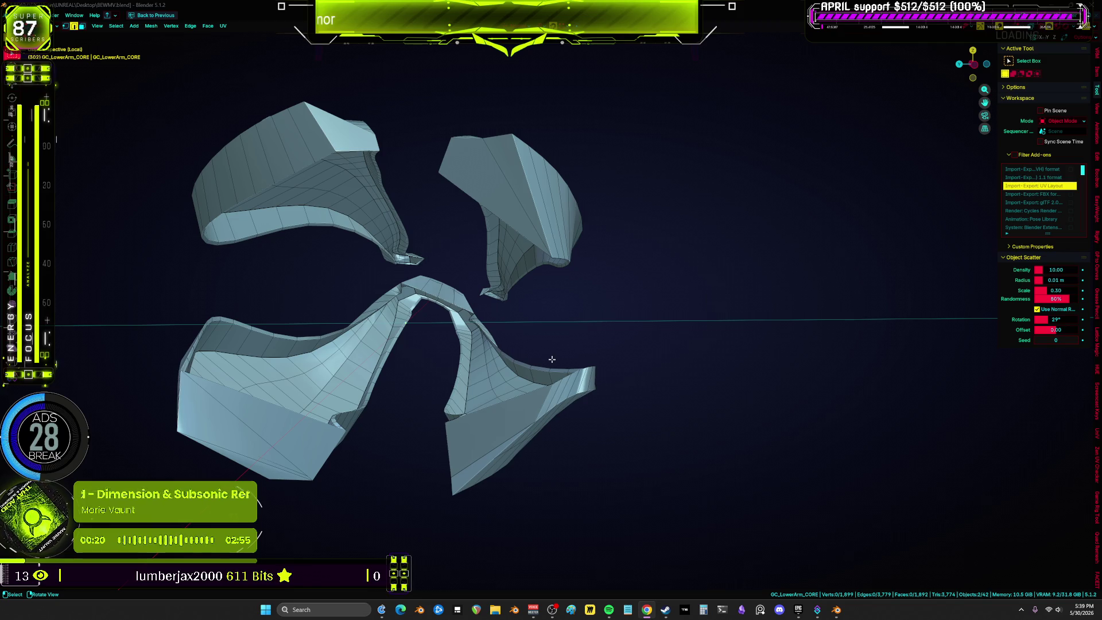
mouse_move(534, 353)
middle_mouse_down()
mouse_move(893, 357)
mouse_move(678, 292)
mouse_move(186, 343)
mouse_move(379, 374)
mouse_move(1031, 347)
mouse_move(842, 381)
mouse_move(703, 388)
mouse_move(779, 343)
mouse_move(307, 373)
mouse_move(777, 372)
mouse_move(352, 359)
mouse_move(476, 272)
mouse_move(783, 347)
mouse_move(782, 249)
mouse_move(716, 214)
mouse_move(696, 146)
mouse_move(888, 163)
mouse_move(821, 164)
mouse_move(958, 160)
mouse_move(642, 150)
mouse_move(770, 536)
mouse_move(817, 536)
mouse_move(674, 519)
mouse_move(945, 521)
mouse_move(930, 448)
mouse_move(746, 437)
mouse_move(586, 395)
middle_mouse_up()
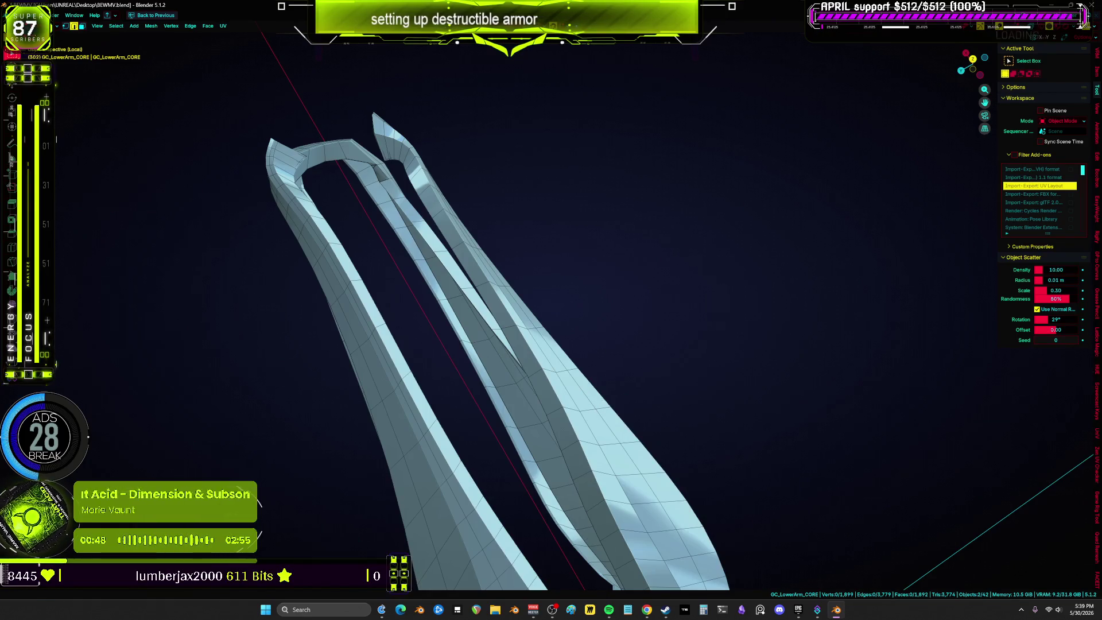
mouse_move(432, 292)
middle_mouse_down()
mouse_move(423, 217)
mouse_move(552, 221)
middle_mouse_up()
mouse_move(666, 278)
middle_mouse_down()
mouse_move(659, 248)
mouse_move(569, 276)
mouse_move(597, 231)
mouse_move(627, 236)
mouse_move(601, 194)
mouse_move(558, 189)
mouse_move(657, 226)
mouse_move(709, 317)
mouse_move(684, 327)
mouse_move(694, 313)
mouse_move(694, 339)
mouse_move(495, 298)
mouse_move(455, 310)
mouse_move(541, 320)
mouse_move(825, 310)
mouse_move(570, 300)
mouse_move(544, 205)
mouse_move(463, 327)
mouse_move(504, 300)
mouse_move(433, 327)
mouse_move(500, 300)
middle_mouse_up()
left_click(597, 267, "alt")
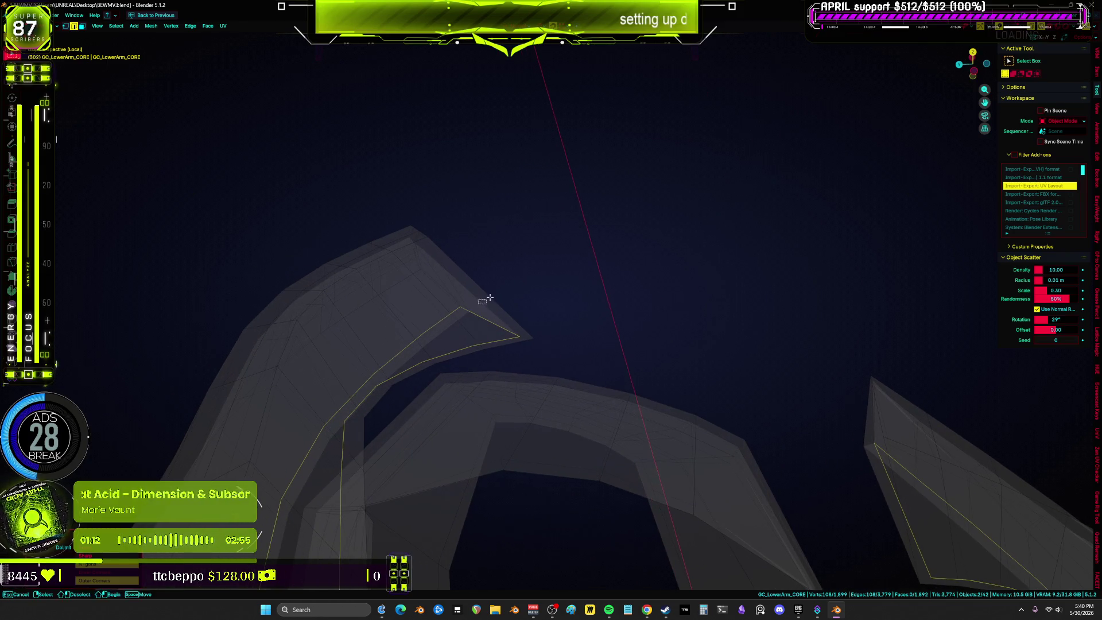
mouse_move(792, 361)
middle_mouse_down("shift")
mouse_move(694, 304)
mouse_move(737, 374)
mouse_move(701, 347)
mouse_move(755, 381)
mouse_move(721, 374)
mouse_move(803, 389)
mouse_move(630, 346)
mouse_move(622, 419)
mouse_move(497, 359)
mouse_move(534, 337)
mouse_move(401, 316)
mouse_move(480, 384)
mouse_move(667, 318)
middle_mouse_up("shift")
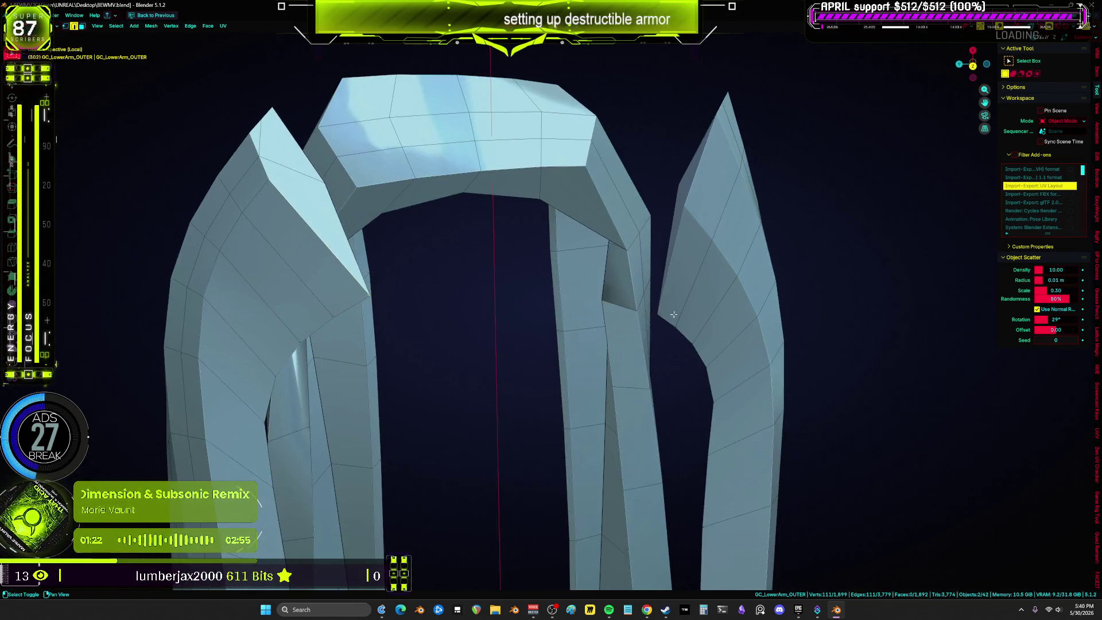
Toggle X-ray to inspect the arm meshes and drop stray vertices from the selection.
mouse_move(673, 376)
middle_mouse_down()
mouse_move(684, 283)
mouse_move(731, 271)
mouse_move(667, 258)
mouse_move(696, 463)
mouse_move(684, 445)
mouse_move(722, 489)
mouse_move(576, 401)
mouse_move(607, 435)
mouse_move(571, 425)
mouse_move(583, 414)
mouse_move(584, 428)
mouse_move(413, 386)
mouse_move(253, 307)
middle_mouse_up()
key("alt+z")
mouse_move(325, 304)
middle_mouse_down()
mouse_move(625, 374)
mouse_move(817, 435)
mouse_move(639, 354)
mouse_move(571, 395)
mouse_move(591, 409)
mouse_move(549, 424)
mouse_move(601, 409)
mouse_move(406, 352)
mouse_move(420, 382)
mouse_move(738, 336)
mouse_move(537, 298)
mouse_move(566, 286)
mouse_move(475, 321)
mouse_move(556, 251)
mouse_move(505, 295)
mouse_move(551, 295)
mouse_move(421, 261)
middle_mouse_up()
key("alt+z")
key("alt+z")
key("ctrl+z")
mouse_move(635, 283)
middle_mouse_down()
mouse_move(701, 312)
mouse_move(681, 354)
middle_mouse_up()
middle_click_drag(824, 342, 738, 327)
In wireframe, add the OUTER piece's vertical side edges to the selection, then return to solid.
key("shift+z")
mouse_move(591, 270)
middle_mouse_down()
mouse_move(558, 266)
mouse_move(682, 267)
middle_mouse_up()
mouse_move(448, 319)
middle_mouse_down()
mouse_move(388, 298)
mouse_move(300, 298)
mouse_move(368, 358)
middle_mouse_up()
left_click_drag(442, 431, 453, 513)
mouse_move(453, 514)
middle_mouse_down()
mouse_move(635, 414)
mouse_move(691, 422)
middle_mouse_up()
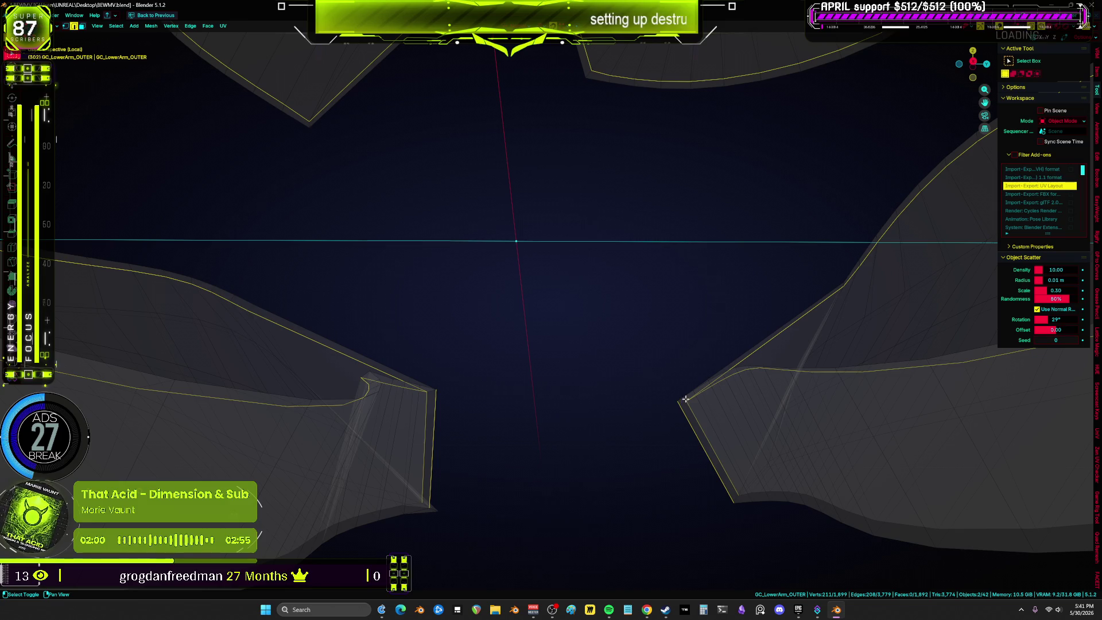
middle_click_drag(457, 389, 455, 428)
key("z")
left_click(596, 399)
mouse_move(596, 398)
middle_mouse_down()
mouse_move(515, 362)
mouse_move(613, 373)
mouse_move(566, 376)
mouse_move(597, 381)
mouse_move(632, 350)
middle_mouse_up()
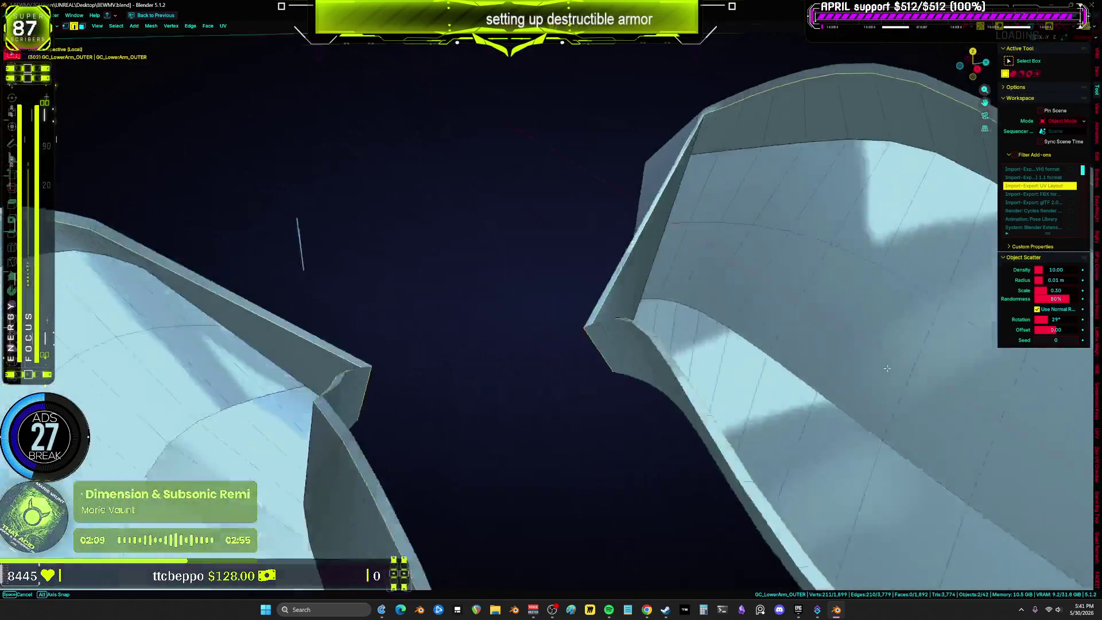
mouse_move(886, 367)
middle_mouse_down()
mouse_move(872, 392)
mouse_move(701, 184)
mouse_move(587, 408)
mouse_move(165, 376)
mouse_move(863, 375)
middle_mouse_up()
mouse_move(660, 378)
middle_mouse_down()
mouse_move(477, 372)
mouse_move(465, 295)
mouse_move(418, 184)
mouse_move(261, 133)
middle_mouse_up()
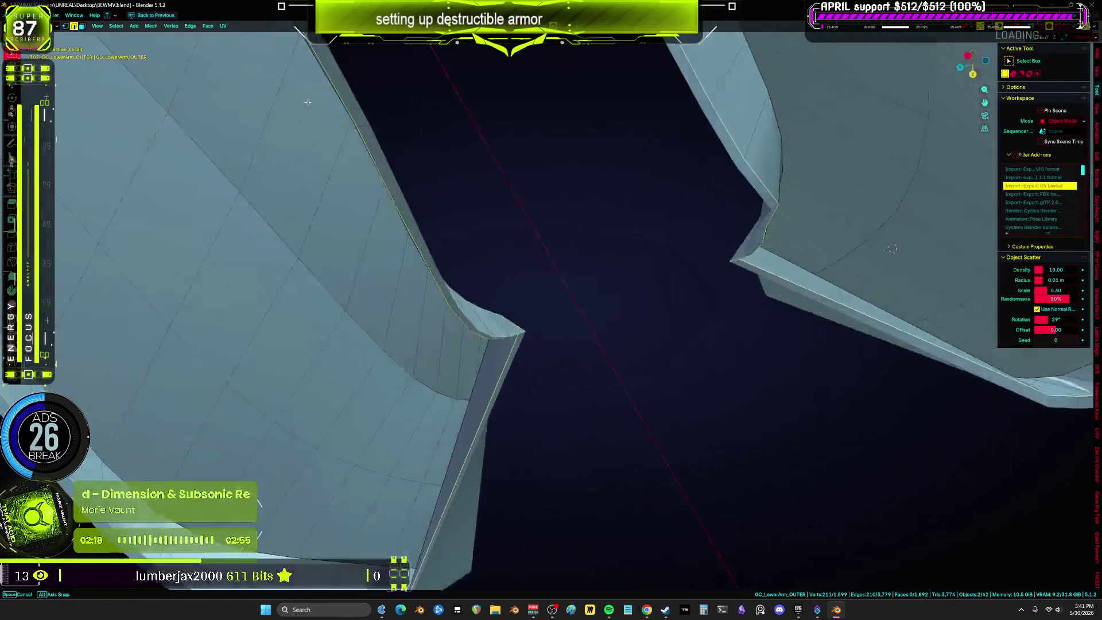
middle_click_drag(307, 103, 379, 85)
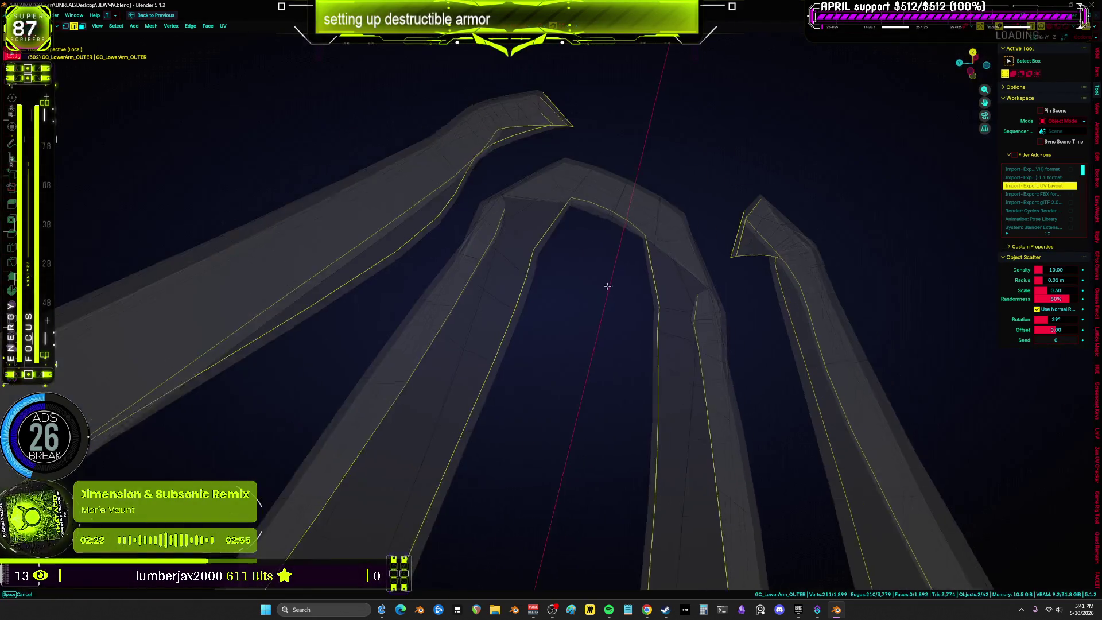
Toggle see-through shading while orbiting to check the selected edges on the armor's arch.
middle_click_drag(608, 286, 588, 305)
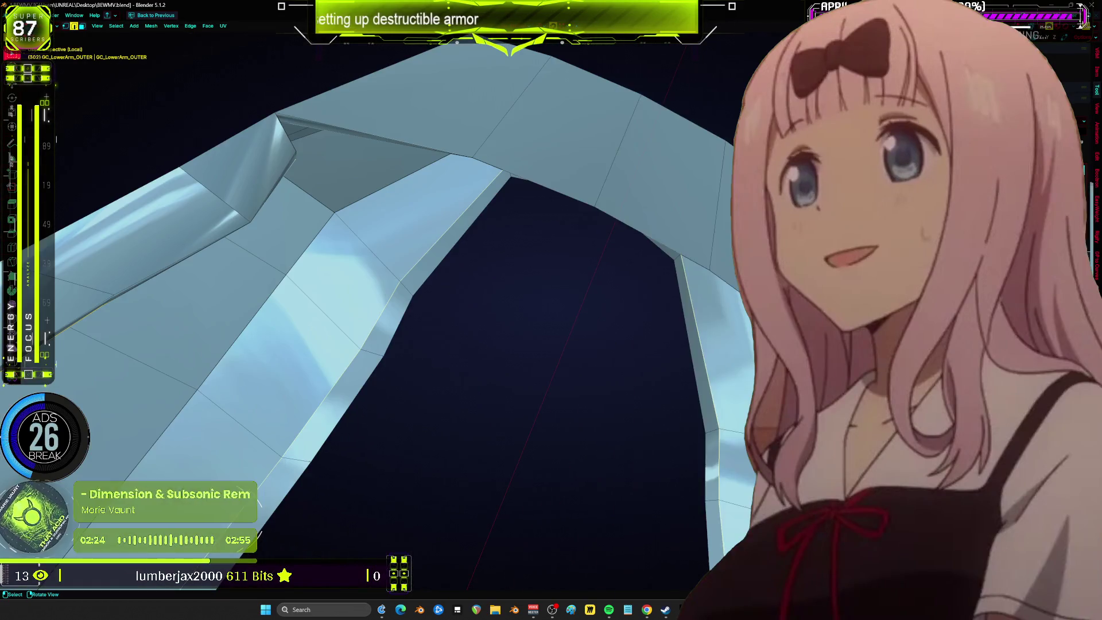
key("alt+z")
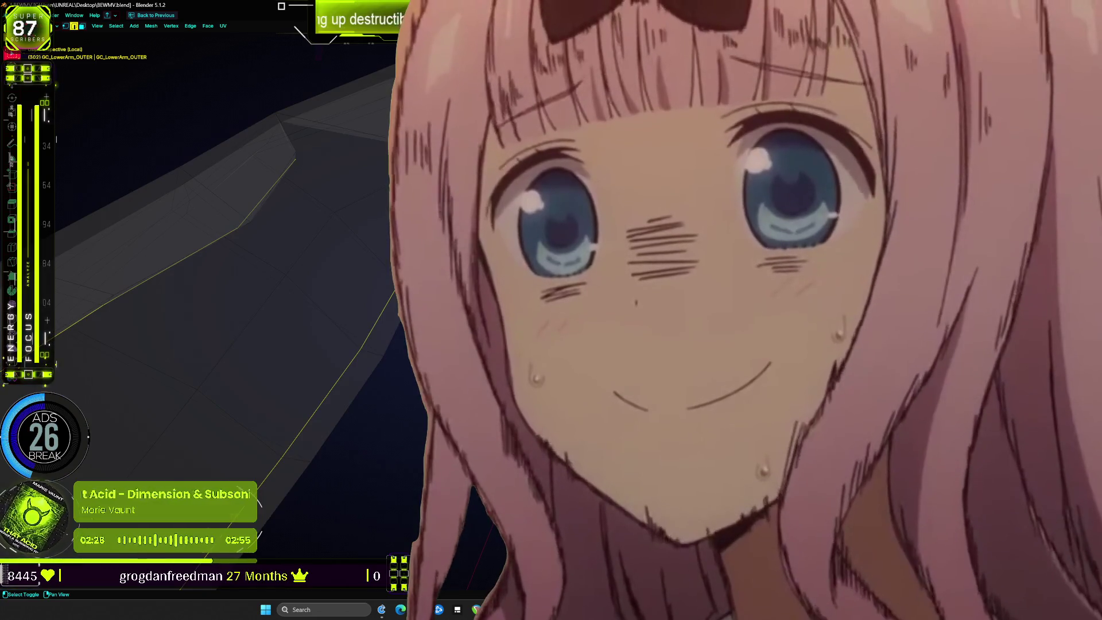
key("alt+z")
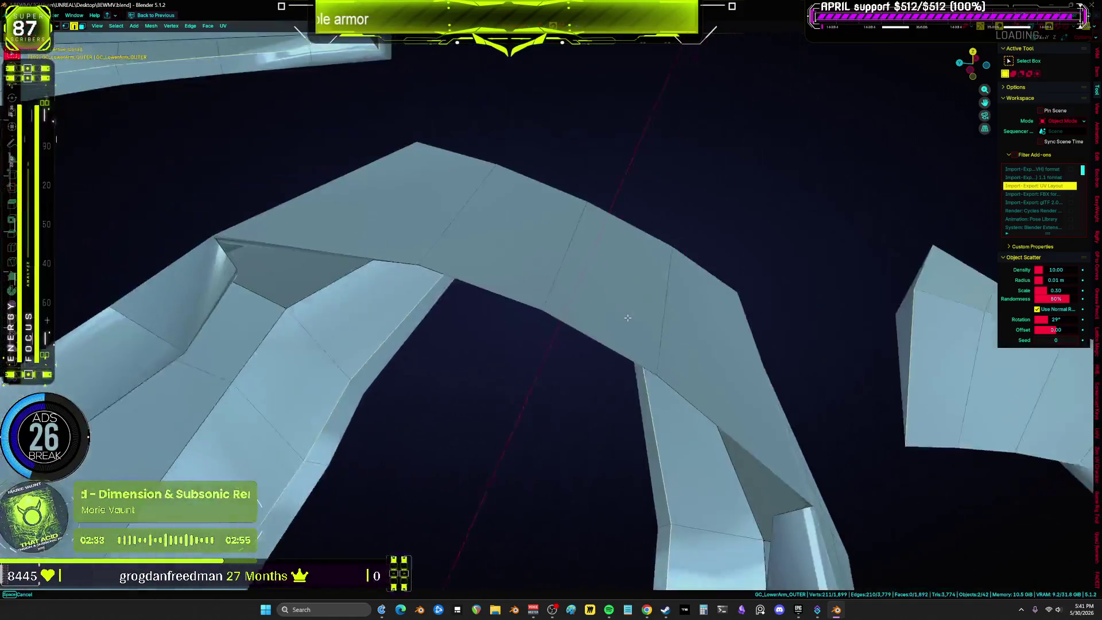
mouse_move(628, 317)
middle_mouse_down()
mouse_move(644, 243)
mouse_move(686, 253)
mouse_move(583, 288)
mouse_move(647, 239)
mouse_move(730, 273)
mouse_move(627, 309)
mouse_move(700, 423)
mouse_move(694, 360)
mouse_move(644, 308)
mouse_move(610, 336)
mouse_move(713, 226)
mouse_move(598, 295)
mouse_move(750, 204)
mouse_move(703, 273)
mouse_move(738, 309)
mouse_move(619, 304)
middle_mouse_up()
key("z")
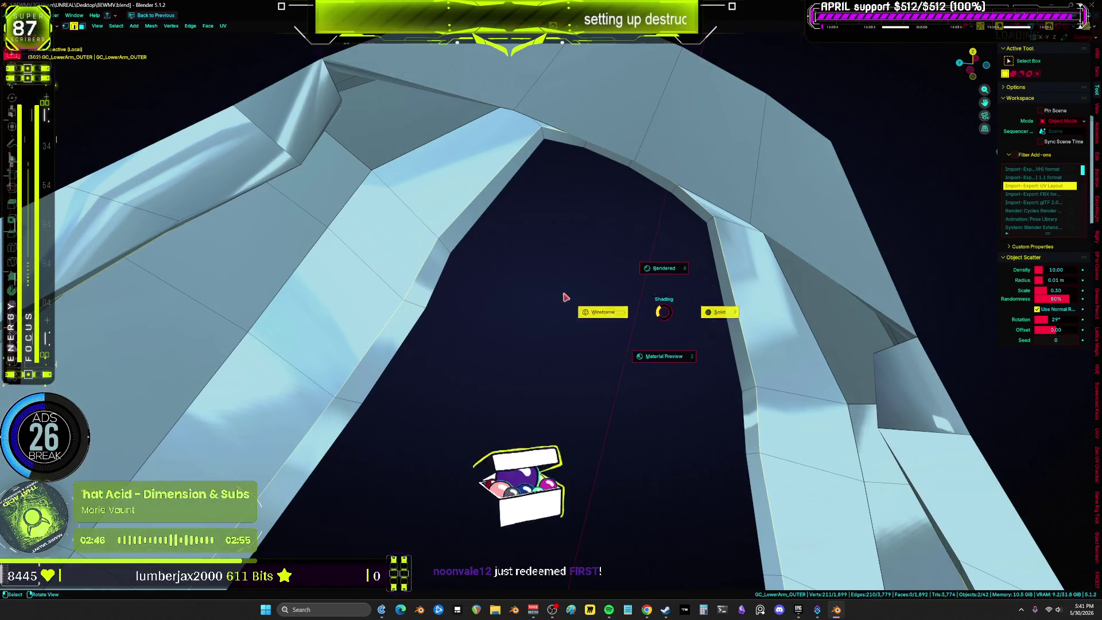
left_click(497, 284)
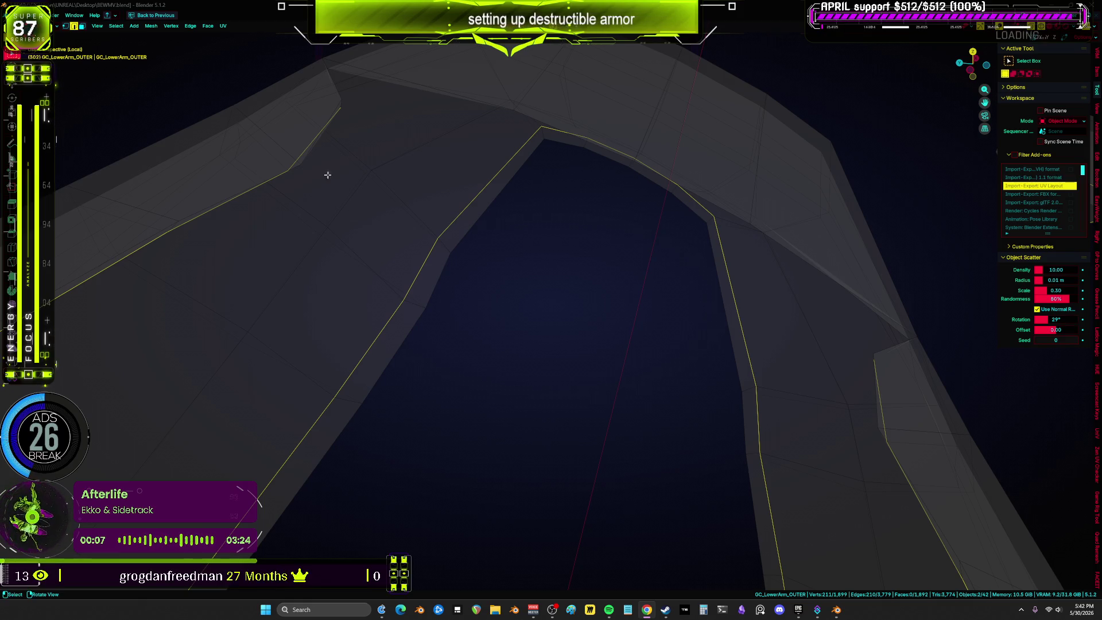
middle_click_drag(325, 186, 402, 167)
key("alt+z")
scroll(509, 177, "up", 3)
mouse_move(528, 157)
middle_mouse_down()
mouse_move(622, 241)
mouse_move(657, 238)
mouse_move(654, 177)
mouse_move(650, 218)
middle_mouse_up()
key("alt+z")
scroll(460, 188, "up", 3)
Mark the selected OUTER armor edges as UV seams, then launch Aimlabs from Steam.
key("alt+z")
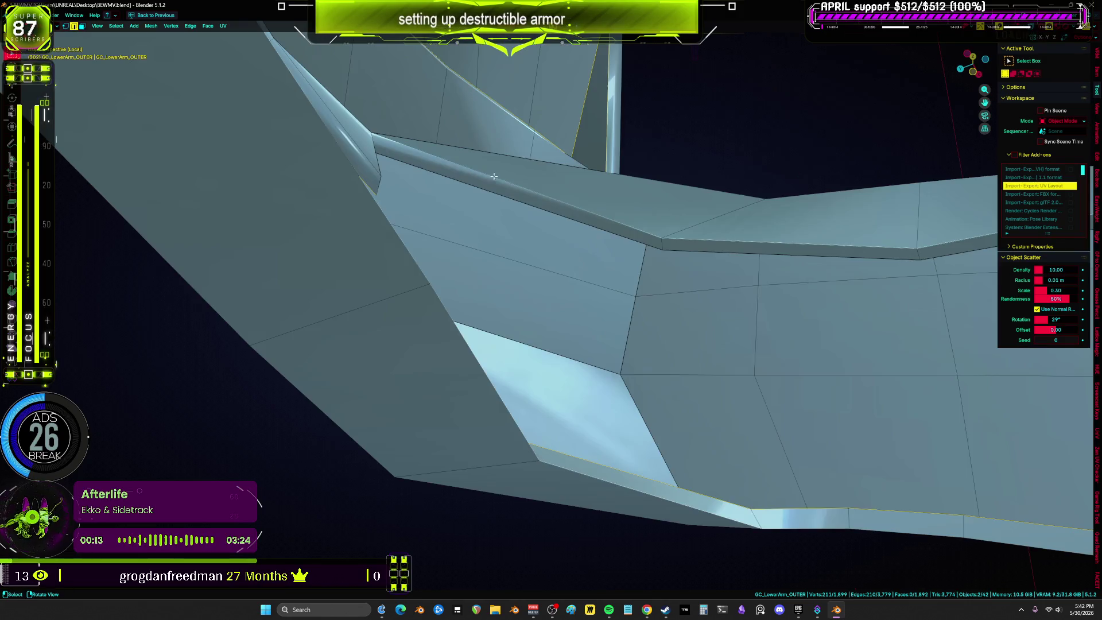
left_click(399, 189)
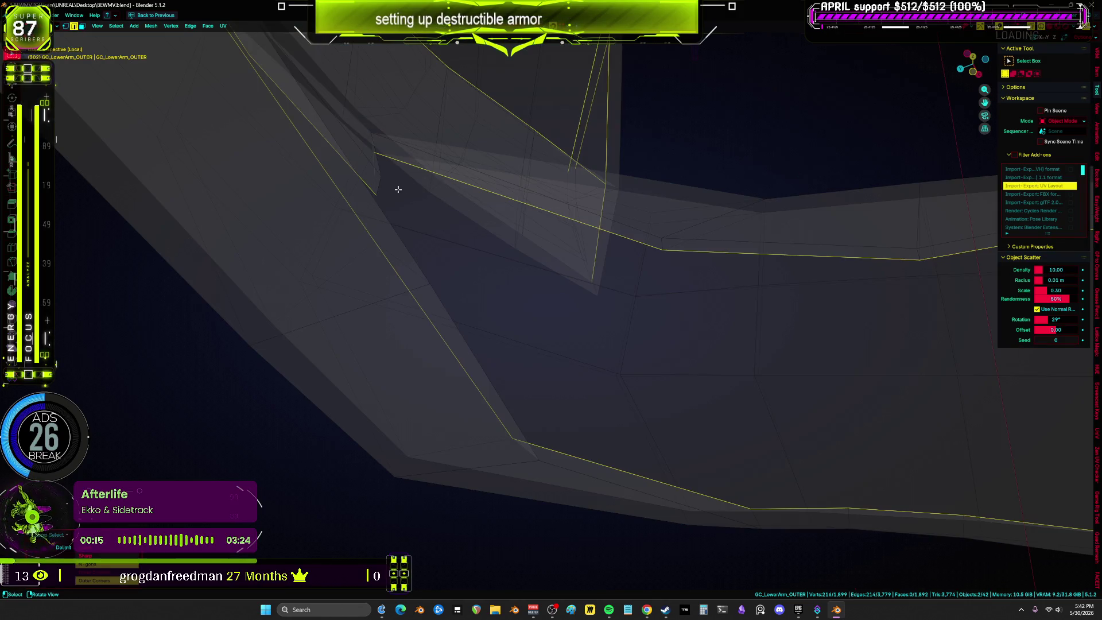
mouse_move(371, 181)
middle_mouse_down()
mouse_move(647, 217)
mouse_move(608, 140)
mouse_move(839, 275)
mouse_move(721, 240)
mouse_move(789, 254)
mouse_move(785, 266)
mouse_move(832, 333)
mouse_move(841, 466)
mouse_move(782, 445)
mouse_move(643, 352)
mouse_move(693, 157)
middle_mouse_up()
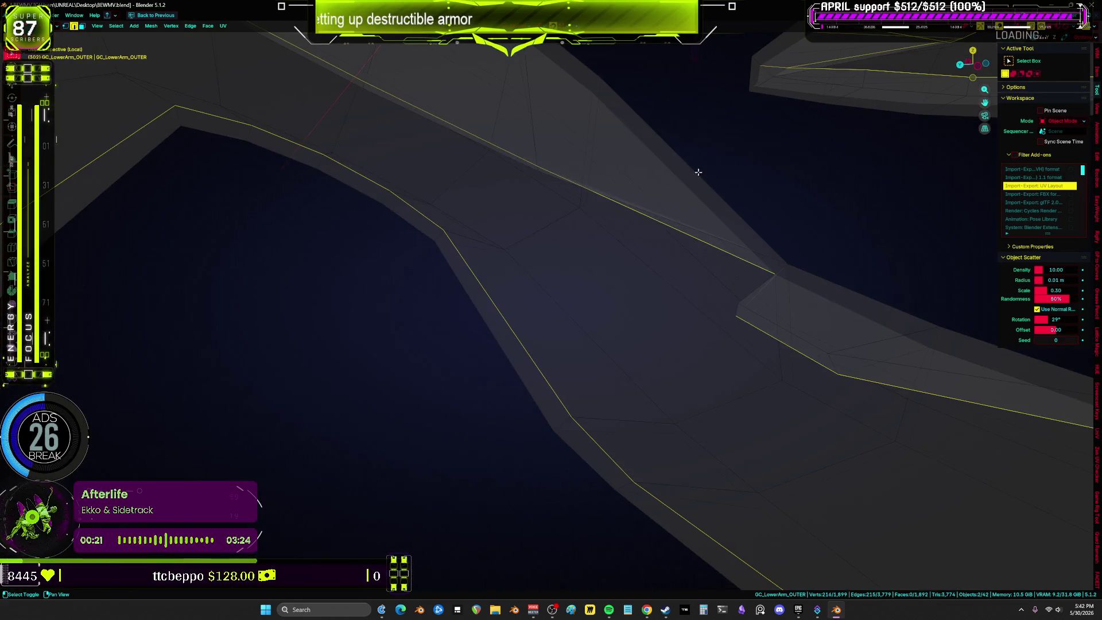
right_click(741, 304)
left_click(729, 296)
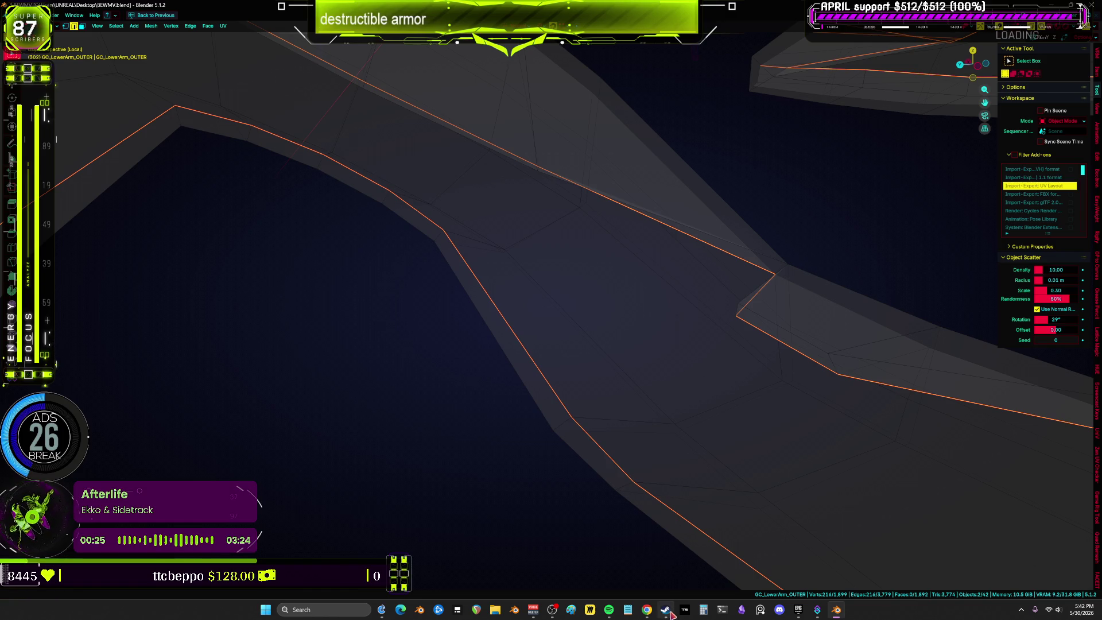
left_click(667, 611)
left_click(57, 148)
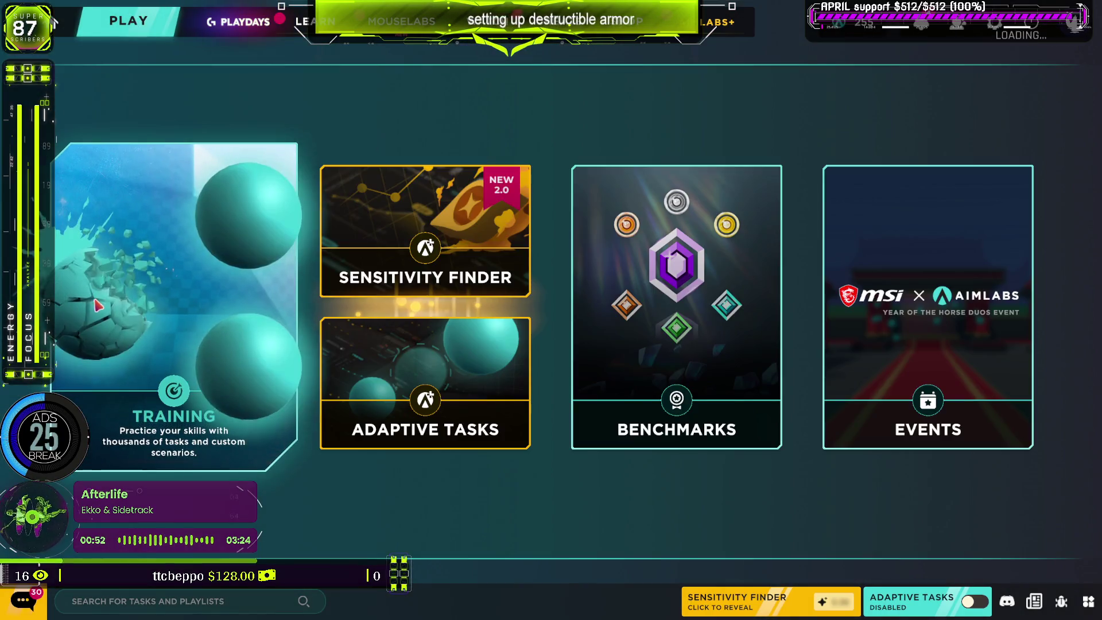
Open Training, choose the Flicking category, and launch Gridshot (Ultimate).
left_click(98, 304)
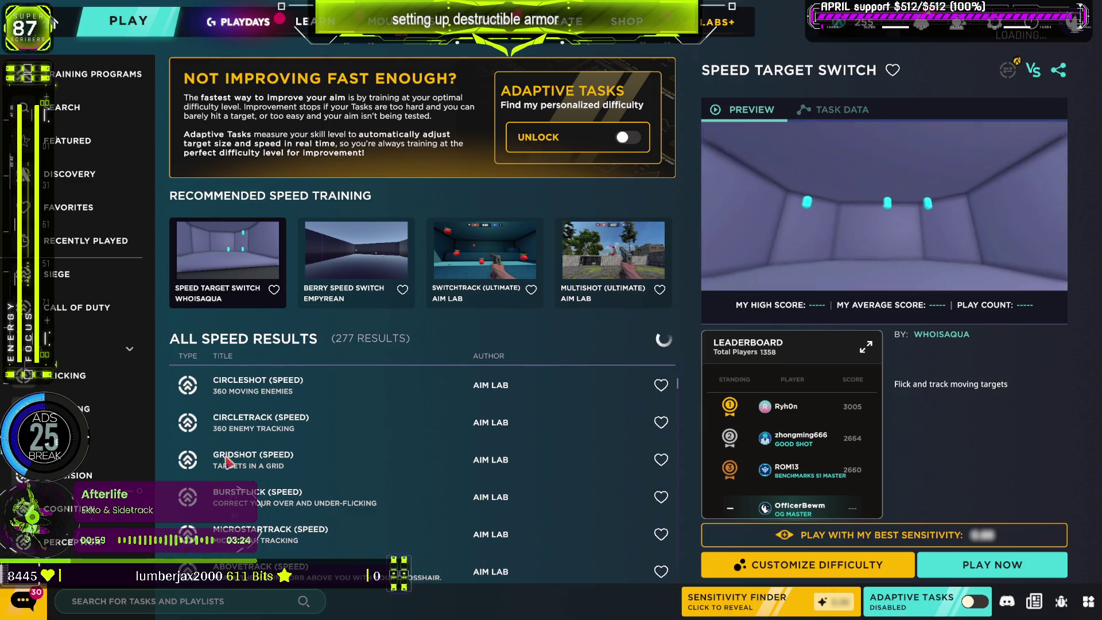
left_click(79, 381)
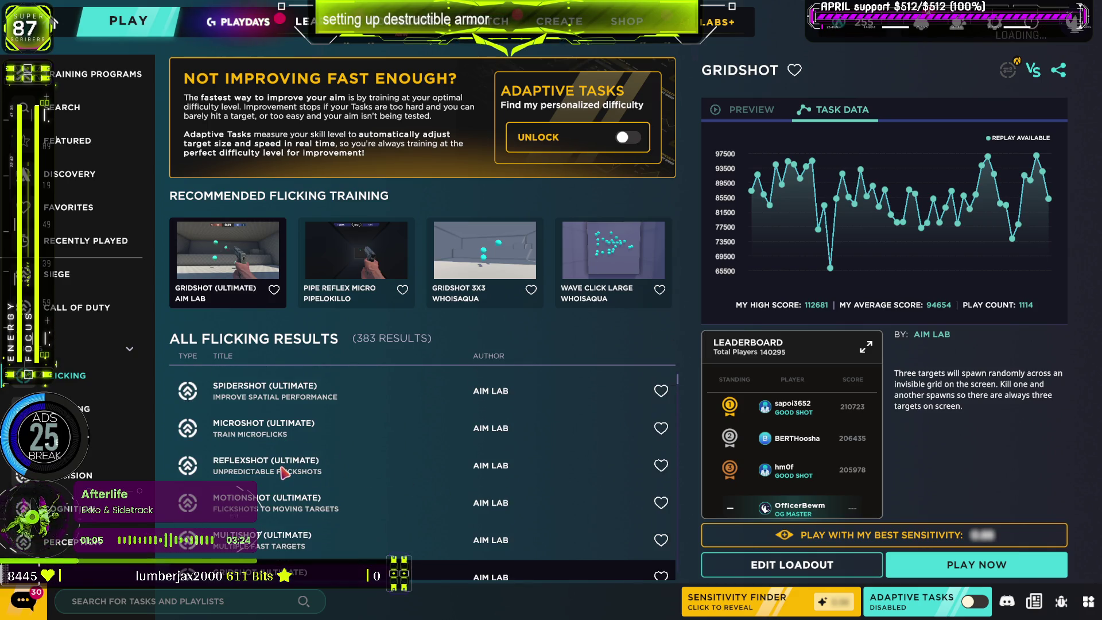
double_click(289, 513)
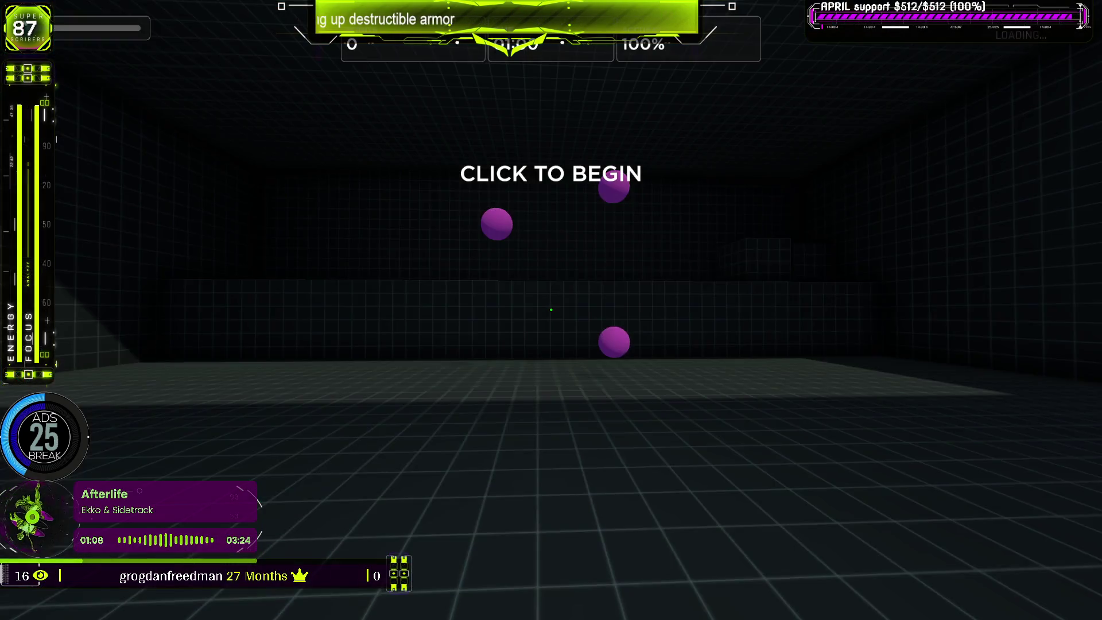
Shoot the respawning purple Gridshot targets to reach 37,794 points, then pause the run.
left_click(551, 310)
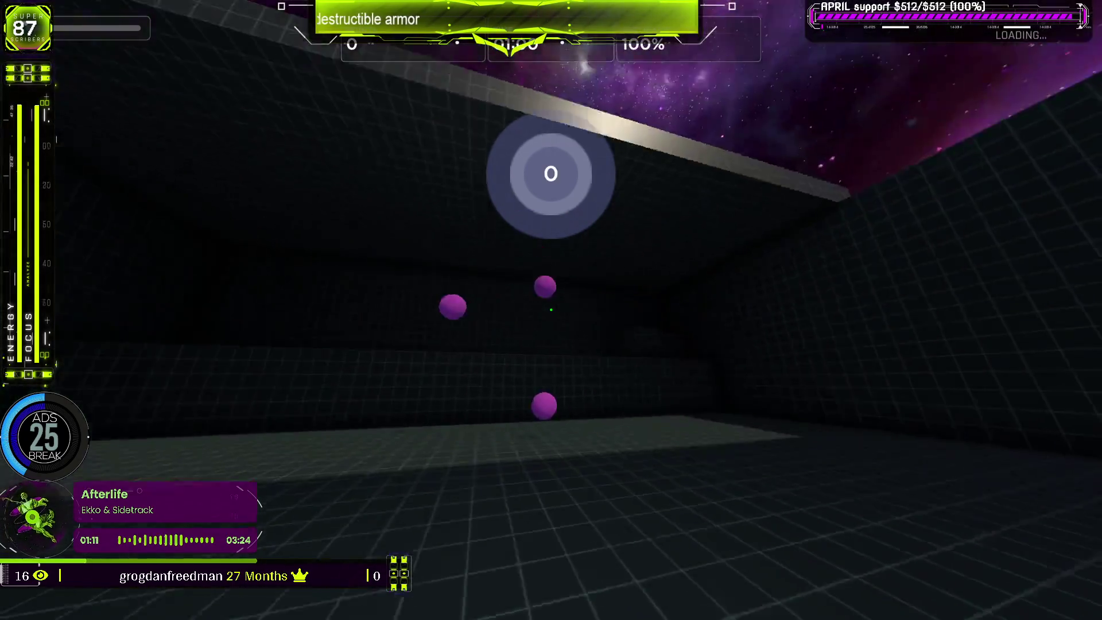
left_click(551, 310)
left_click(551, 310)
left_click(551, 310)
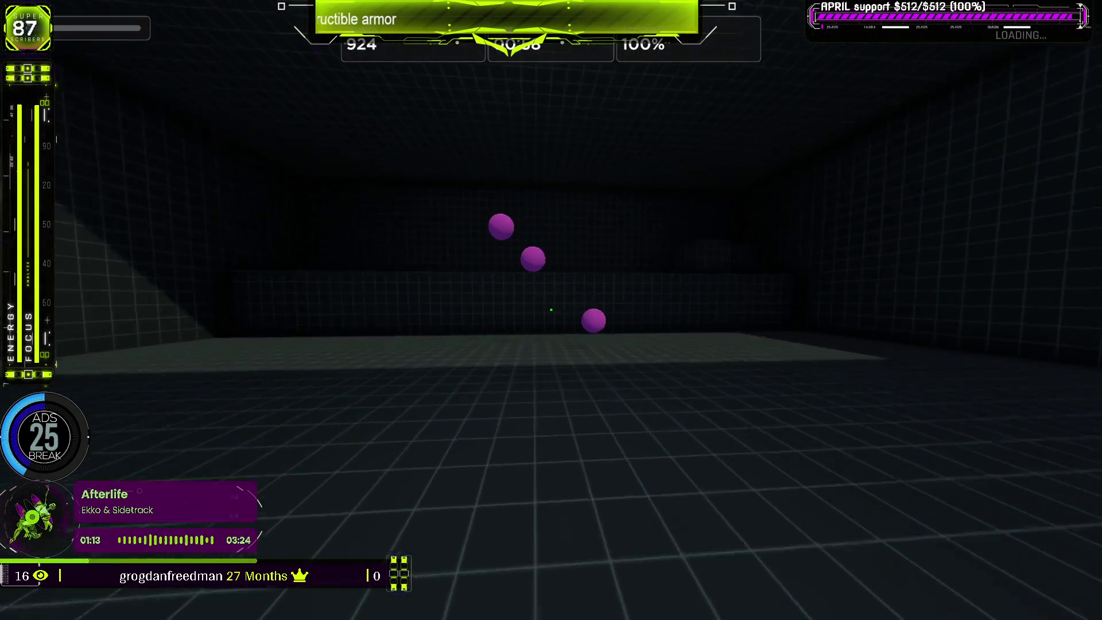
left_click(551, 310)
left_click(551, 310)
left_click(551, 310)
left_click(551, 310)
left_click(551, 310)
left_click(551, 310)
left_click(551, 310)
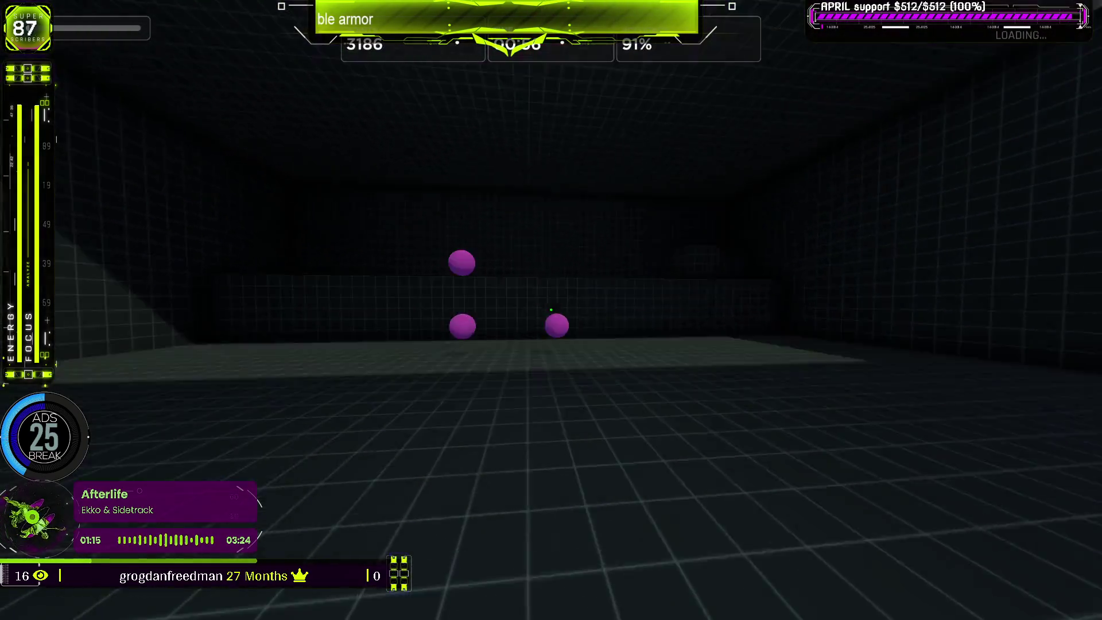
left_click(551, 310)
left_click(551, 310)
left_click(551, 310)
left_click(551, 310)
left_click(551, 310)
left_click(551, 310)
left_click(551, 310)
left_click(551, 310)
left_click(551, 310)
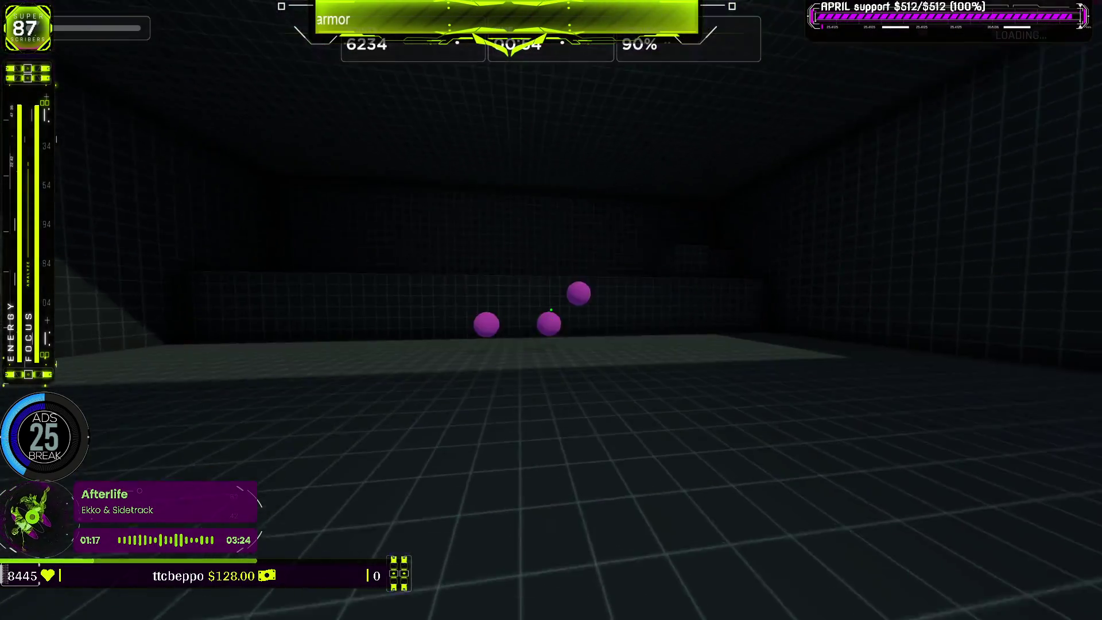
left_click(551, 310)
left_click(551, 310)
left_click(551, 310)
left_click(551, 310)
left_click(551, 310)
left_click(551, 310)
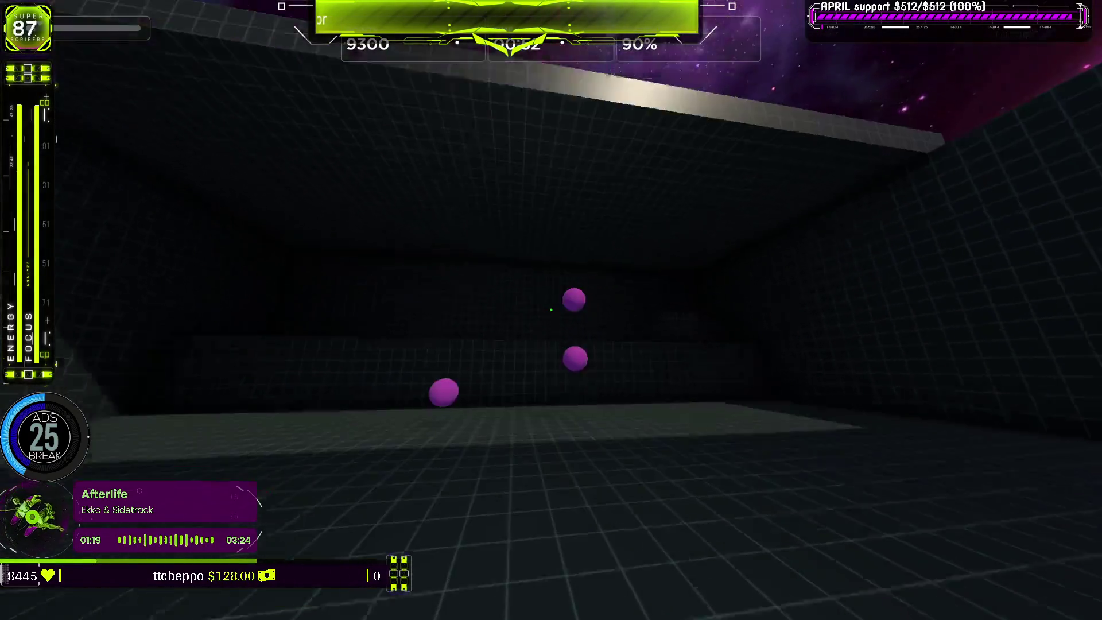
left_click(551, 310)
left_click(551, 310)
left_click(551, 310)
left_click(551, 310)
left_click(551, 310)
left_click(551, 310)
left_click(551, 310)
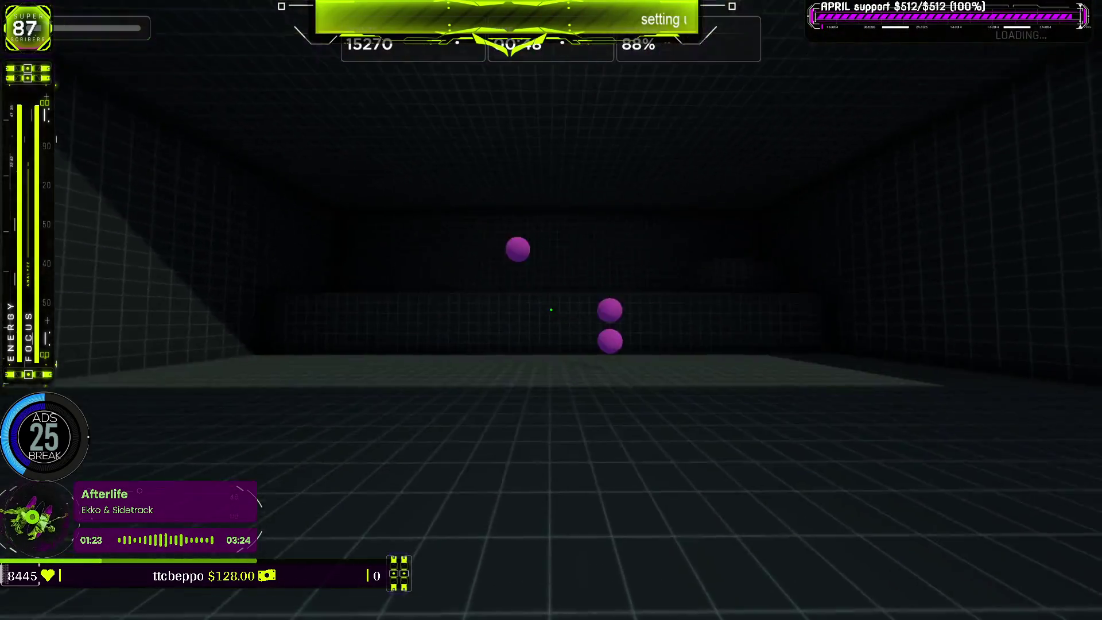
left_click(551, 310)
left_click(551, 309)
left_click(551, 310)
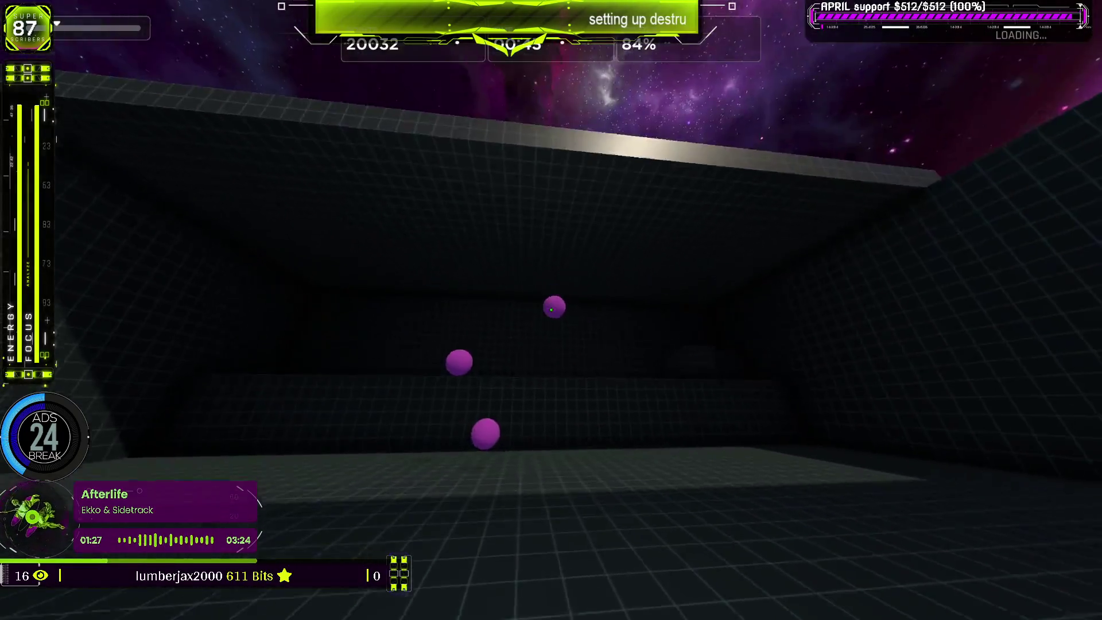
left_click(551, 309)
left_click(551, 310)
left_click(551, 310)
left_click(551, 310)
left_click(551, 310)
left_click(551, 310)
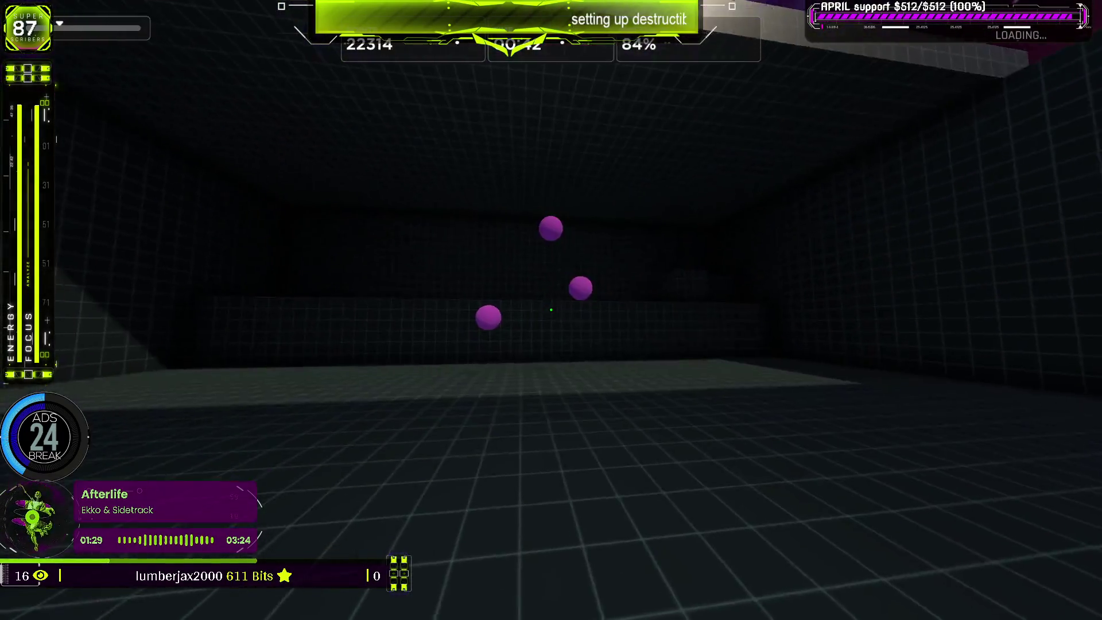
left_click(551, 310)
left_click(551, 310)
left_click(551, 310)
left_click(551, 309)
left_click(551, 310)
left_click(551, 310)
left_click(551, 310)
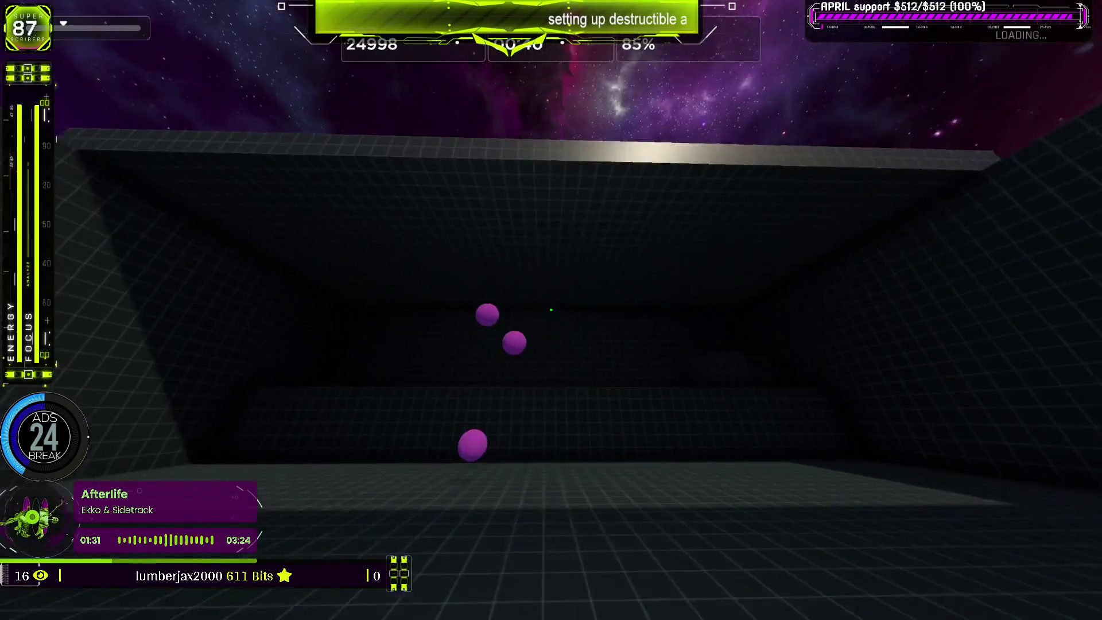
left_click(551, 310)
left_click(551, 310)
left_click(551, 310)
left_click(551, 310)
left_click(551, 310)
left_click(552, 310)
left_click(551, 310)
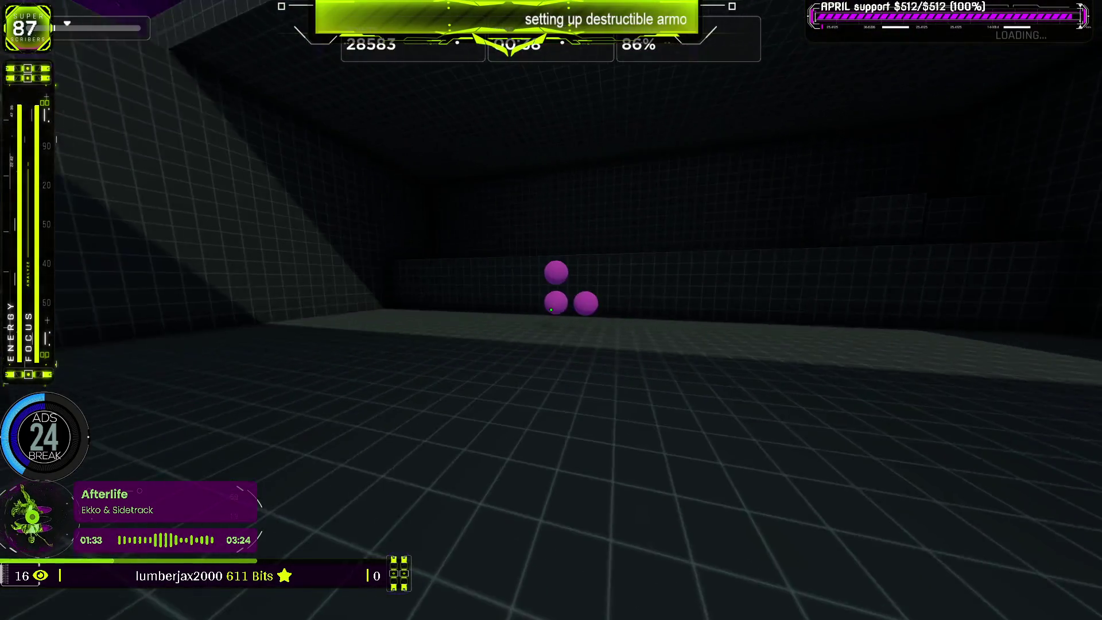
left_click(551, 310)
left_click(551, 310)
left_click(551, 310)
left_click(551, 310)
left_click(551, 310)
left_click(551, 310)
left_click(551, 310)
left_click(551, 310)
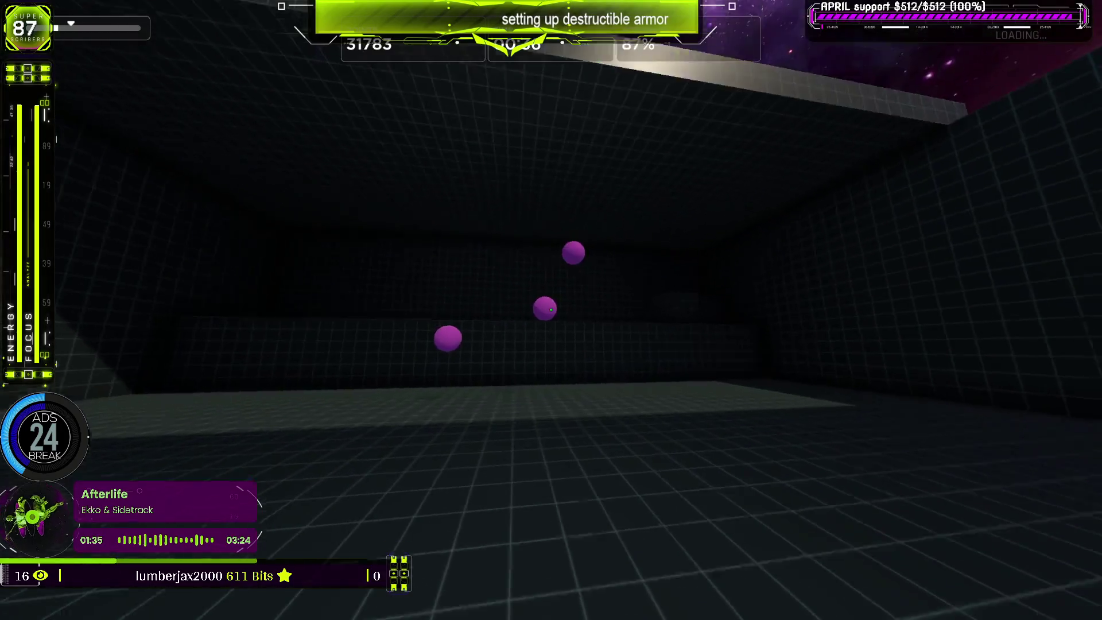
left_click(551, 310)
left_click(551, 310)
left_click(551, 310)
left_click(551, 310)
left_click(551, 310)
left_click(551, 310)
left_click(551, 310)
left_click(551, 310)
left_click(551, 310)
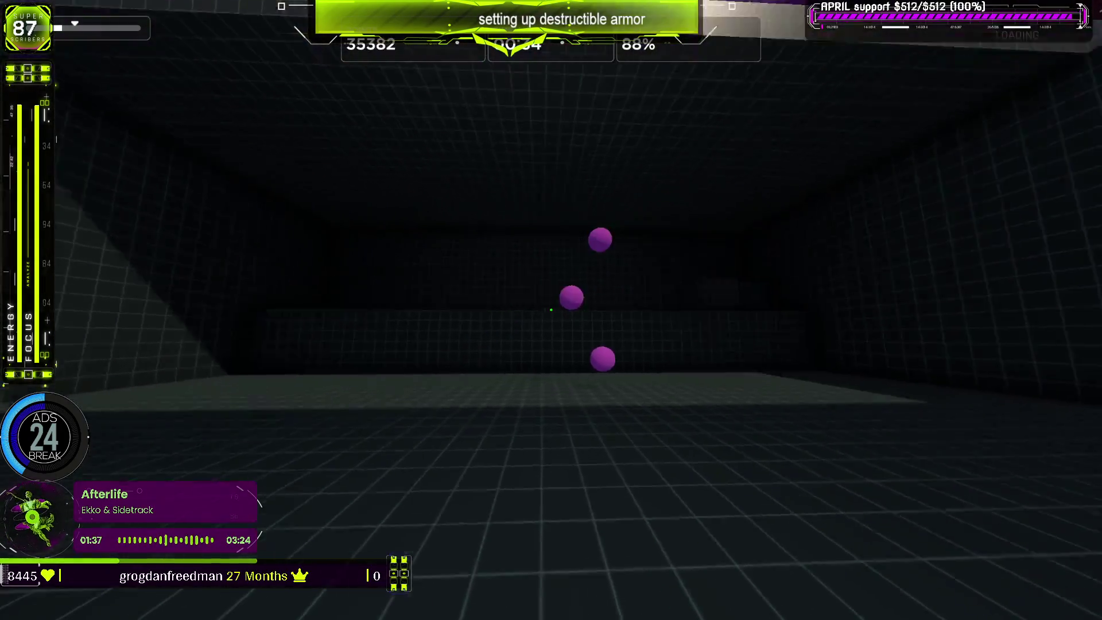
left_click(551, 310)
left_click(551, 310)
left_click(551, 310)
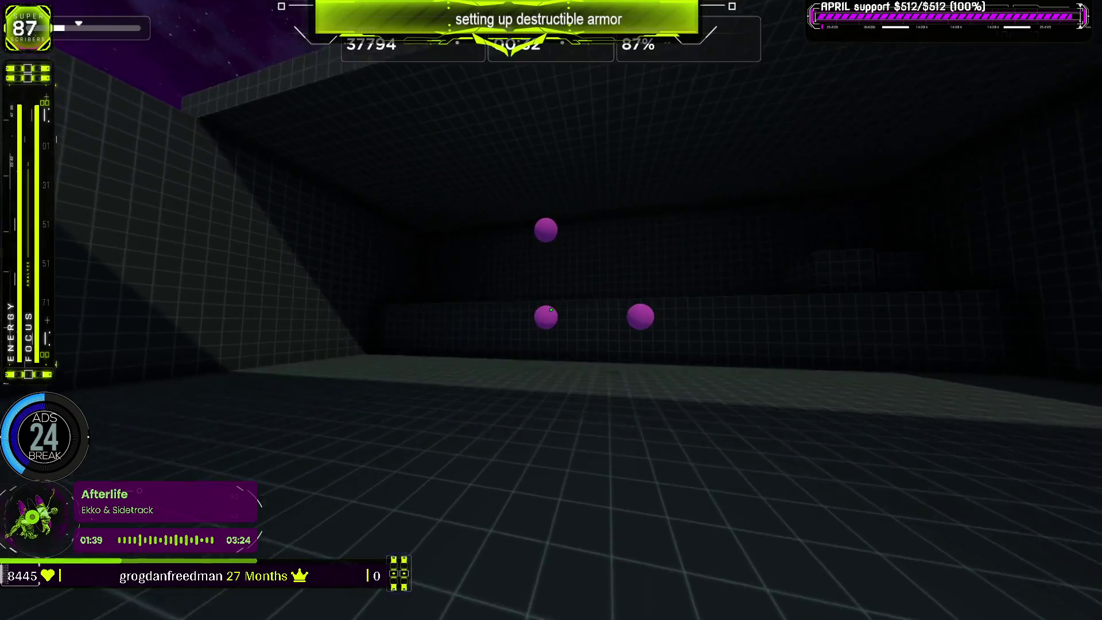
left_click(551, 310)
key("Escape")
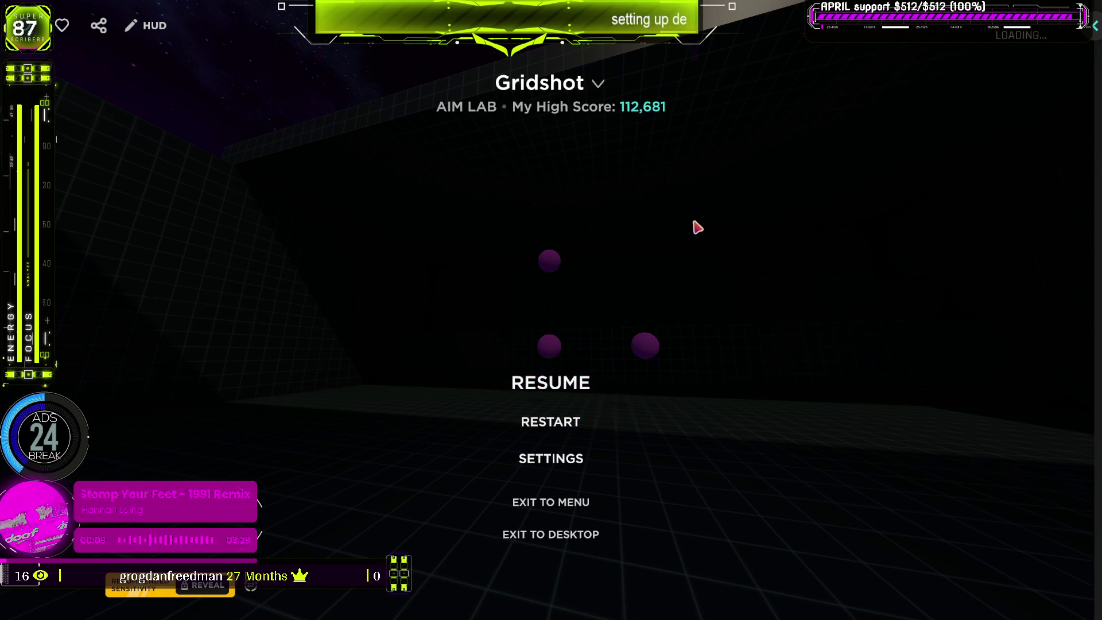
Restart the paused Gridshot run and confirm, resetting the score to 0.
left_click(560, 424)
left_click(534, 356)
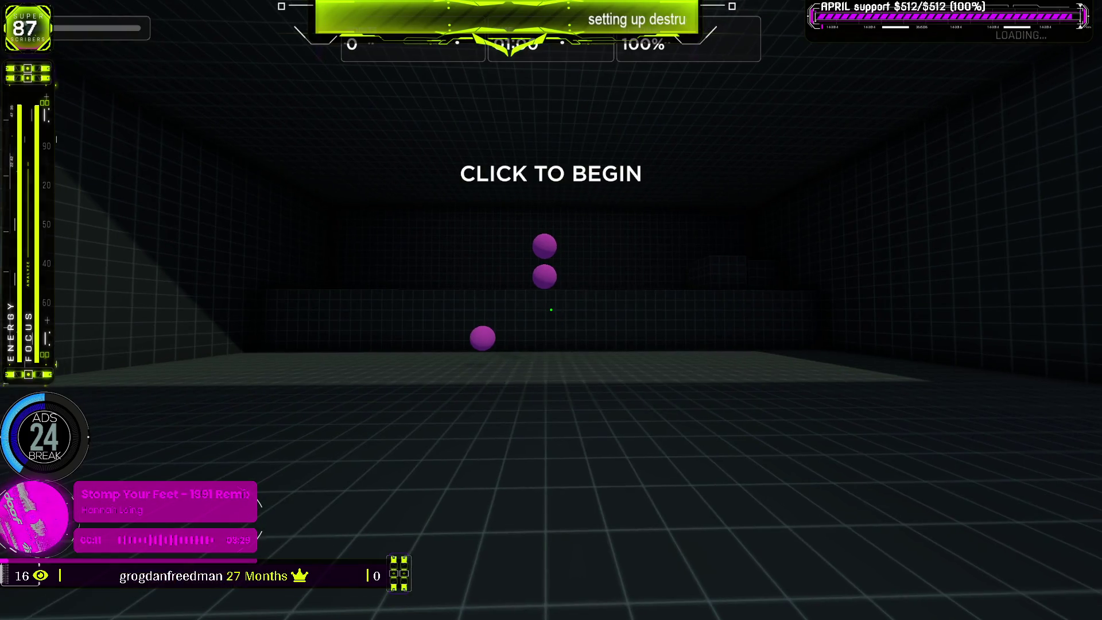
Start the countdown, shoot Gridshot targets past 70,000 points at 91% accuracy, then pause.
left_click(551, 310)
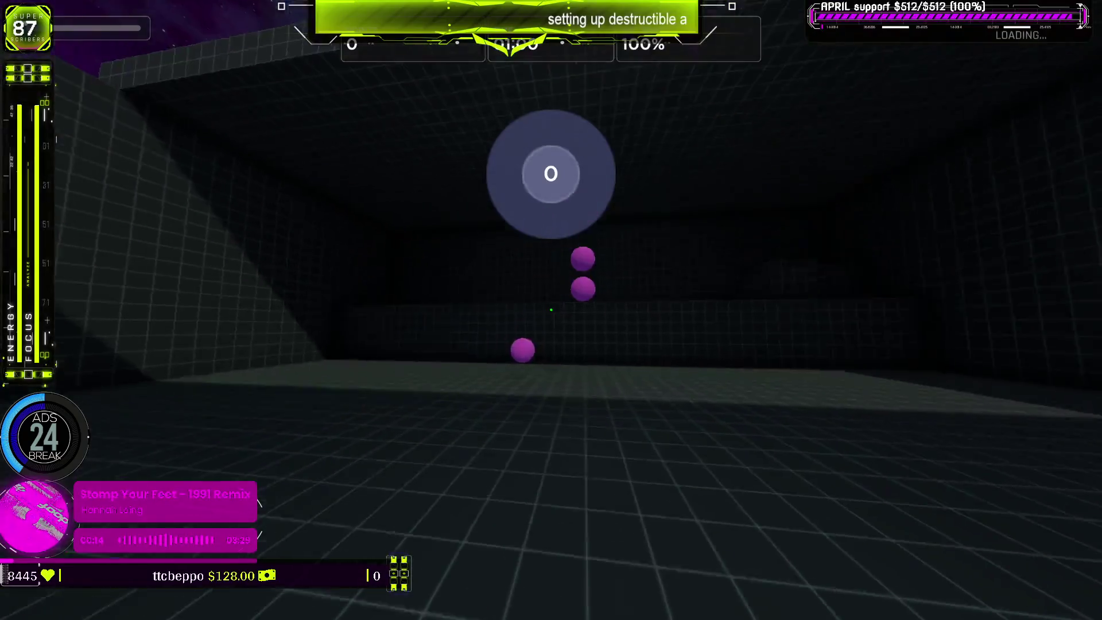
left_click(551, 310)
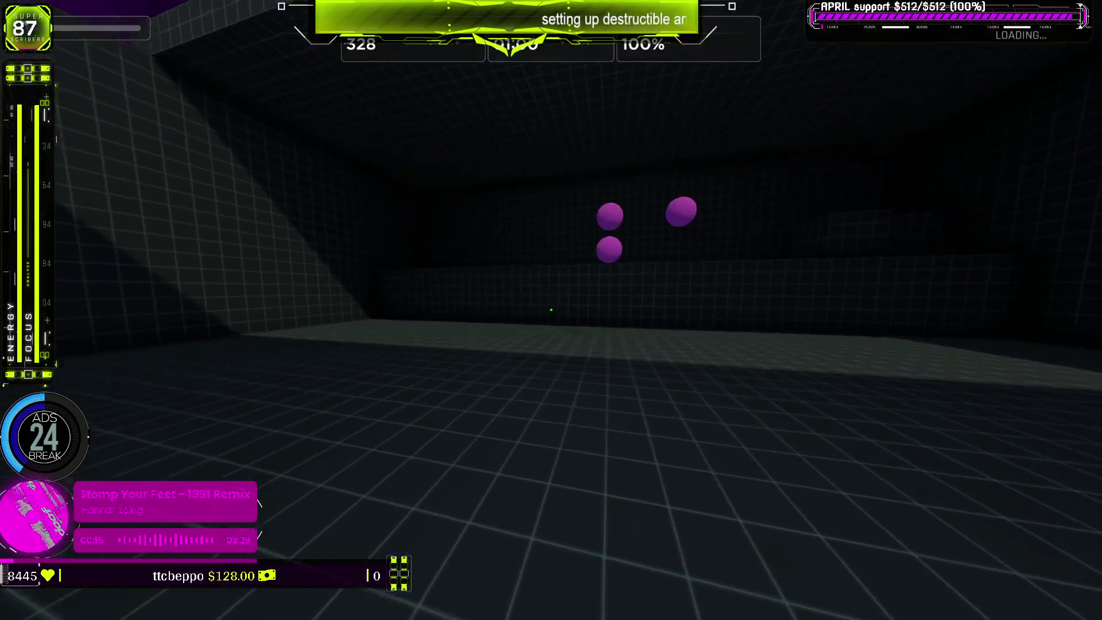
left_click(551, 310)
left_click(551, 310)
left_click(551, 310)
left_click(551, 310)
left_click(551, 310)
left_click(551, 310)
left_click(551, 310)
left_click(551, 310)
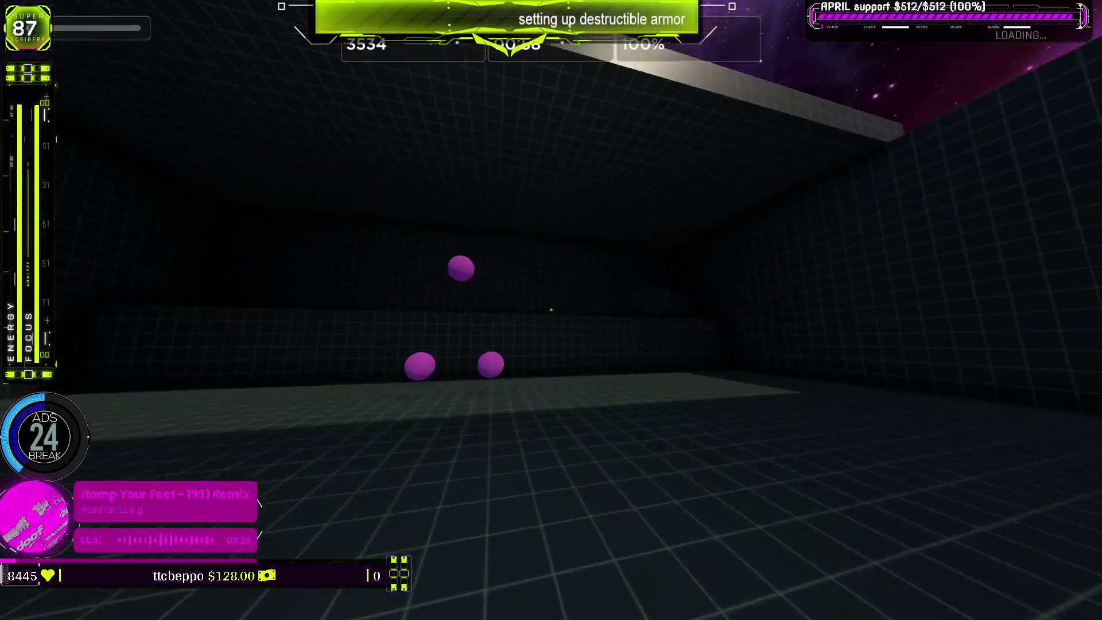
left_click(551, 310)
left_click(551, 310)
left_click(551, 310)
left_click(551, 310)
left_click(551, 310)
left_click(551, 310)
left_click(551, 310)
left_click(551, 310)
left_click(551, 310)
left_click(551, 310)
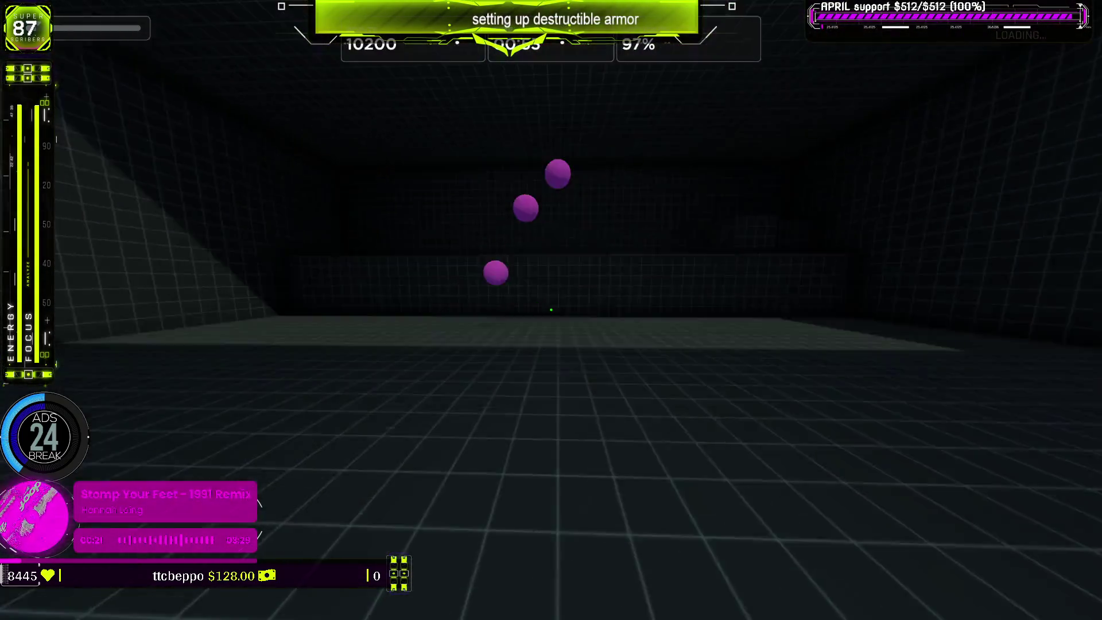
left_click(551, 310)
left_click(551, 310)
left_click(551, 310)
left_click(551, 310)
left_click(551, 310)
left_click(551, 310)
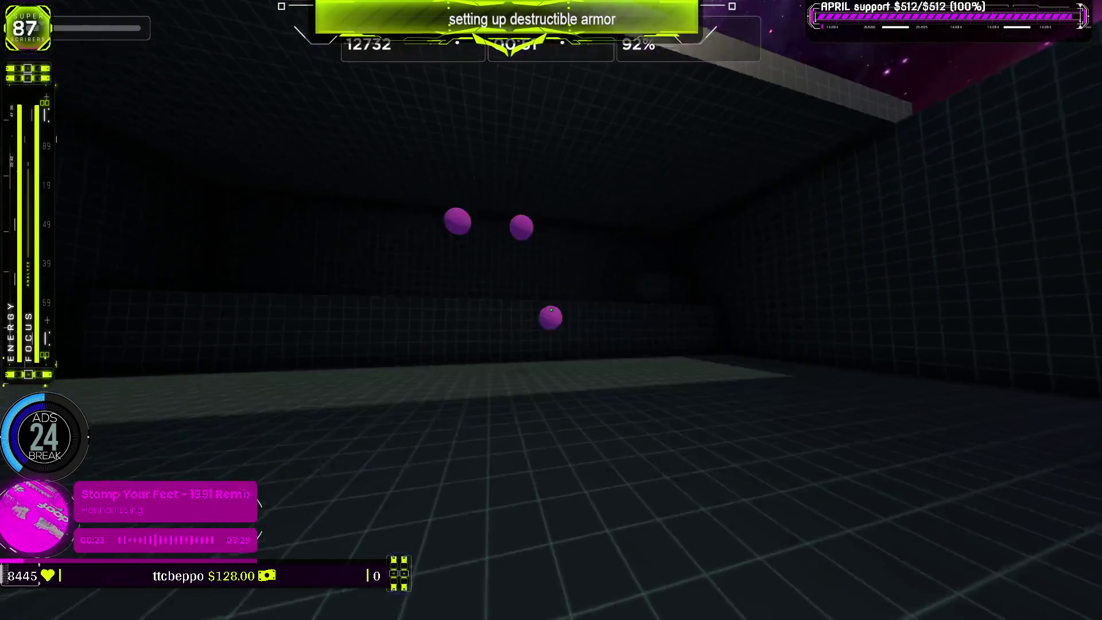
left_click(551, 310)
left_click(551, 310)
left_click(551, 310)
left_click(551, 309)
left_click(551, 310)
left_click(551, 310)
left_click(551, 309)
left_click(551, 310)
left_click(551, 310)
left_click(551, 310)
left_click(551, 310)
left_click(551, 310)
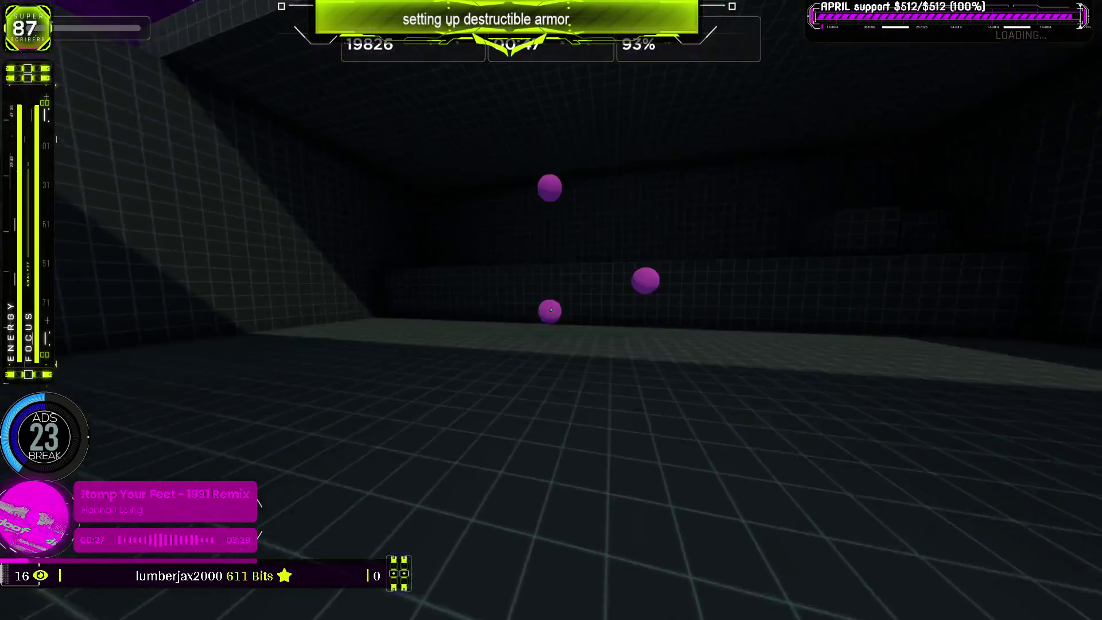
left_click(551, 310)
left_click(551, 310)
left_click(551, 309)
left_click(551, 310)
left_click(551, 309)
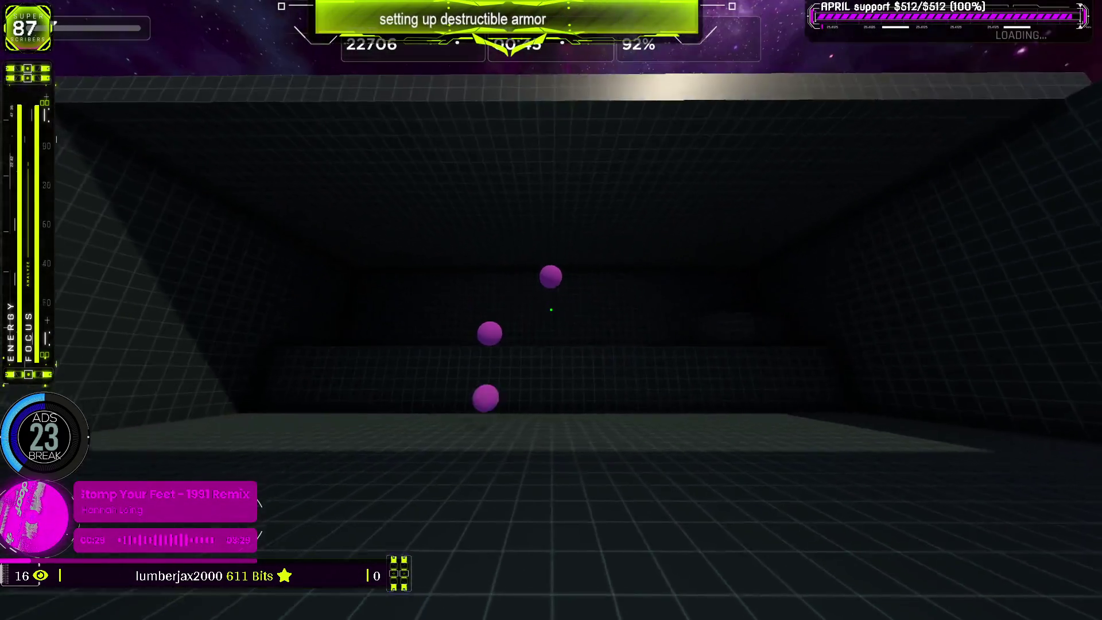
left_click(551, 310)
left_click(551, 310)
left_click(551, 310)
left_click(552, 310)
left_click(551, 310)
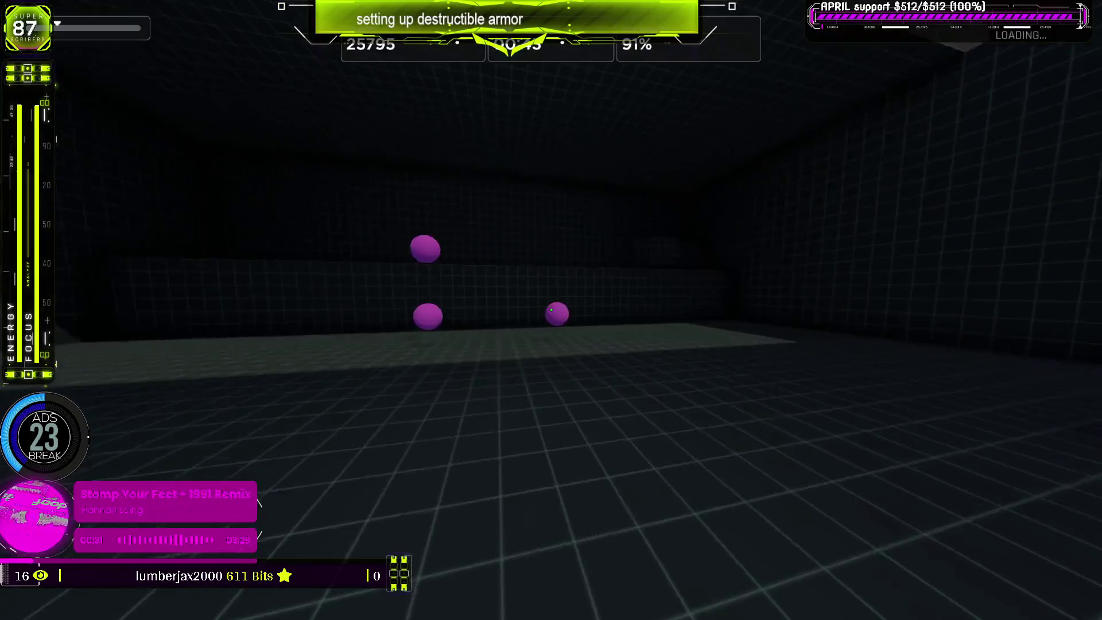
left_click(551, 310)
left_click(551, 310)
left_click(552, 310)
left_click(551, 310)
left_click(551, 310)
left_click(551, 310)
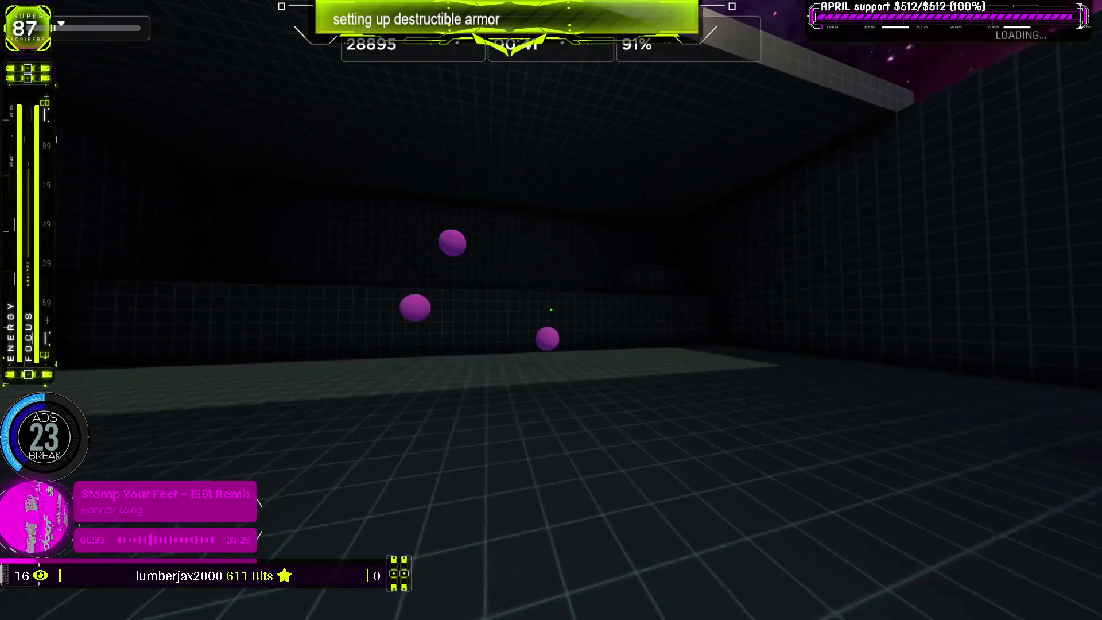
left_click(551, 310)
left_click(551, 310)
left_click(551, 310)
left_click(551, 310)
left_click(551, 310)
left_click(551, 309)
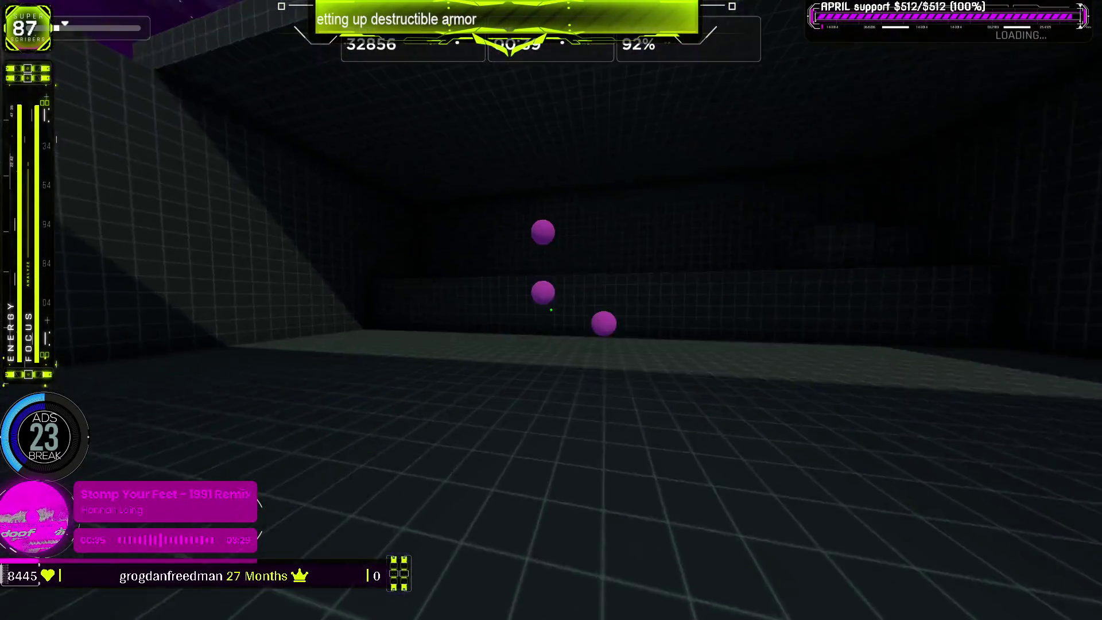
left_click(551, 310)
left_click(551, 310)
left_click(551, 310)
left_click(551, 310)
left_click(551, 310)
left_click(551, 310)
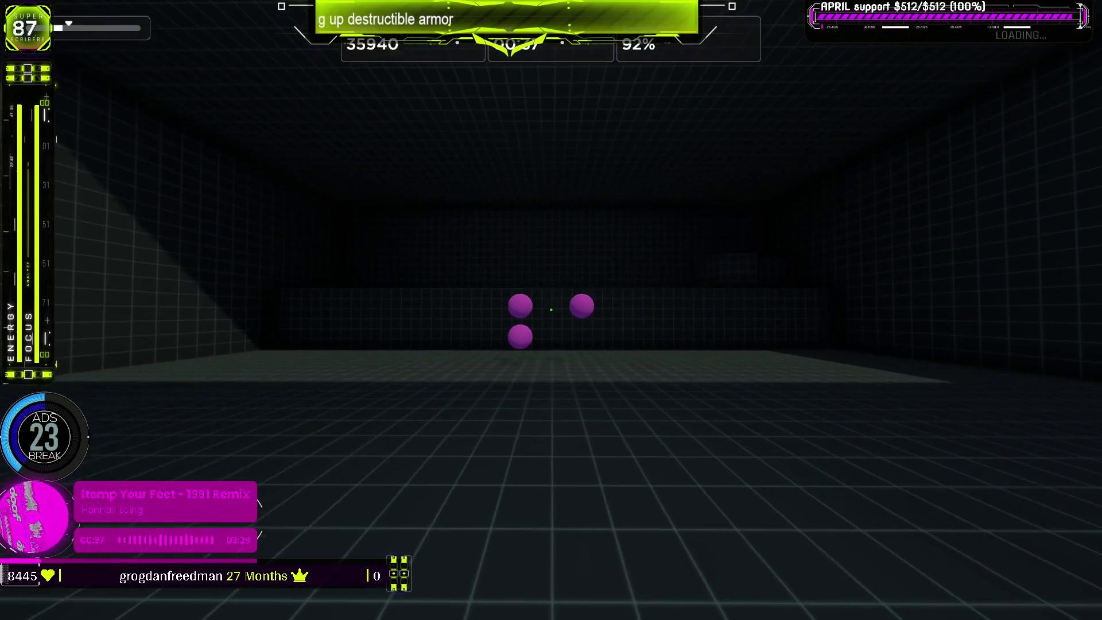
left_click(551, 310)
left_click(551, 310)
left_click(551, 310)
left_click(551, 310)
left_click(551, 310)
left_click(551, 310)
left_click(551, 310)
left_click(551, 310)
left_click(551, 310)
left_click(551, 310)
left_click(551, 310)
left_click(551, 310)
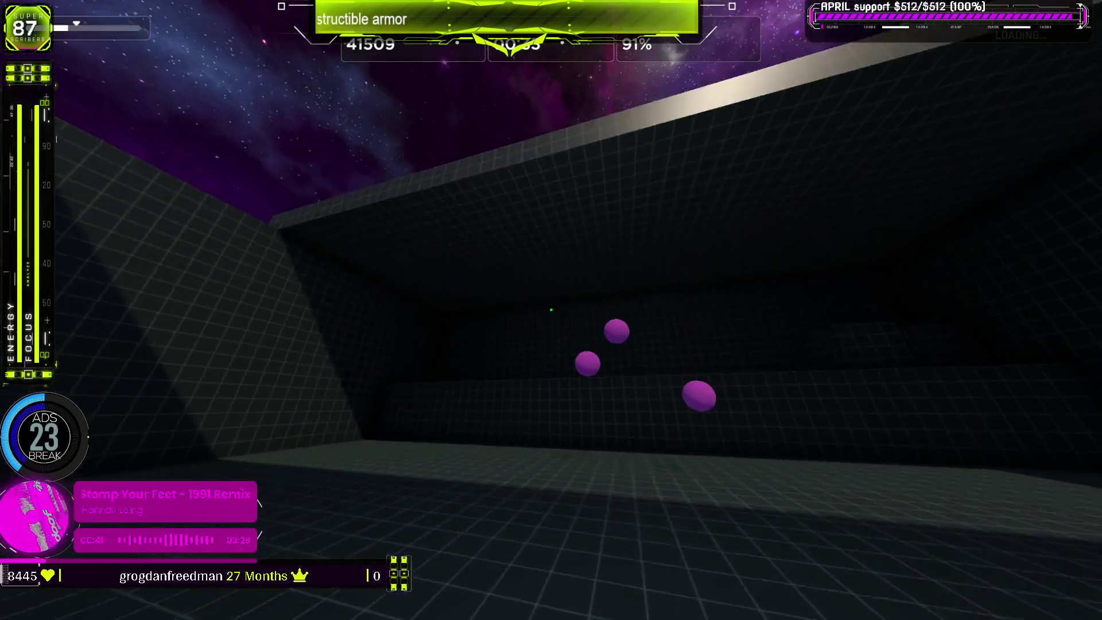
left_click(551, 310)
left_click(551, 310)
left_click(551, 310)
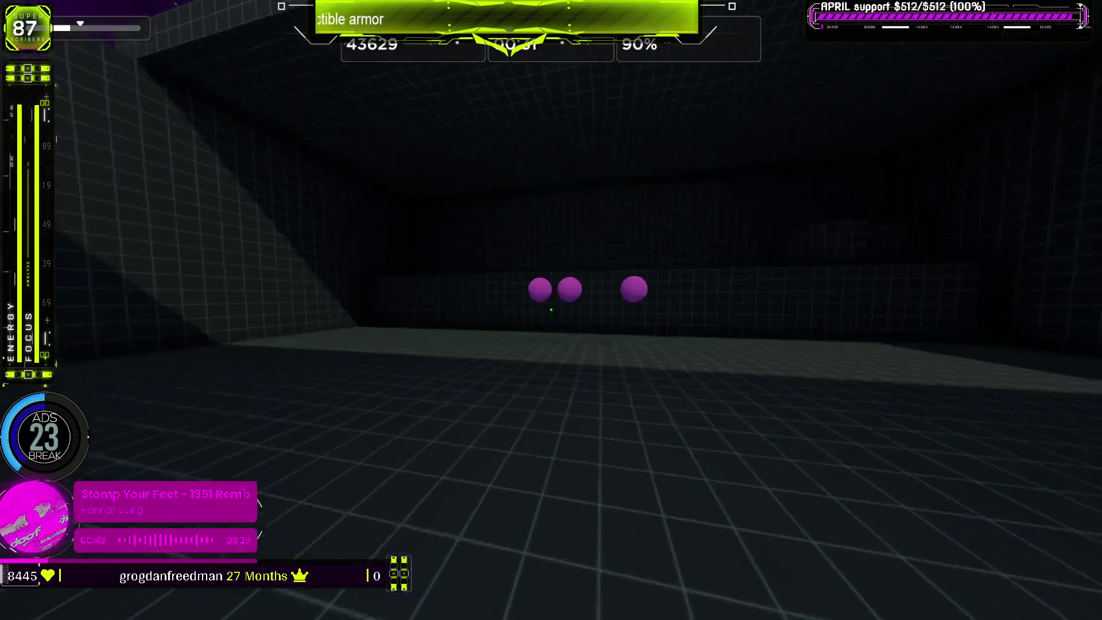
left_click(551, 310)
left_click(551, 310)
left_click(551, 310)
left_click(552, 310)
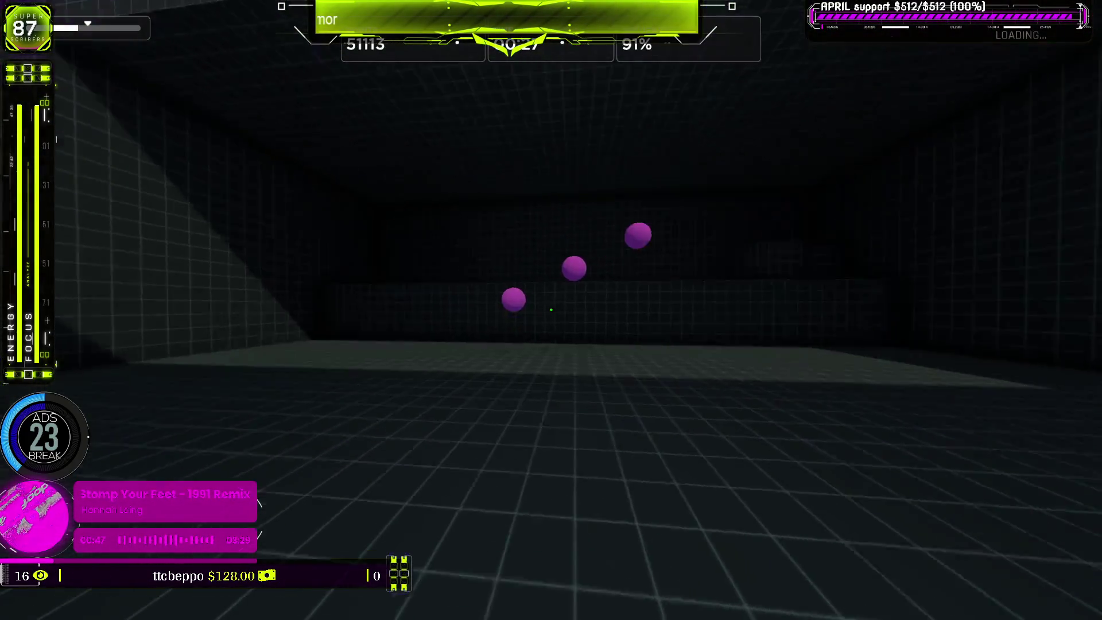
left_click(551, 310)
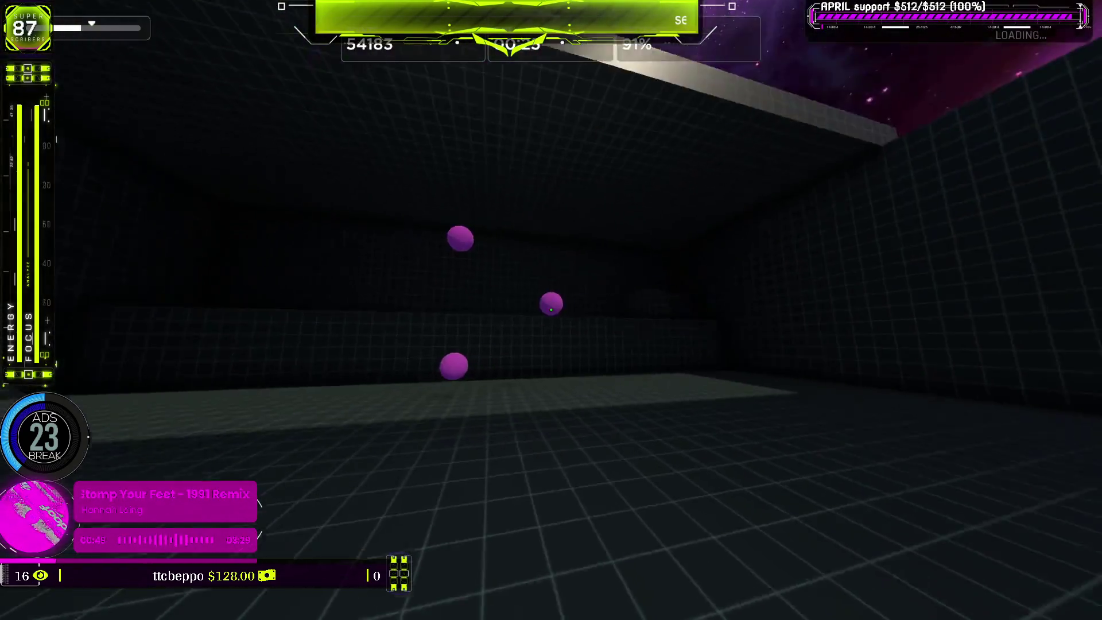
left_click(551, 310)
left_click(551, 309)
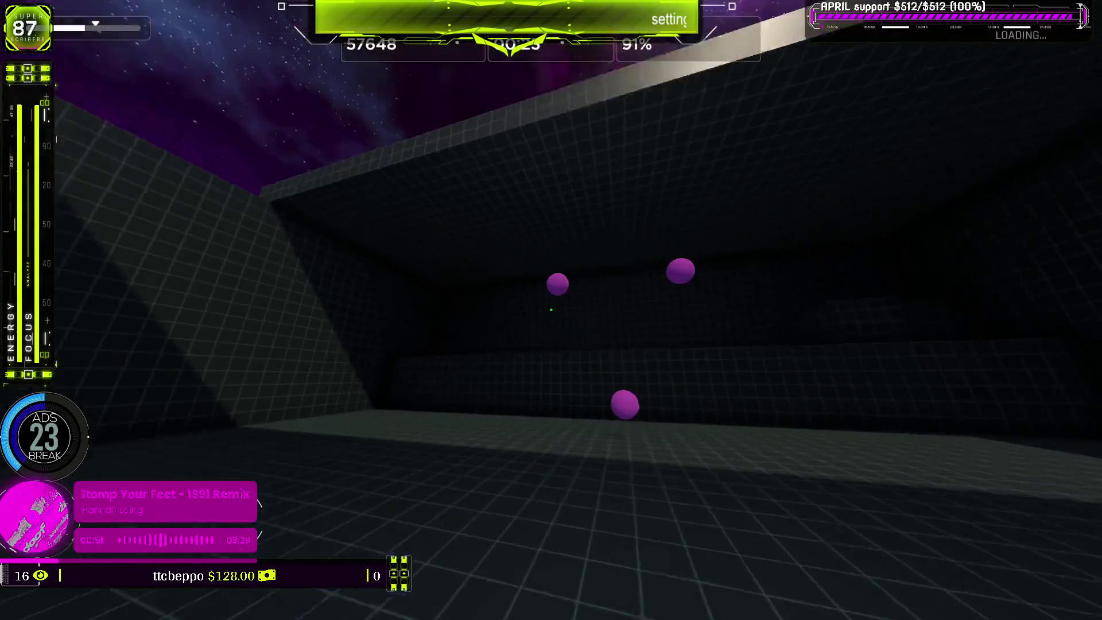
left_click(551, 310)
left_click(551, 310)
left_click(551, 310)
left_click(551, 310)
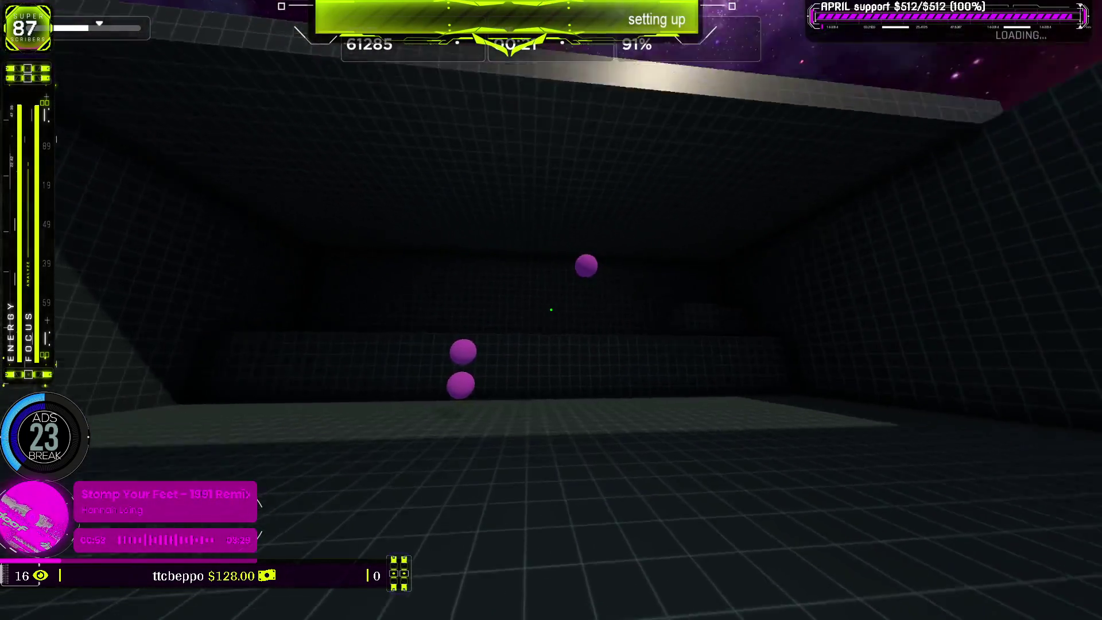
left_click(551, 310)
left_click(551, 310)
left_click(551, 310)
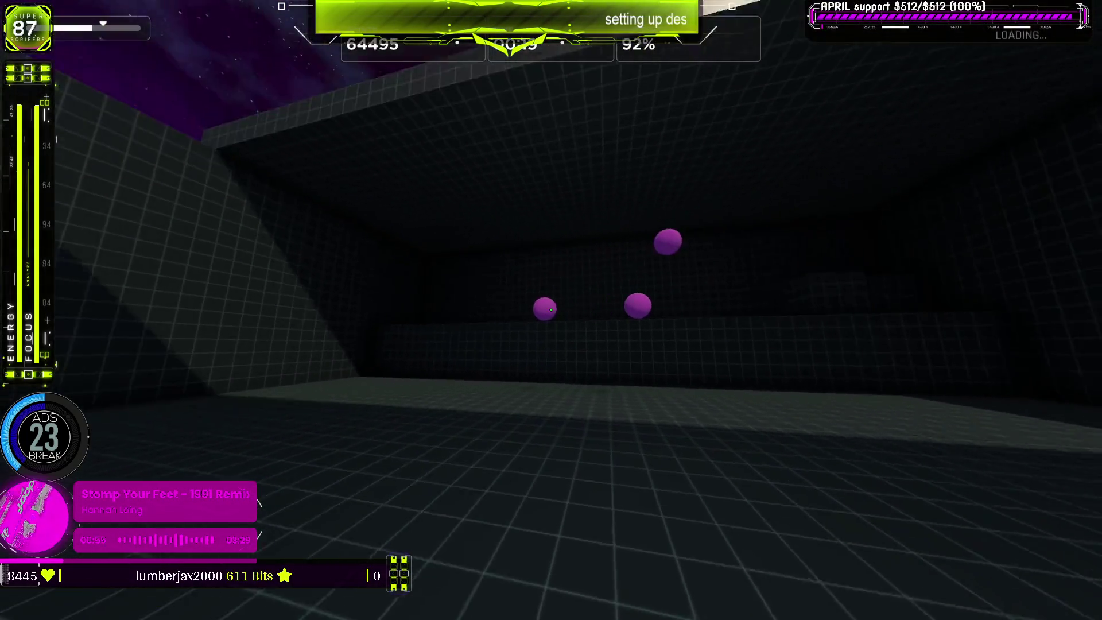
left_click(551, 310)
left_click(551, 310)
left_click(551, 310)
left_click(551, 310)
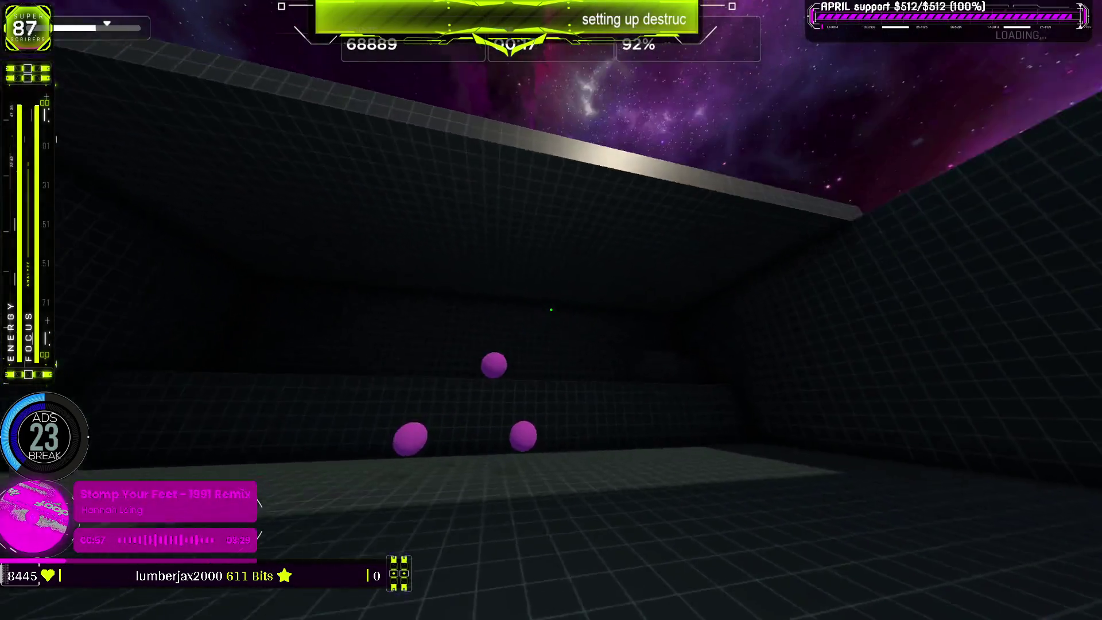
left_click(551, 310)
left_click(551, 310)
left_click(551, 310)
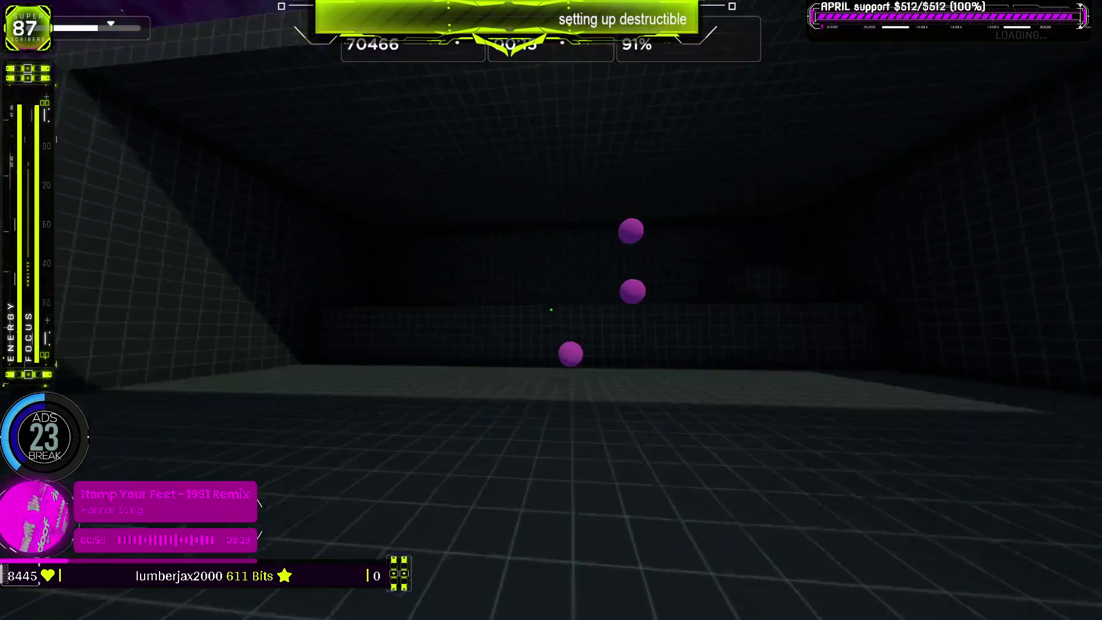
key("Escape")
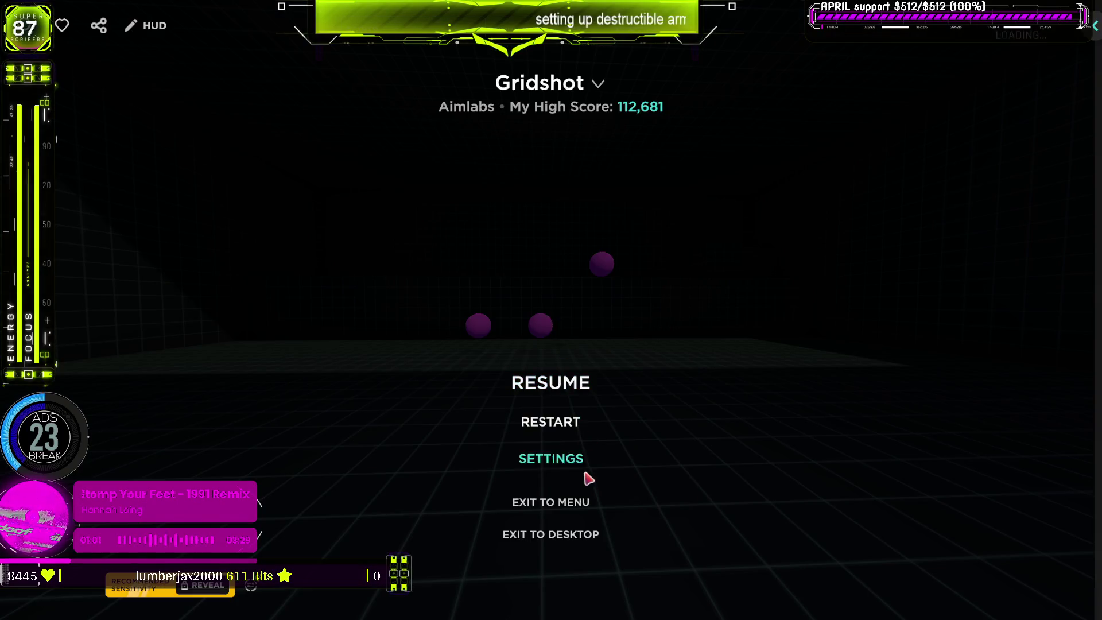
Review the crosshair settings (length 19, pure white) and close them.
left_click(570, 462)
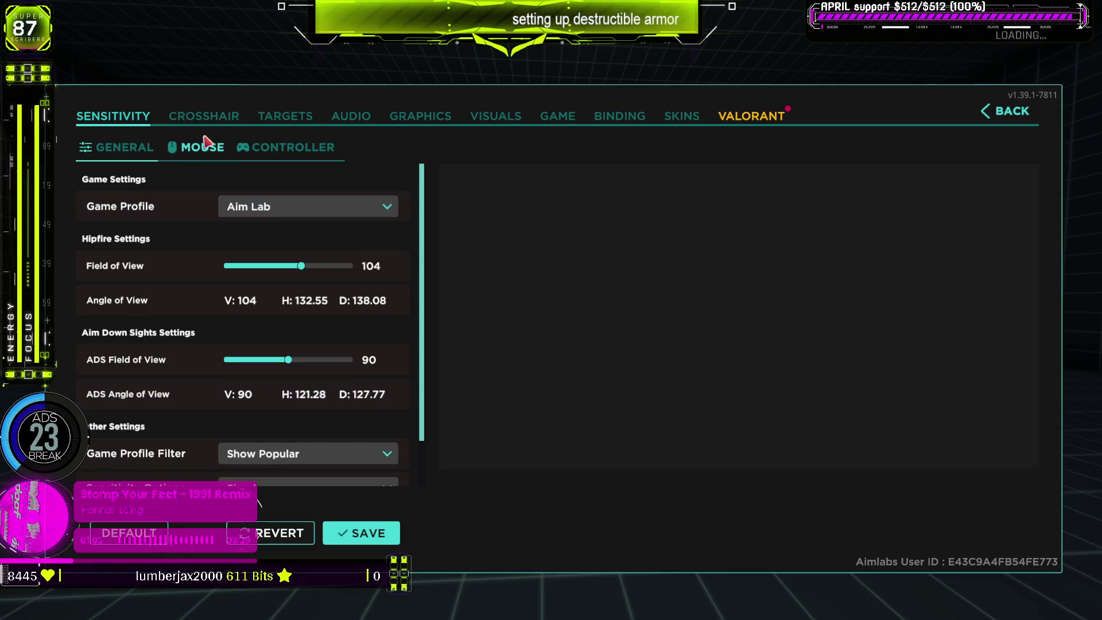
left_click(212, 117)
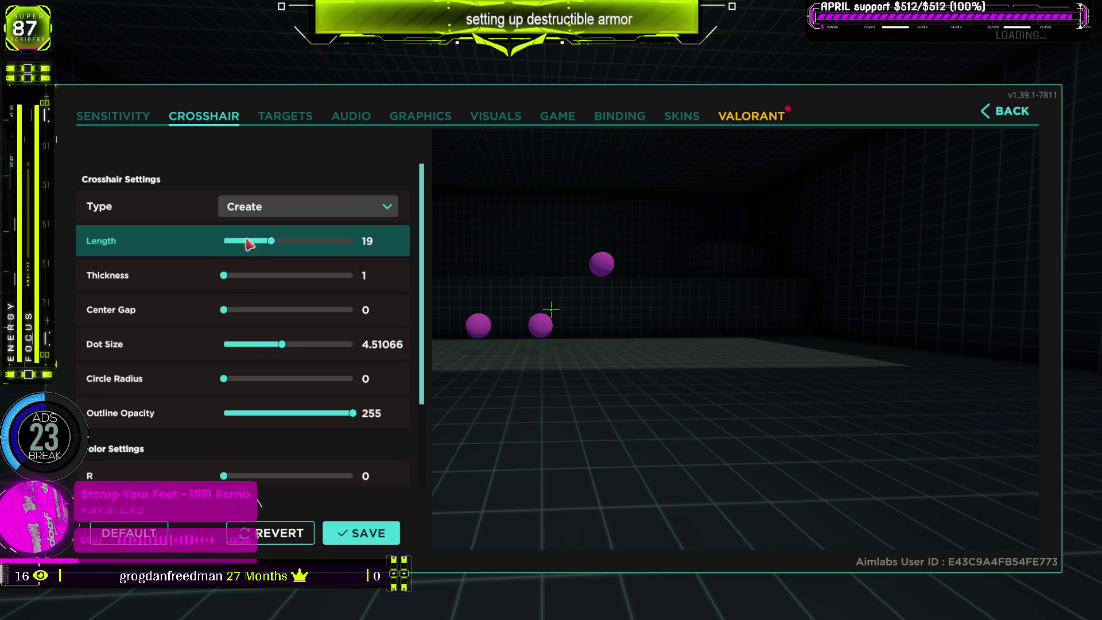
scroll(187, 342, "down", 3)
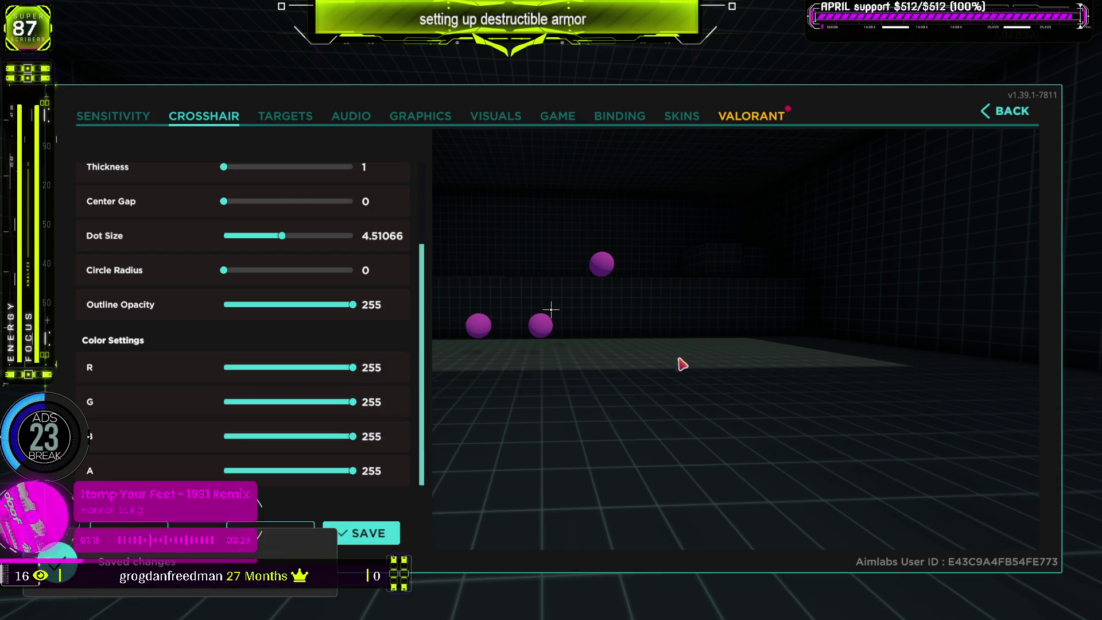
left_click(1007, 111)
Restart the Gridshot round, confirm, and begin a fresh countdown.
left_click(550, 422)
left_click(506, 346)
left_click(551, 310)
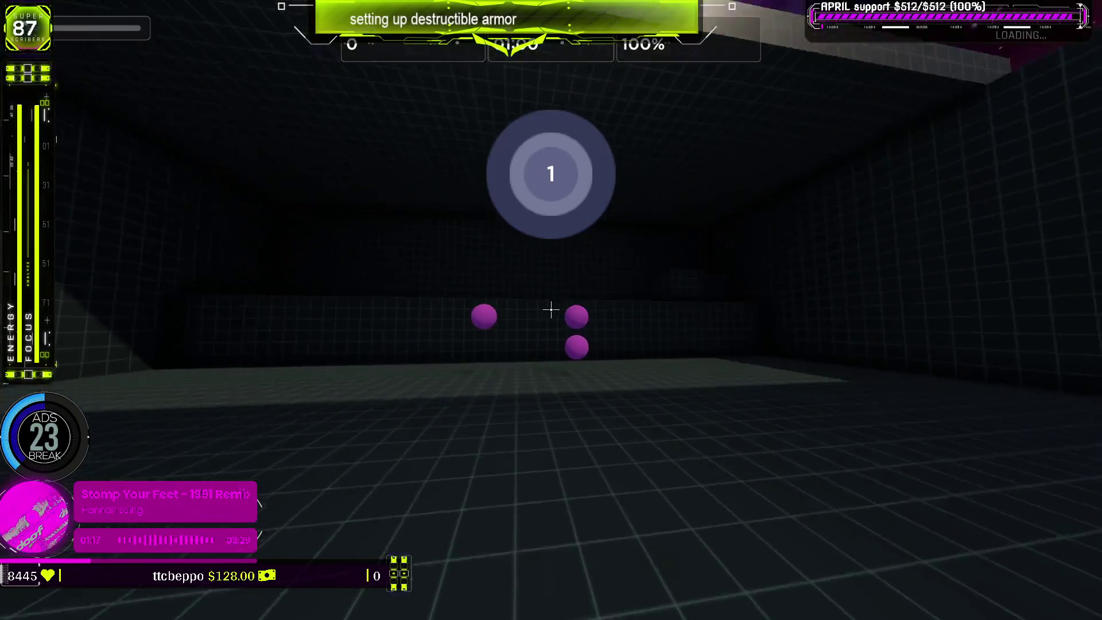
Shoot purple Gridshot targets past 43,000 points at 87% accuracy, then pause the round.
left_click(551, 310)
left_click(551, 310)
left_click(551, 310)
left_click(551, 310)
left_click(551, 310)
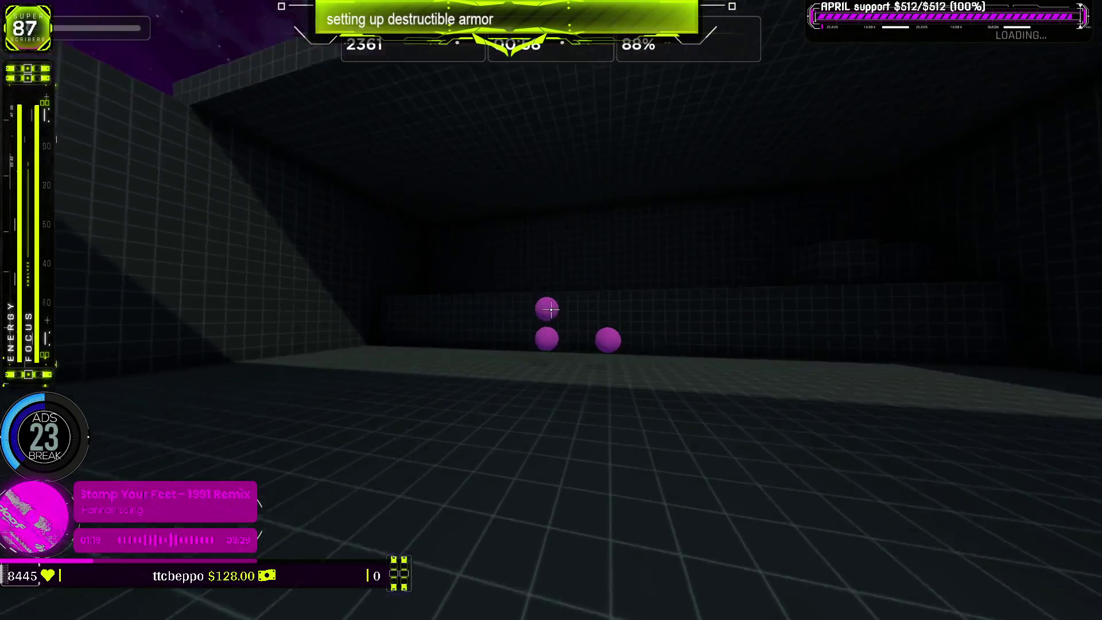
left_click(551, 310)
left_click(551, 310)
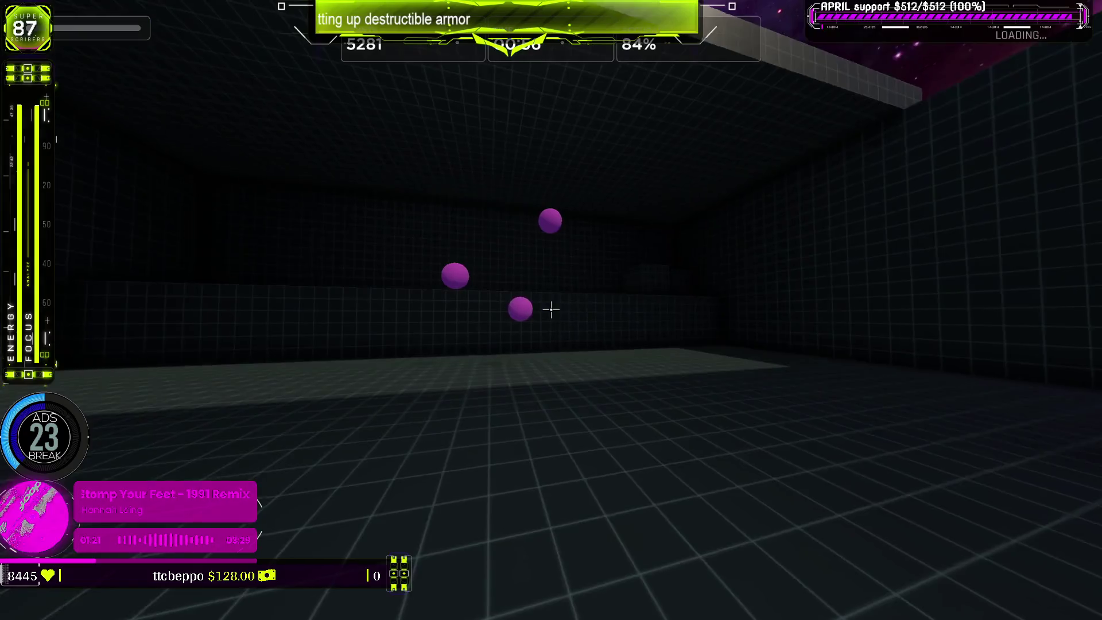
left_click(551, 310)
left_click(551, 310)
left_click(551, 310)
left_click(551, 310)
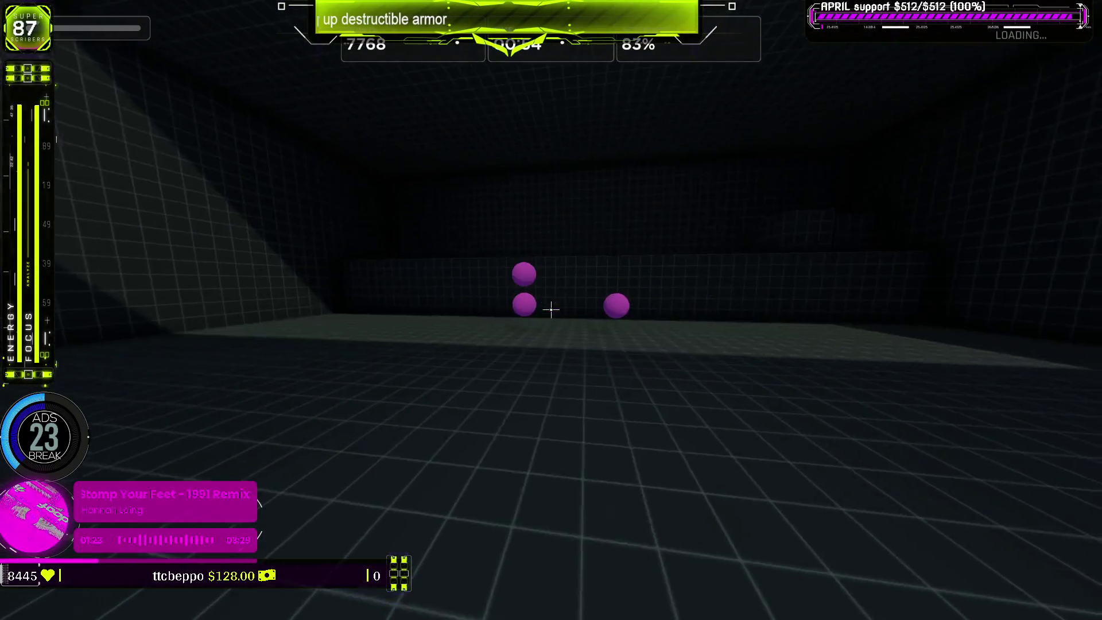
left_click(551, 310)
left_click(551, 310)
left_click(551, 310)
left_click(551, 309)
left_click(551, 310)
left_click(551, 310)
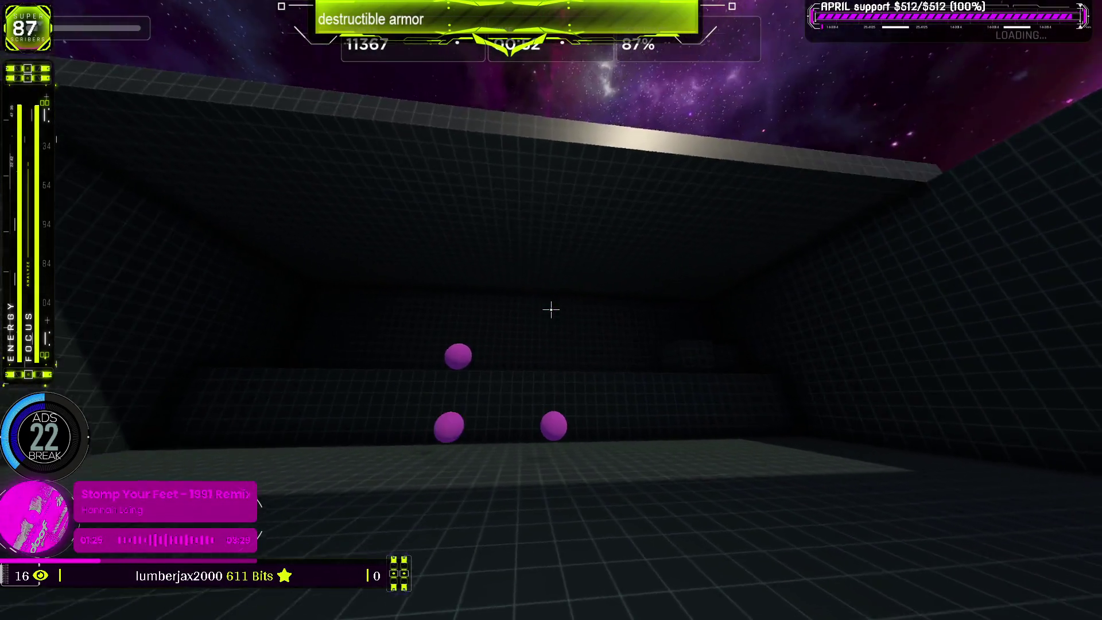
left_click(551, 310)
left_click(551, 310)
left_click(551, 309)
left_click(551, 310)
left_click(551, 310)
left_click(551, 310)
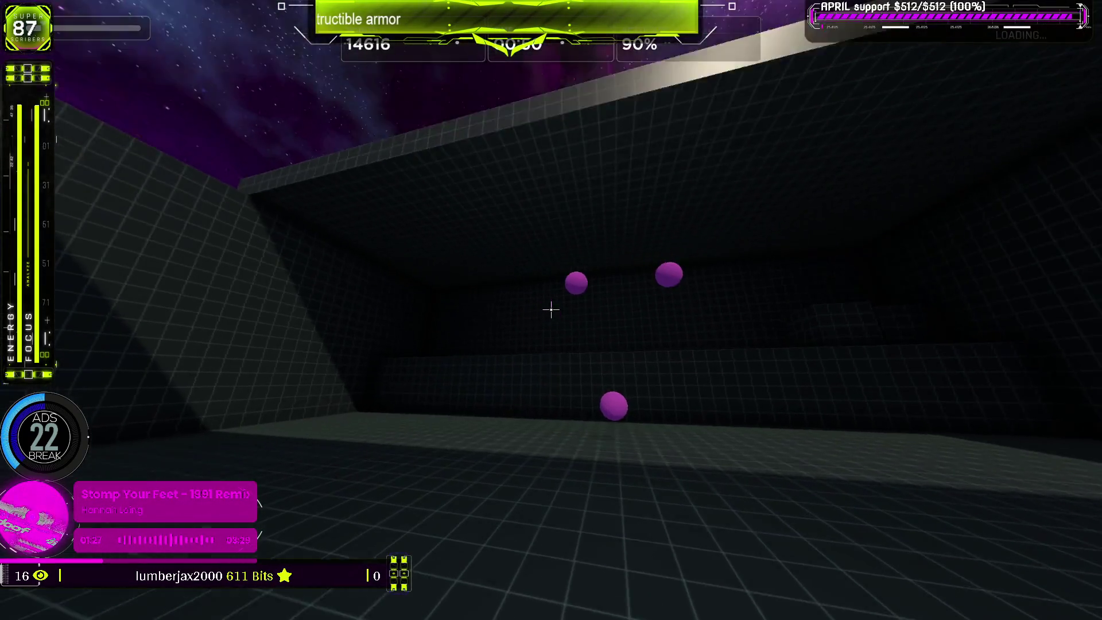
left_click(551, 310)
left_click(551, 310)
left_click(551, 310)
left_click(551, 310)
left_click(551, 310)
left_click(552, 310)
left_click(551, 310)
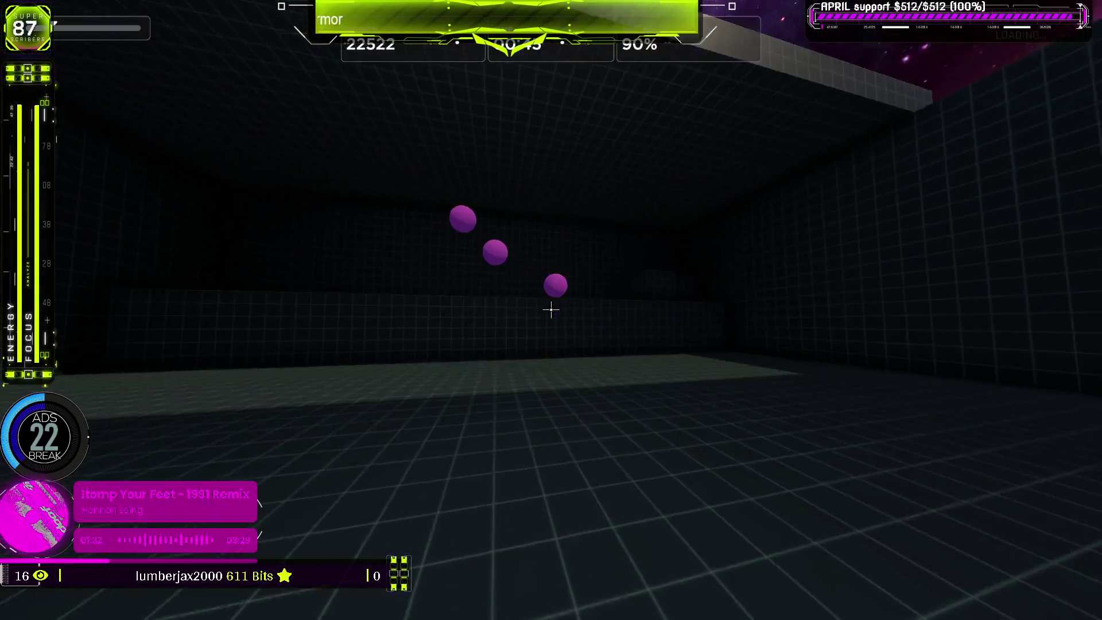
left_click(551, 310)
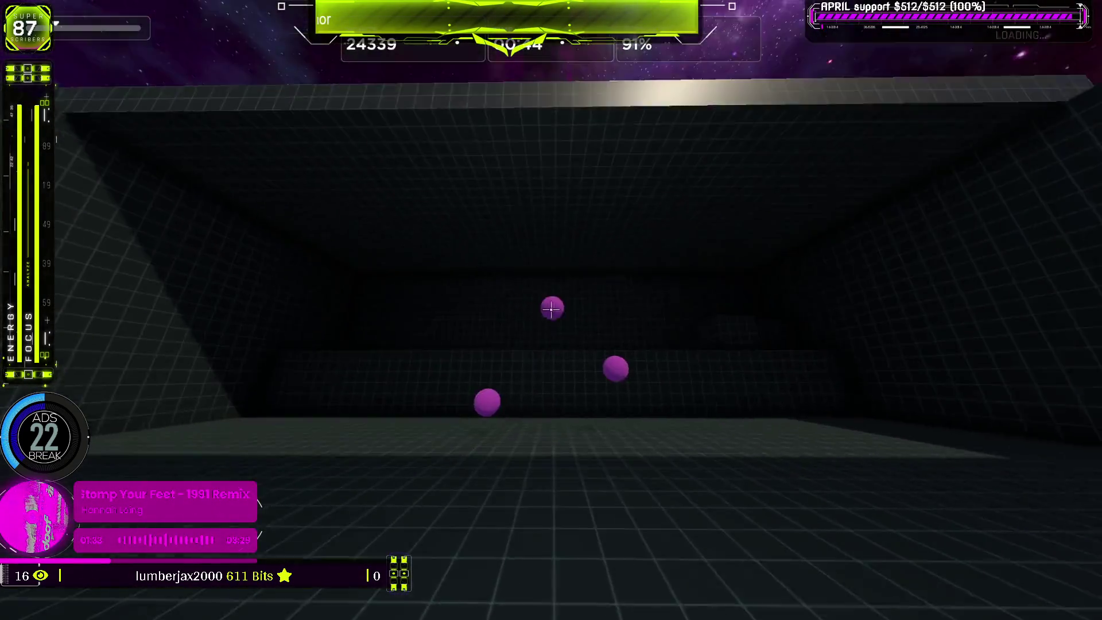
left_click(551, 310)
left_click(551, 310)
left_click(551, 310)
left_click(551, 310)
left_click(551, 310)
left_click(551, 310)
left_click(552, 310)
left_click(551, 310)
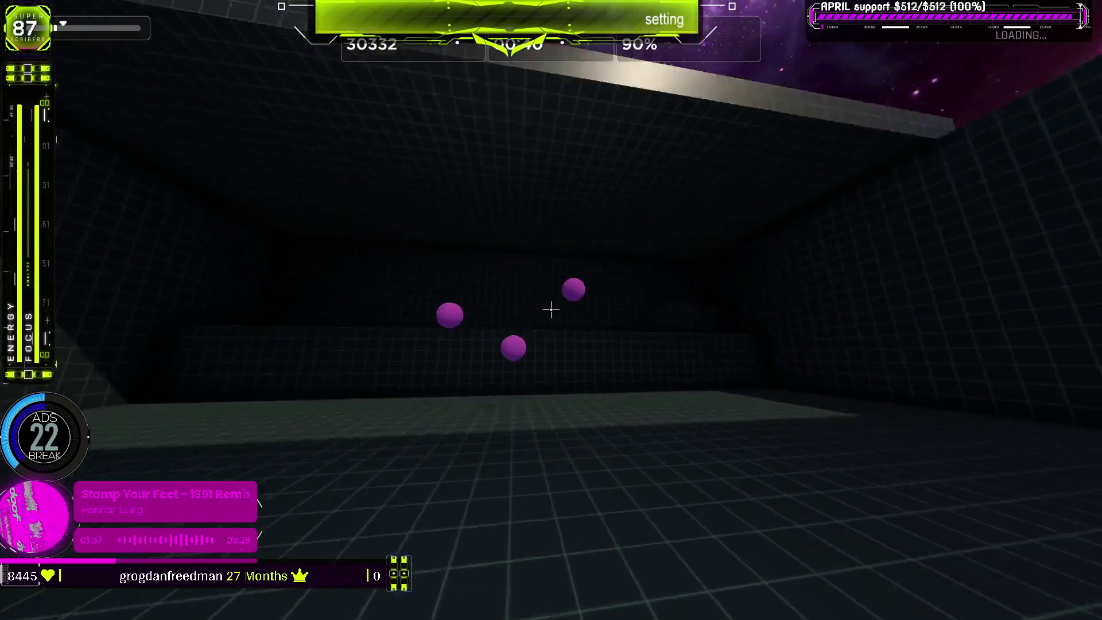
left_click(551, 310)
left_click(551, 310)
left_click(551, 310)
left_click(551, 310)
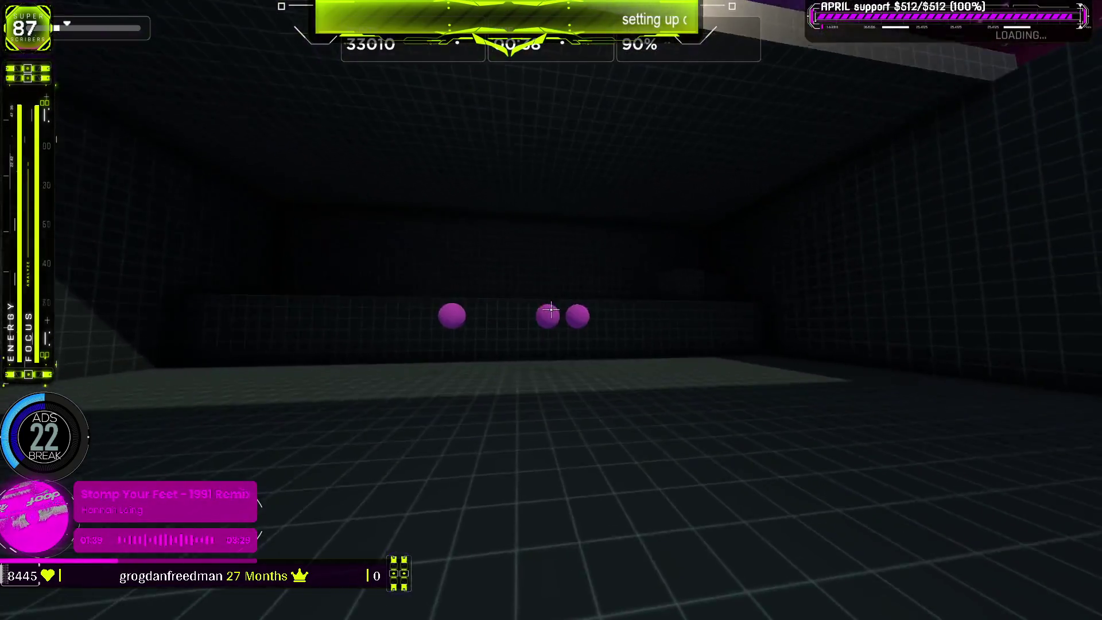
left_click(551, 310)
left_click(551, 310)
left_click(551, 310)
left_click(551, 310)
left_click(551, 310)
left_click(551, 310)
left_click(551, 310)
left_click(551, 310)
left_click(551, 310)
left_click(551, 310)
left_click(551, 310)
left_click(551, 310)
left_click(551, 310)
left_click(551, 309)
left_click(551, 310)
left_click(551, 310)
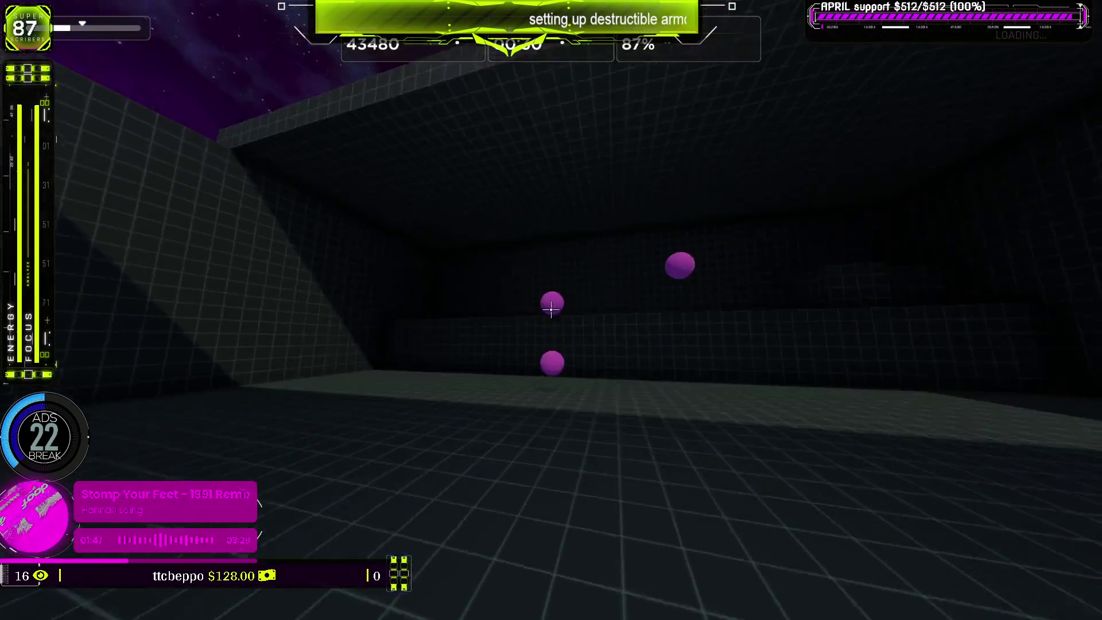
left_click(551, 310)
key("Escape")
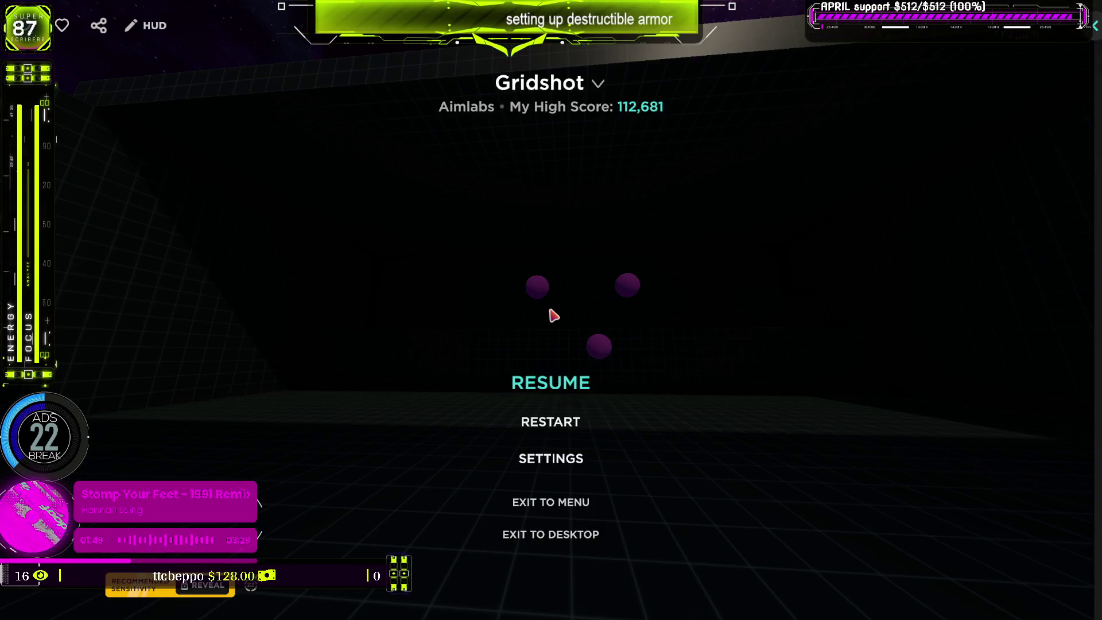
Exit Aim Lab to the desktop, confirm with YES, and return to the Blender armor model.
left_click(597, 534)
left_click(487, 345)
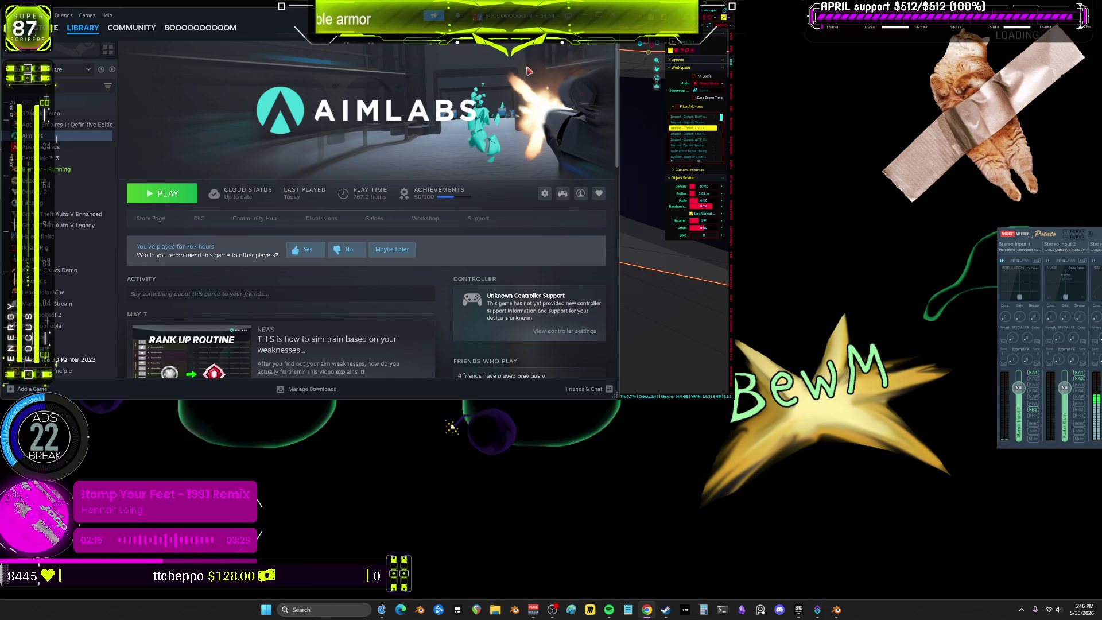
key("alt+Tab")
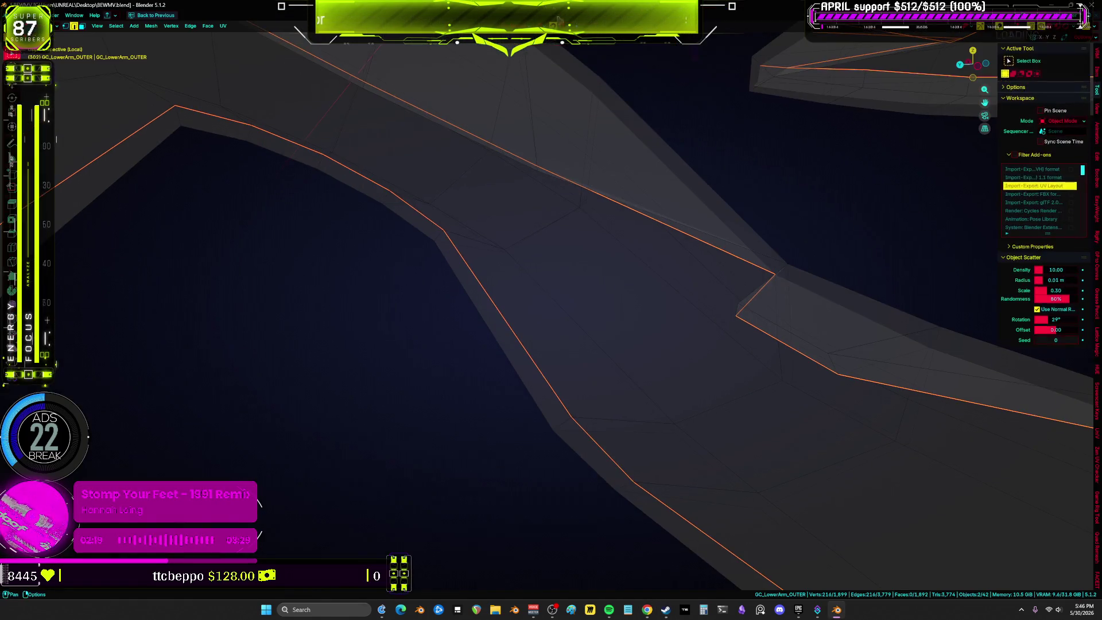
Add the remaining edge-loop edges on the OUTER arm mesh and mark them as seams.
scroll(687, 351, "down", 5)
mouse_move(682, 289)
middle_mouse_down()
mouse_move(652, 318)
mouse_move(615, 301)
mouse_move(678, 281)
mouse_move(659, 276)
mouse_move(655, 295)
mouse_move(681, 296)
mouse_move(654, 307)
mouse_move(656, 283)
mouse_move(654, 308)
mouse_move(643, 299)
mouse_move(657, 312)
mouse_move(657, 288)
mouse_move(654, 308)
mouse_move(687, 291)
mouse_move(489, 172)
mouse_move(639, 147)
mouse_move(838, 303)
mouse_move(787, 314)
mouse_move(760, 295)
mouse_move(964, 295)
mouse_move(270, 322)
mouse_move(662, 316)
mouse_move(631, 295)
mouse_move(669, 308)
mouse_move(652, 305)
mouse_move(639, 344)
mouse_move(648, 327)
mouse_move(713, 355)
mouse_move(706, 312)
mouse_move(596, 310)
mouse_move(775, 114)
mouse_move(593, 295)
mouse_move(298, 236)
mouse_move(577, 256)
mouse_move(465, 250)
middle_mouse_up()
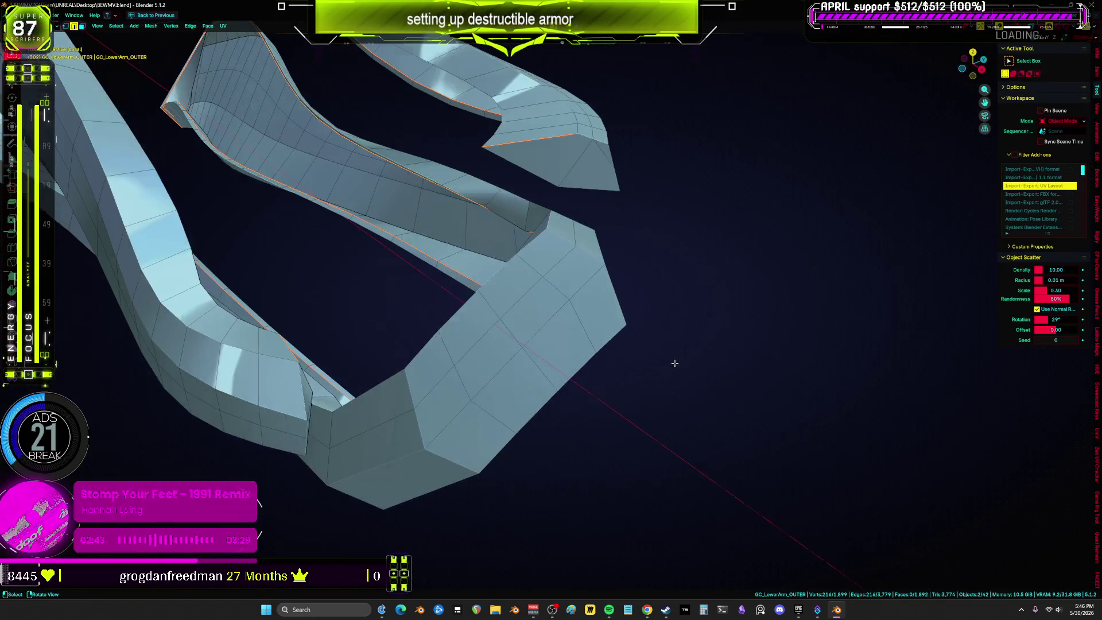
middle_click_drag(411, 310, 497, 412)
key("alt+z")
key("alt+z")
mouse_move(630, 311)
middle_mouse_down()
mouse_move(498, 305)
mouse_move(586, 300)
mouse_move(613, 263)
mouse_move(612, 232)
mouse_move(601, 300)
mouse_move(679, 310)
mouse_move(610, 315)
mouse_move(747, 305)
mouse_move(545, 236)
mouse_move(586, 175)
middle_mouse_up()
key("alt+z")
middle_click_drag(545, 285, 530, 346)
left_click(584, 201, "shift")
mouse_move(585, 201)
middle_mouse_down()
mouse_move(679, 295)
mouse_move(783, 269)
middle_mouse_up()
left_click(607, 269, "shift")
middle_click_drag(608, 269, 611, 317)
left_click(617, 286)
Select the whole mesh, unwrap it, and inspect the UV layout full-screen.
key("a")
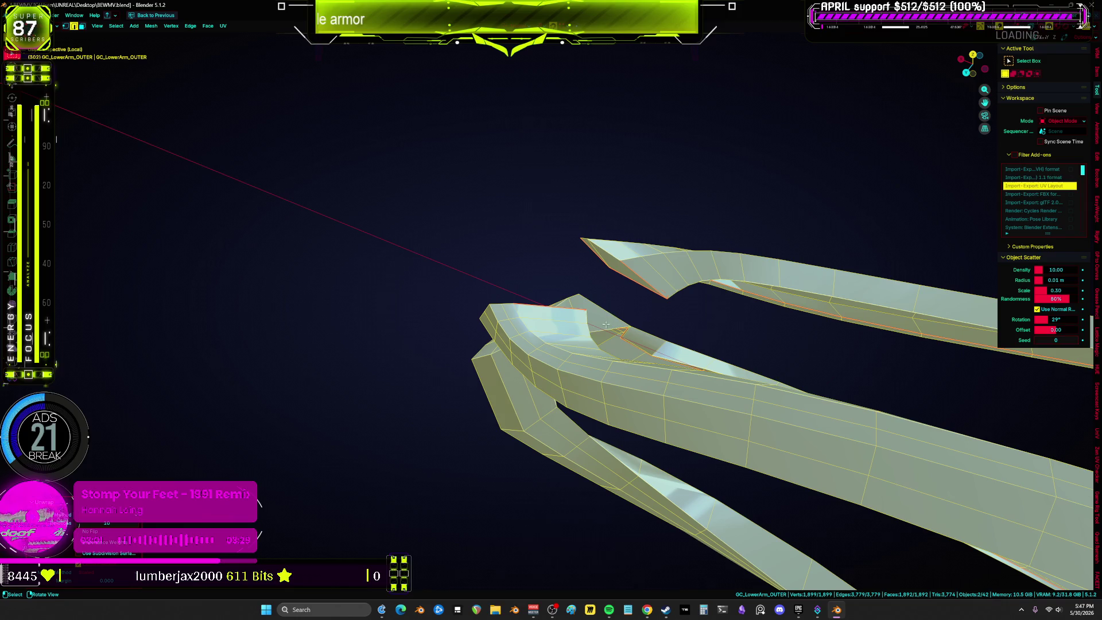
key("u")
left_click(609, 320)
key("ctrl+space")
key("Home")
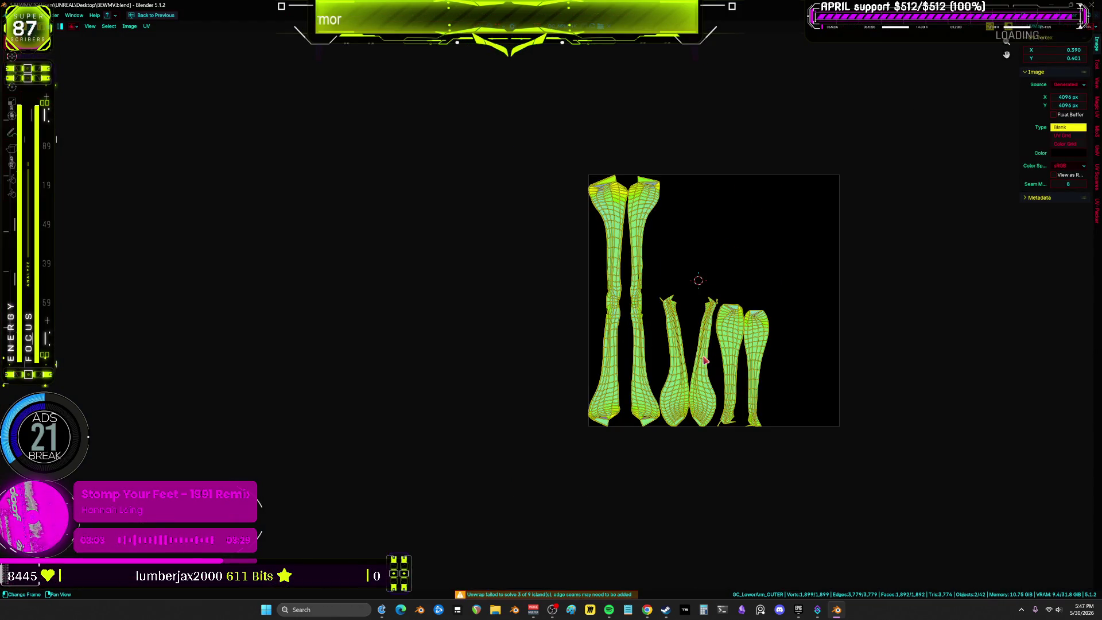
scroll(613, 373, "up", 2)
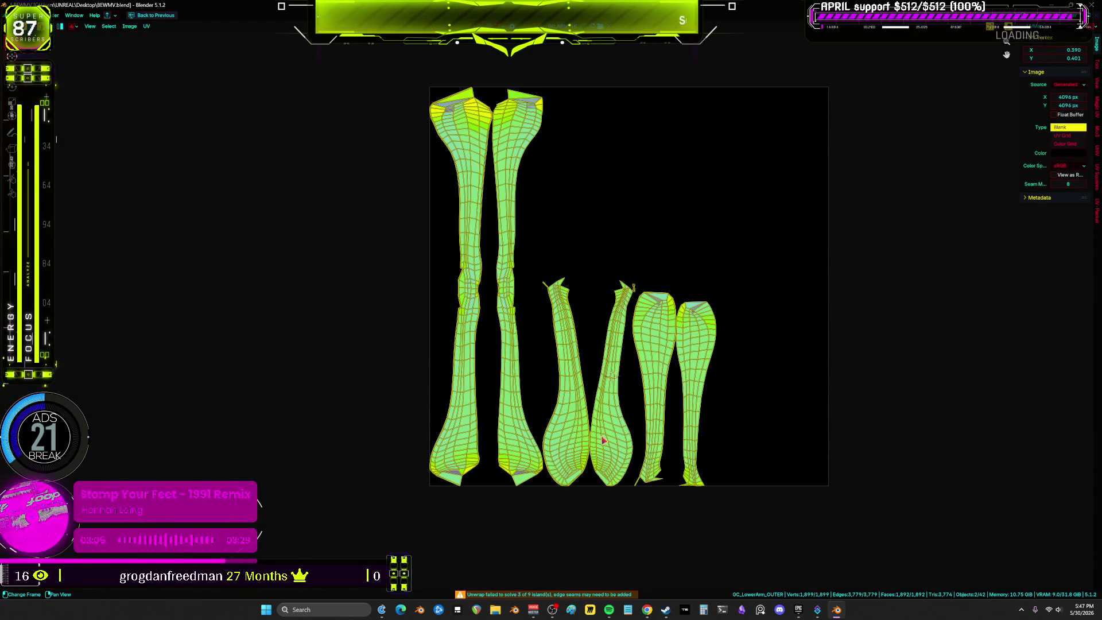
key("ctrl+space")
Hide the lower armor part, reveal it again, and re-unwrap the revealed part.
key("alt+z")
middle_click_drag(516, 379, 472, 357)
key("ctrl+space")
mouse_move(303, 435)
middle_mouse_down()
mouse_move(516, 551)
mouse_move(553, 320)
mouse_move(615, 349)
middle_mouse_up()
left_click(631, 362)
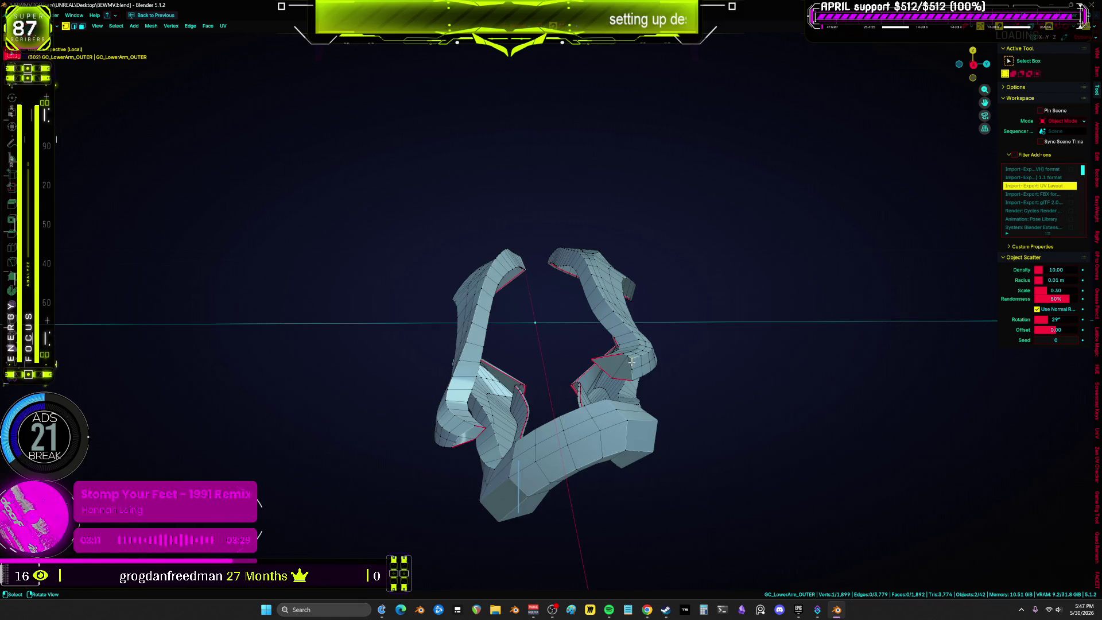
key("l")
key("h")
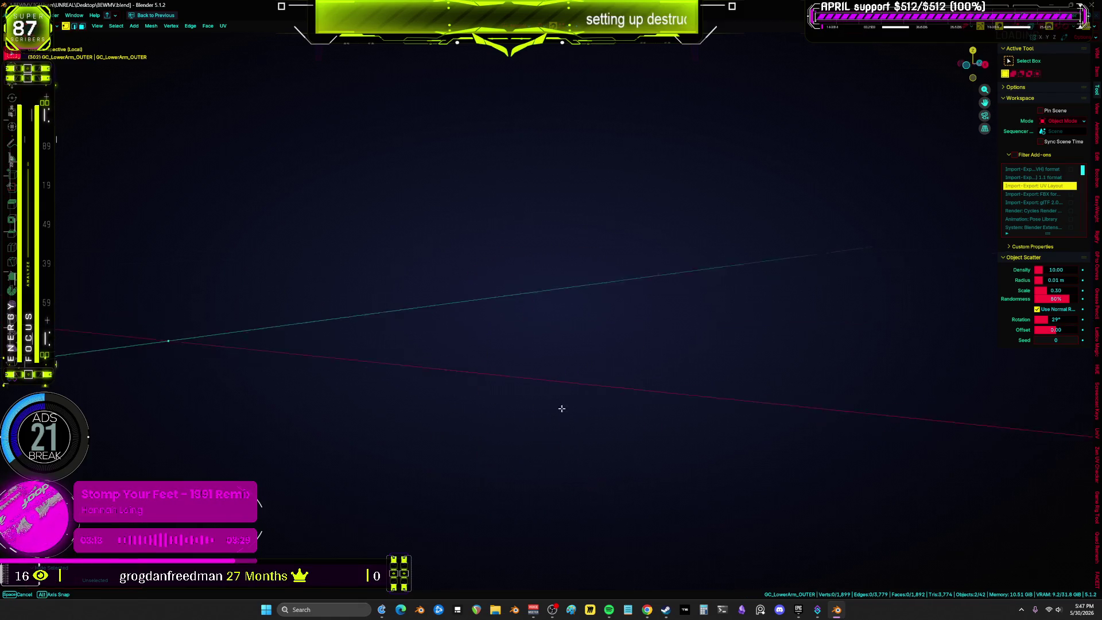
key("alt+h")
middle_click_drag(577, 406, 647, 396)
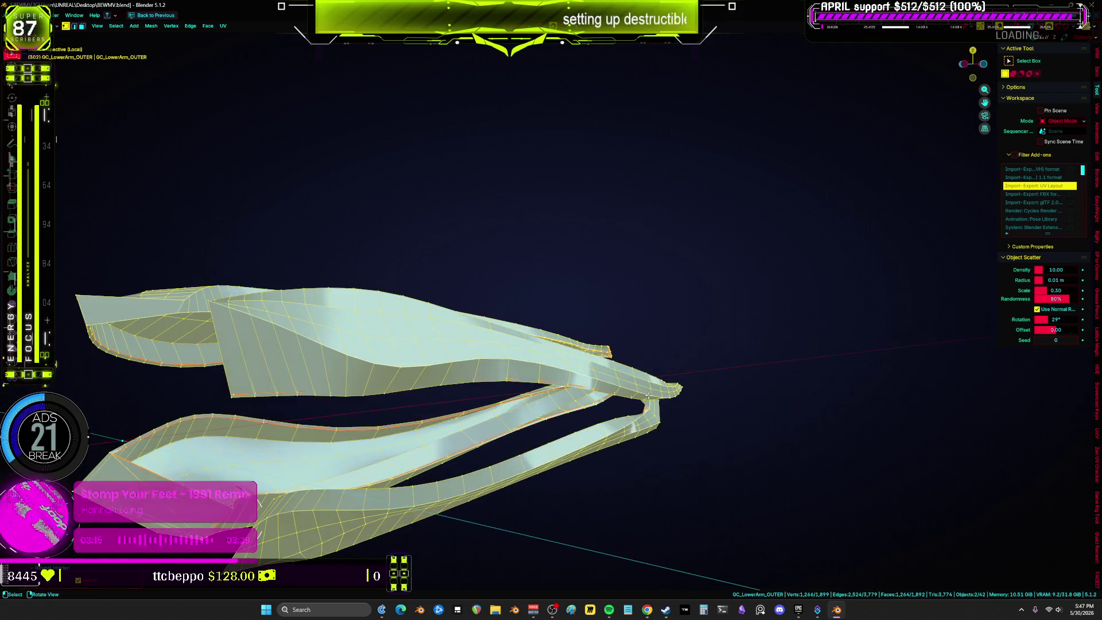
key("u")
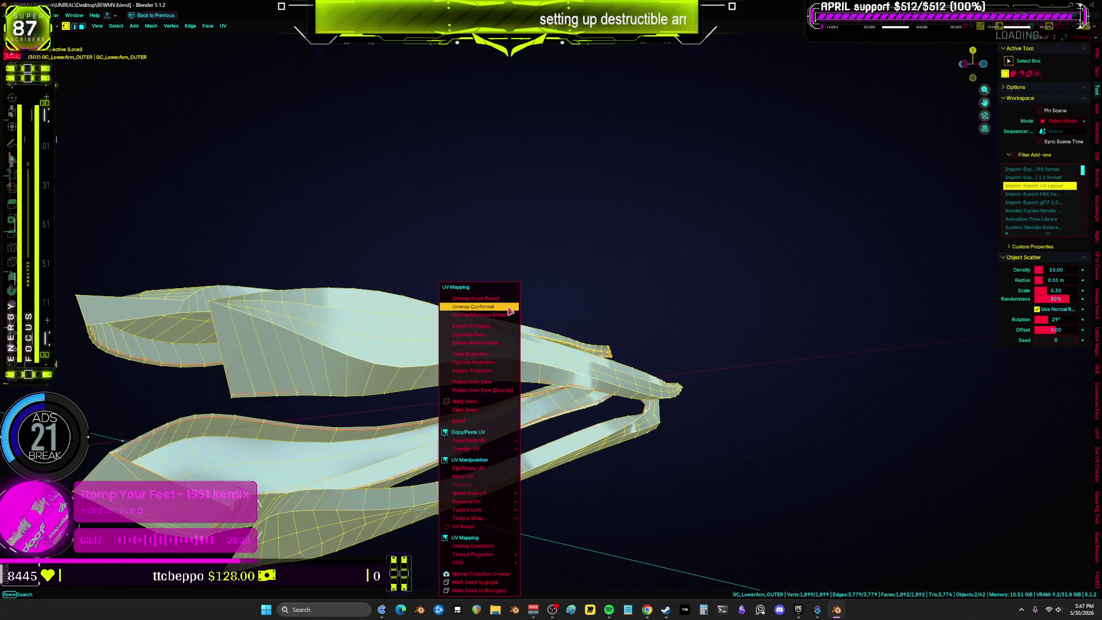
left_click(509, 309)
key("alt+z")
mouse_move(512, 386)
middle_mouse_down()
mouse_move(448, 376)
mouse_move(468, 377)
middle_mouse_up()
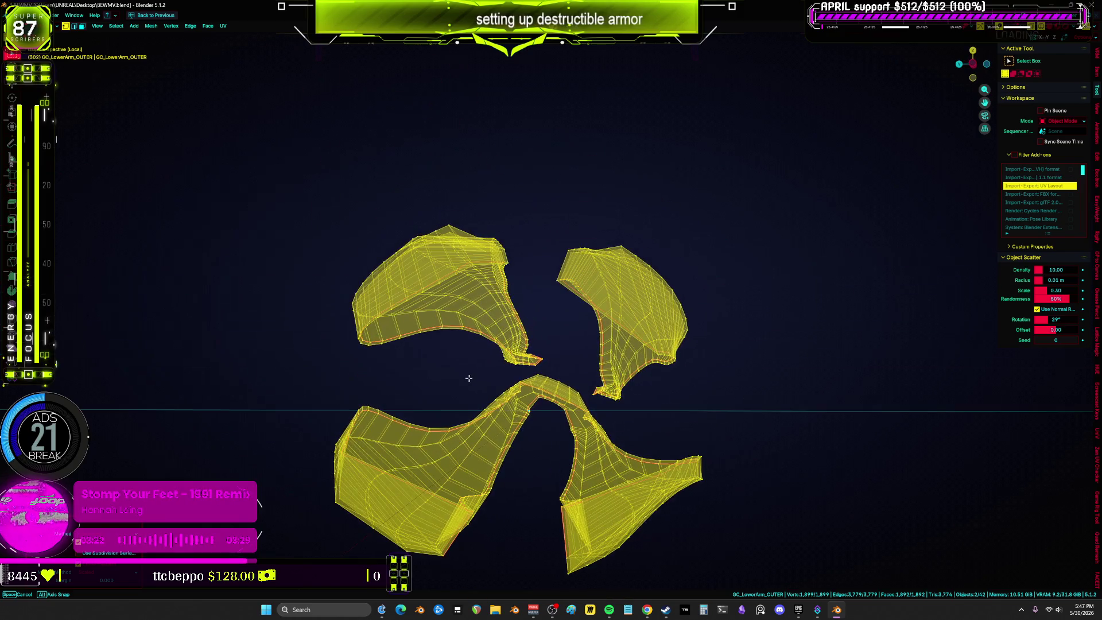
Select two linked OUTER armor pieces and unwrap them together.
left_click(577, 396)
key("alt+a")
key("l")
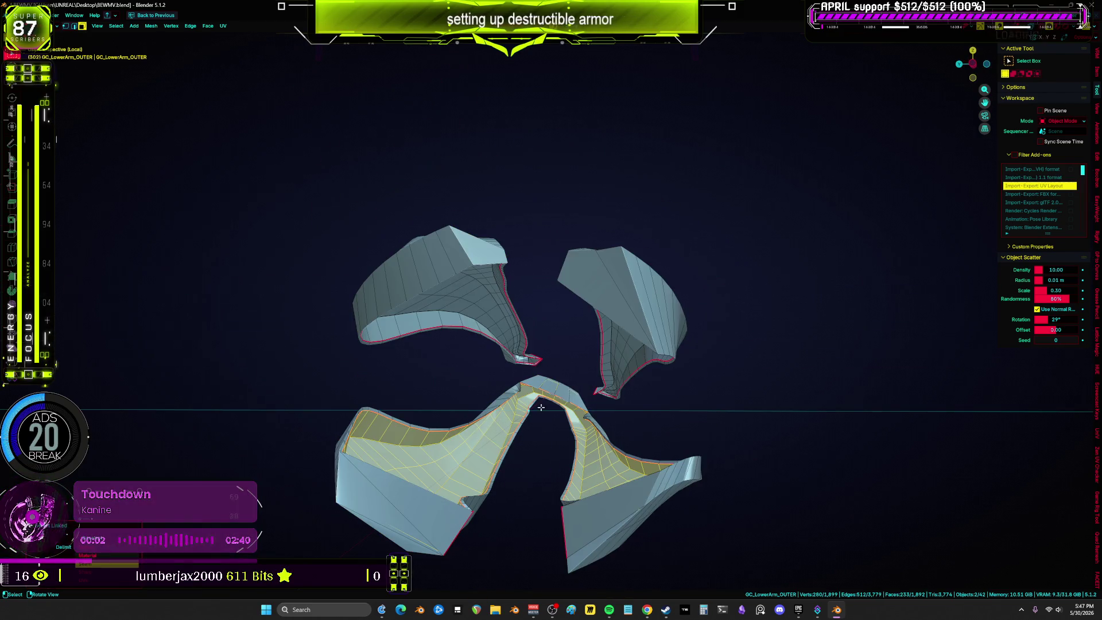
middle_click_drag(789, 370, 723, 396)
key("l")
key("l")
mouse_move(464, 363)
middle_mouse_down()
mouse_move(471, 333)
mouse_move(597, 344)
mouse_move(527, 389)
mouse_move(669, 332)
mouse_move(599, 321)
middle_mouse_up()
key("alt+z")
key("alt+z")
key("u")
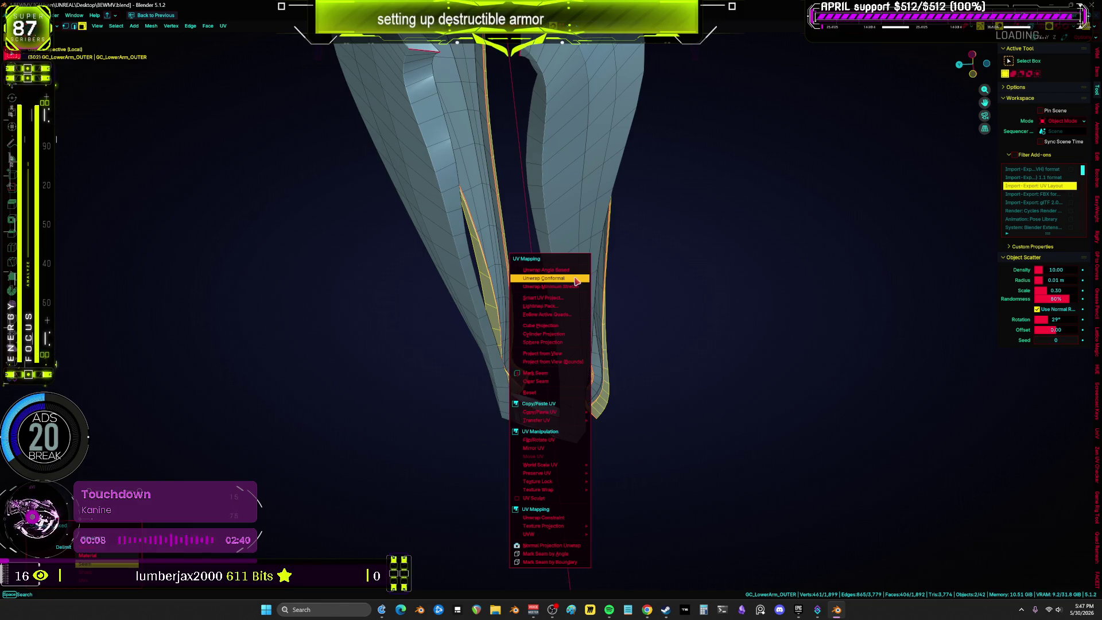
left_click(575, 277)
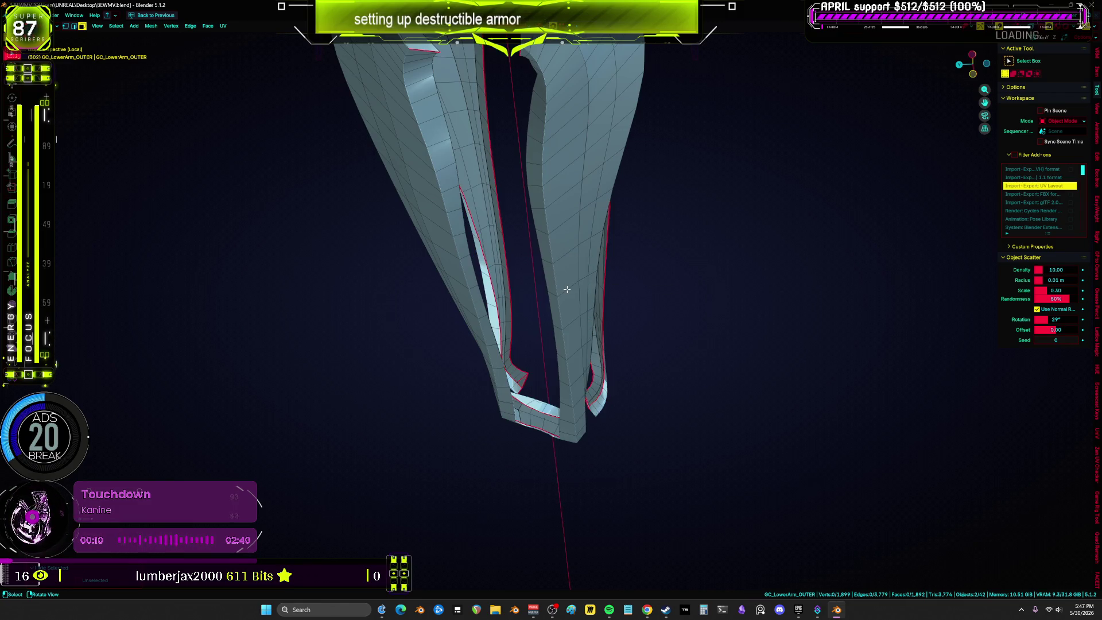
Unwrap another connected piece, then unwrap the large lower armor piece separately.
key("l")
key("u")
left_click(492, 285)
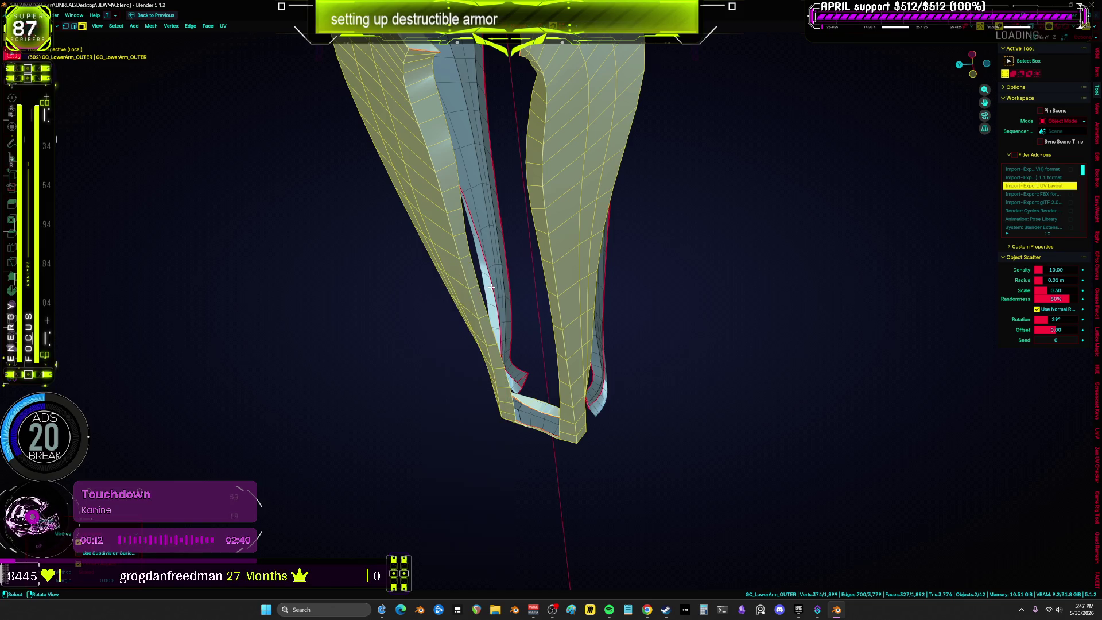
key("alt+a")
mouse_move(516, 313)
middle_mouse_down()
mouse_move(524, 373)
mouse_move(541, 308)
middle_mouse_up()
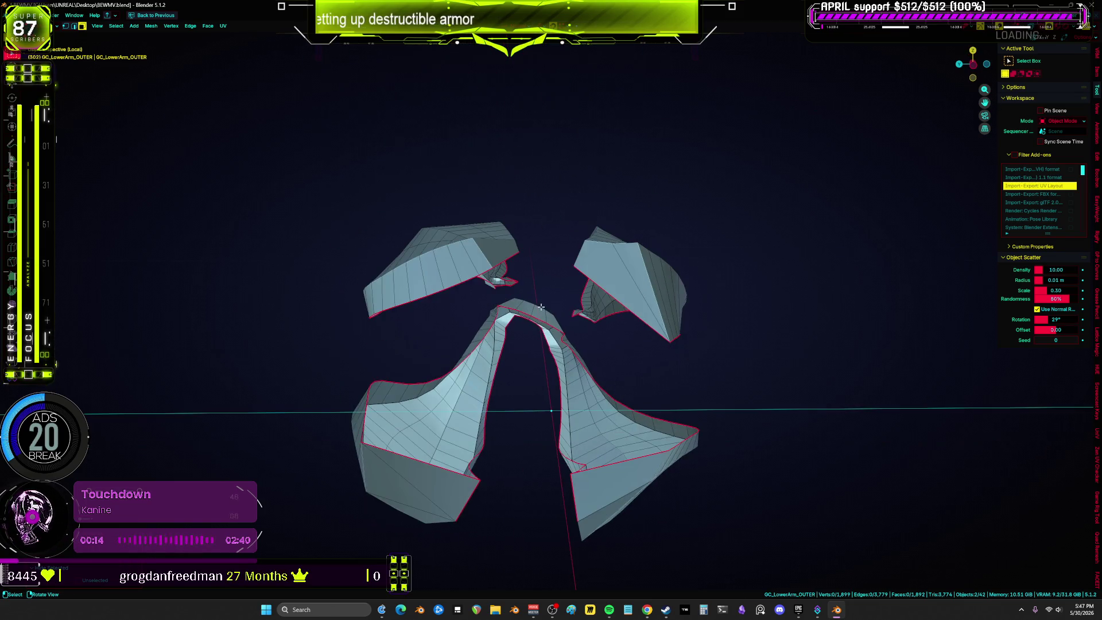
key("l")
key("h")
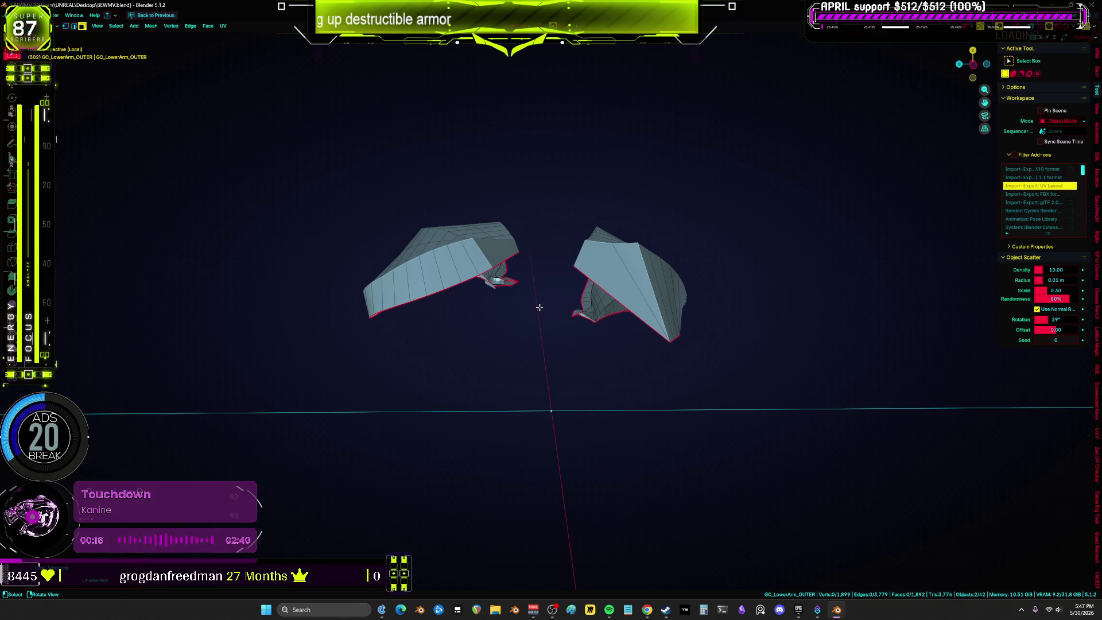
key("alt+h")
key("u")
left_click(540, 307)
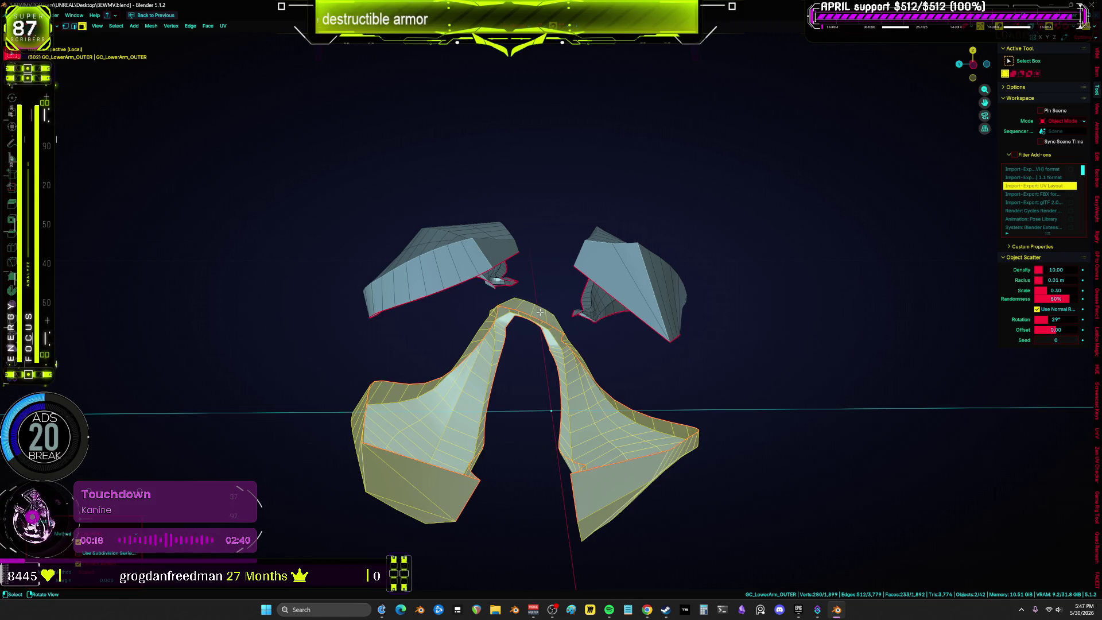
Hide the lower piece and Smart UV Project the left piece with a 66° angle limit.
key("h")
middle_click_drag(539, 308, 580, 335)
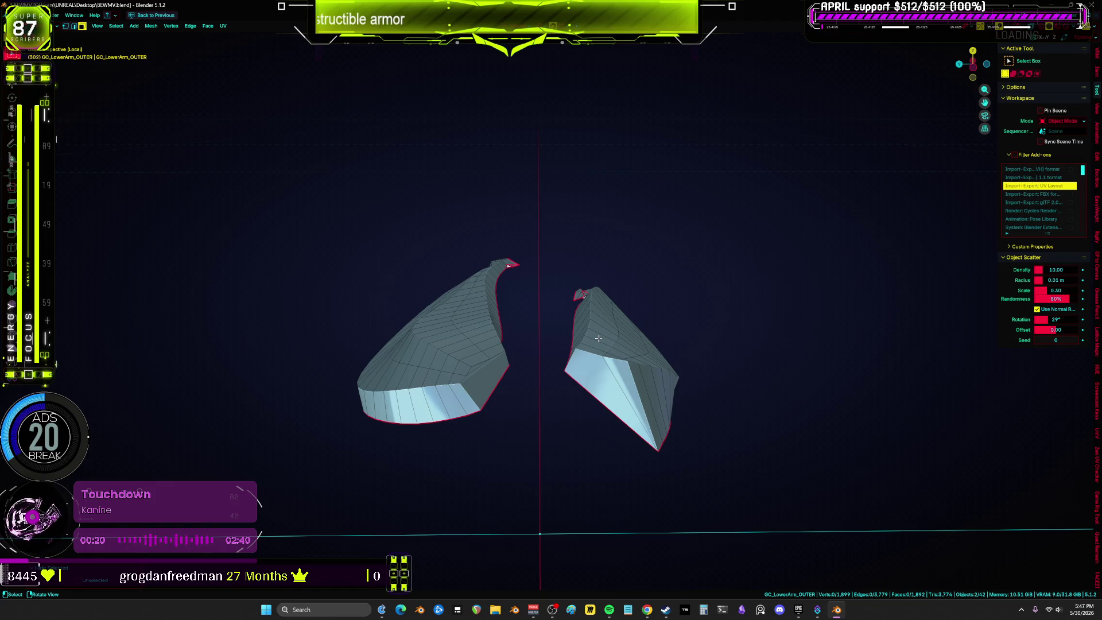
key("l")
key("u")
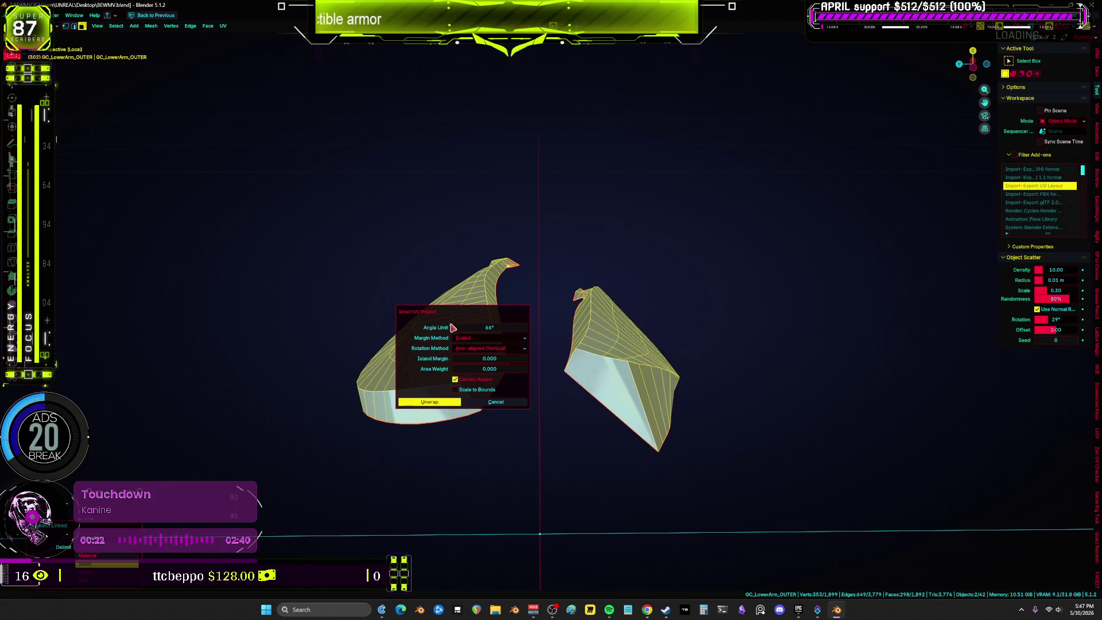
left_click(430, 399)
key("u")
left_click(554, 281)
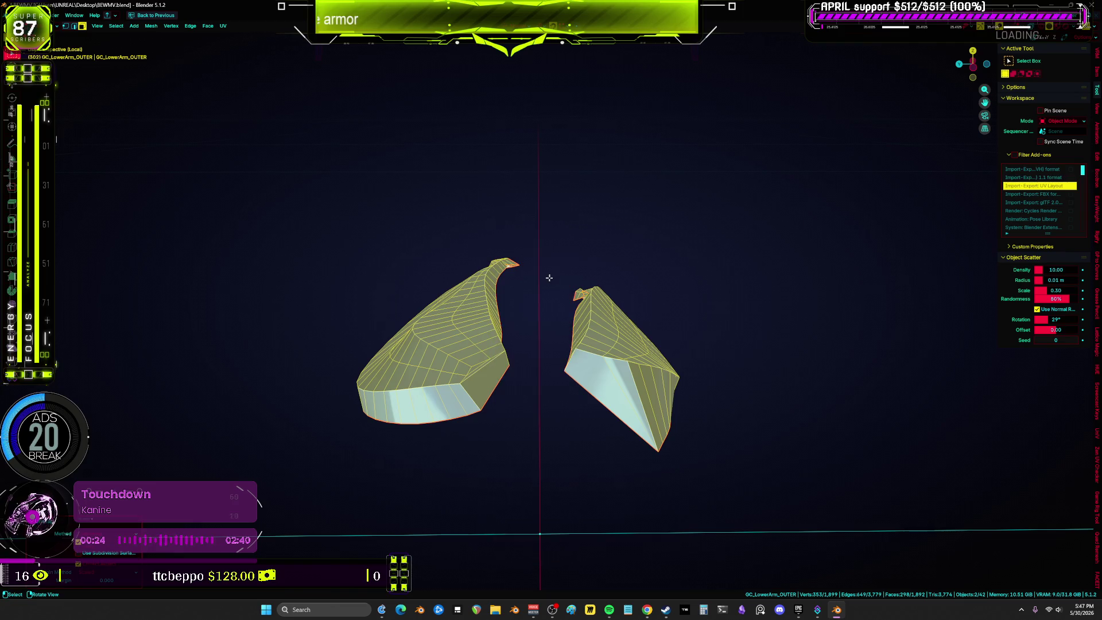
scroll(554, 315, "down", 5)
mouse_move(571, 320)
middle_mouse_down()
mouse_move(598, 266)
mouse_move(578, 286)
middle_mouse_up()
left_click_drag(403, 214, 403, 214)
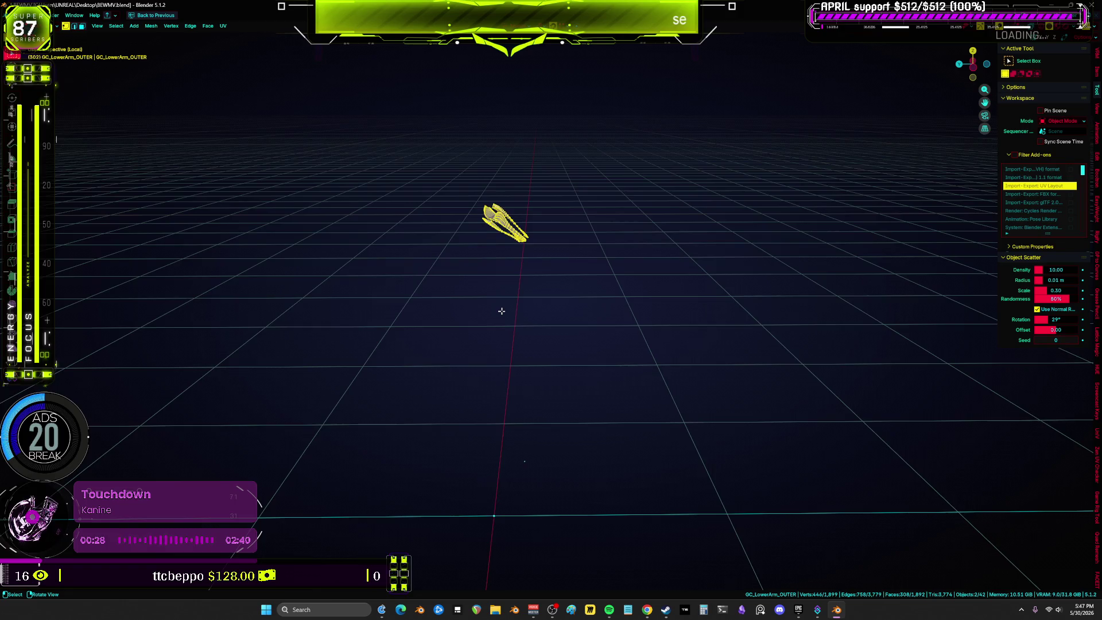
Frame the CORE pieces in solid view and select two edge loops along the middle piece.
key("KP_Decimal")
mouse_move(501, 310)
middle_mouse_down()
mouse_move(517, 230)
mouse_move(541, 217)
middle_mouse_up()
key("alt+z")
scroll(542, 217, "up", 3)
mouse_move(524, 180)
middle_mouse_down()
mouse_move(559, 186)
mouse_move(443, 227)
middle_mouse_up()
left_click(564, 187, "alt")
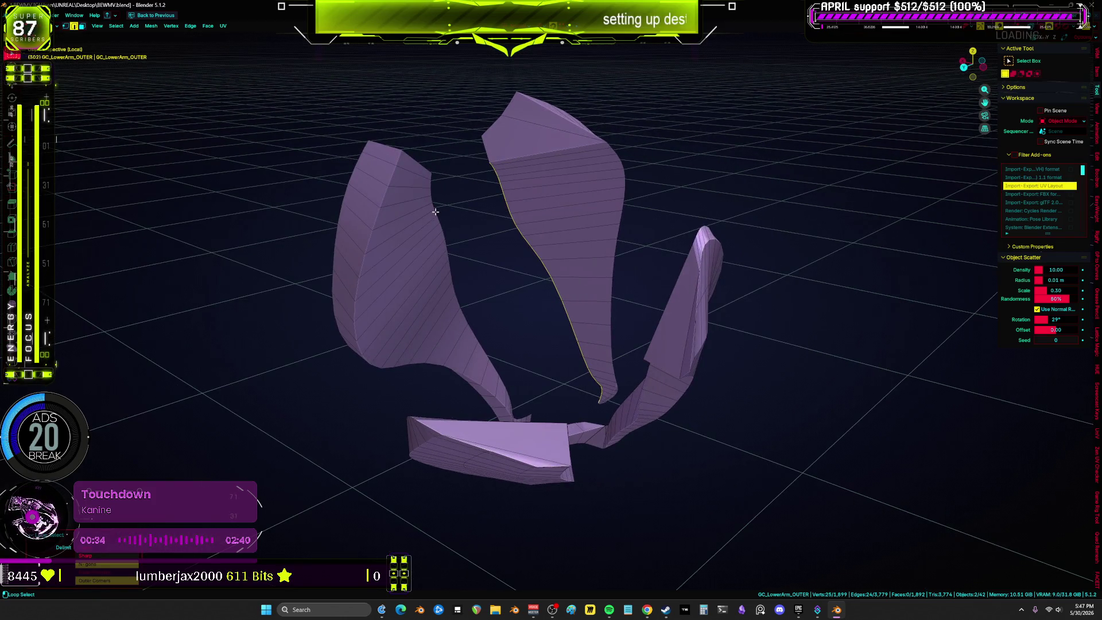
left_click(622, 172, "alt+shift")
Inspect the selected loops from several angles, switching to wireframe display and back to solid.
middle_click_drag(622, 172, 634, 252)
mouse_move(461, 282)
middle_mouse_down()
mouse_move(341, 258)
mouse_move(477, 239)
mouse_move(601, 163)
mouse_move(546, 241)
mouse_move(442, 308)
mouse_move(598, 390)
middle_mouse_up()
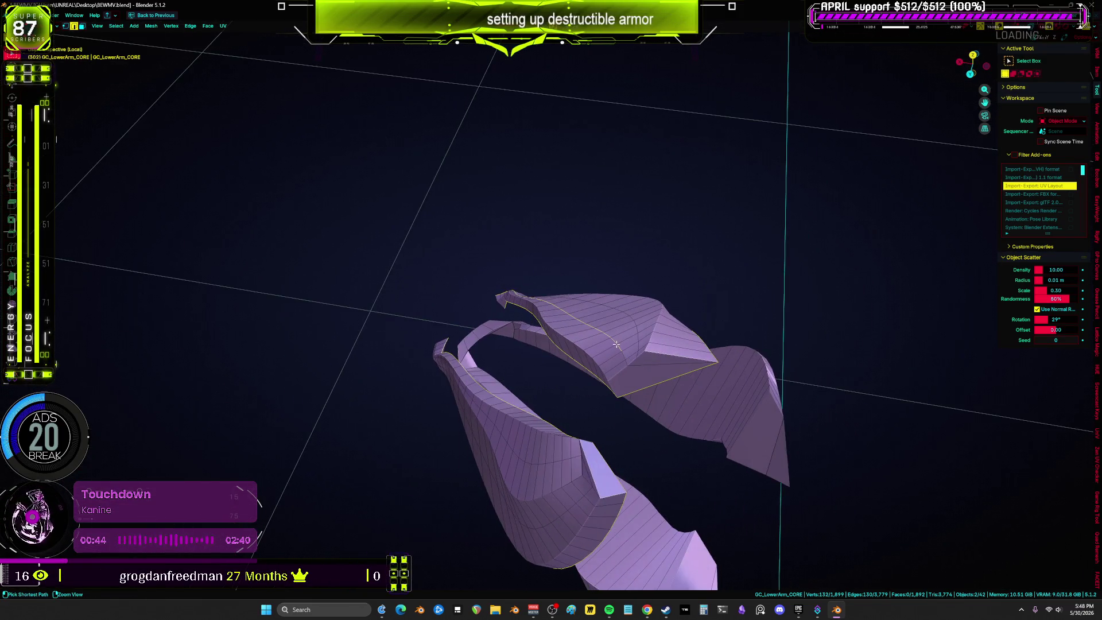
middle_click_drag(619, 335, 649, 290)
key("w")
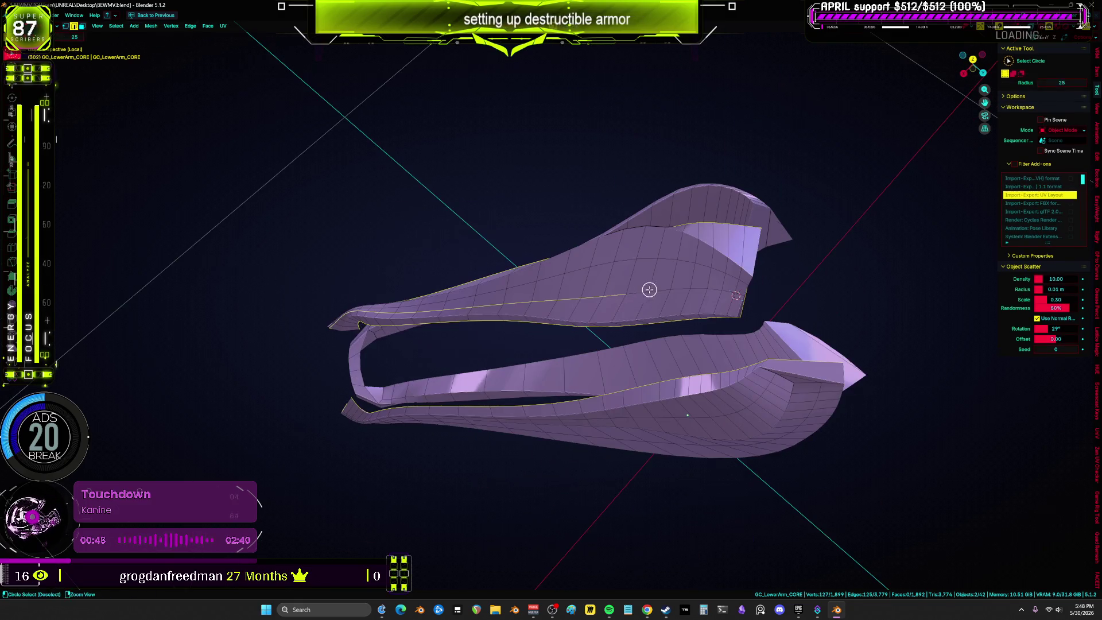
mouse_move(378, 314)
middle_mouse_down()
mouse_move(669, 310)
mouse_move(741, 280)
mouse_move(607, 401)
mouse_move(560, 289)
mouse_move(381, 465)
mouse_move(420, 326)
middle_mouse_up()
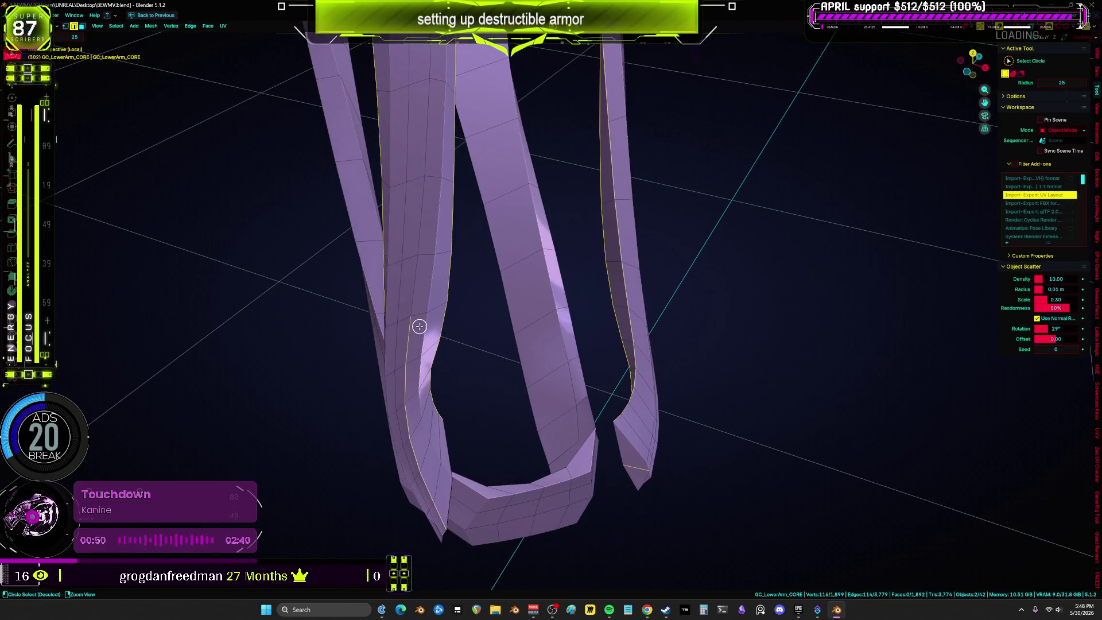
mouse_move(446, 515)
middle_mouse_down()
mouse_move(453, 386)
mouse_move(485, 396)
mouse_move(443, 428)
mouse_move(512, 448)
middle_mouse_up()
key("z")
left_click(407, 434)
mouse_move(396, 436)
middle_mouse_down()
mouse_move(396, 497)
mouse_move(465, 384)
mouse_move(375, 345)
mouse_move(453, 275)
mouse_move(446, 344)
middle_mouse_up()
key("w")
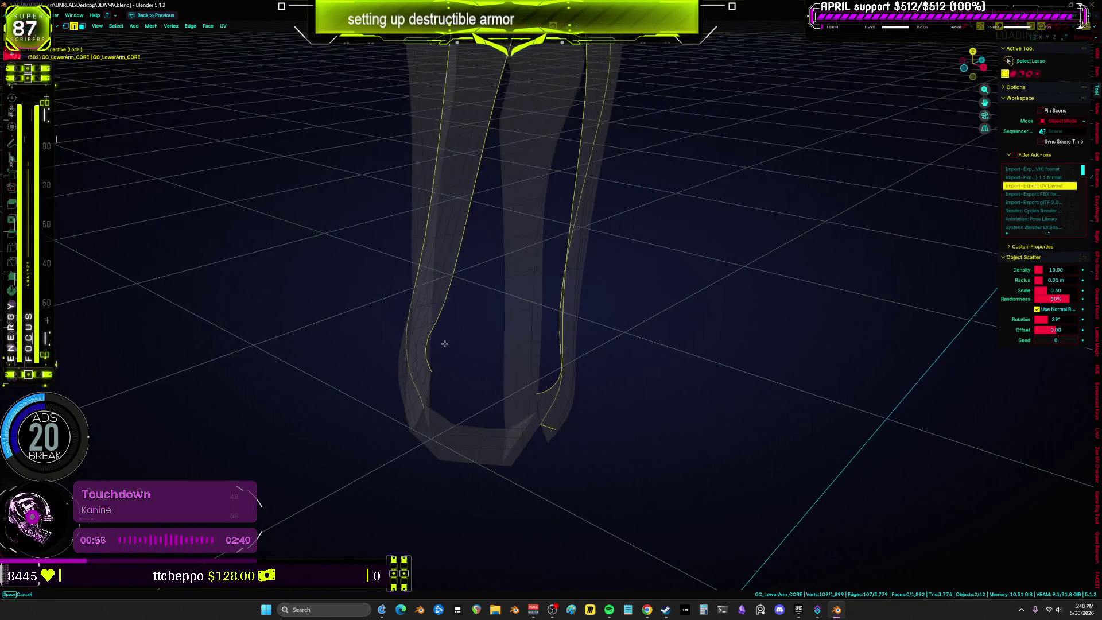
key("z")
Orbit around the armor pieces to inspect the gaps between them.
left_click(462, 448)
middle_click_drag(462, 448, 443, 385)
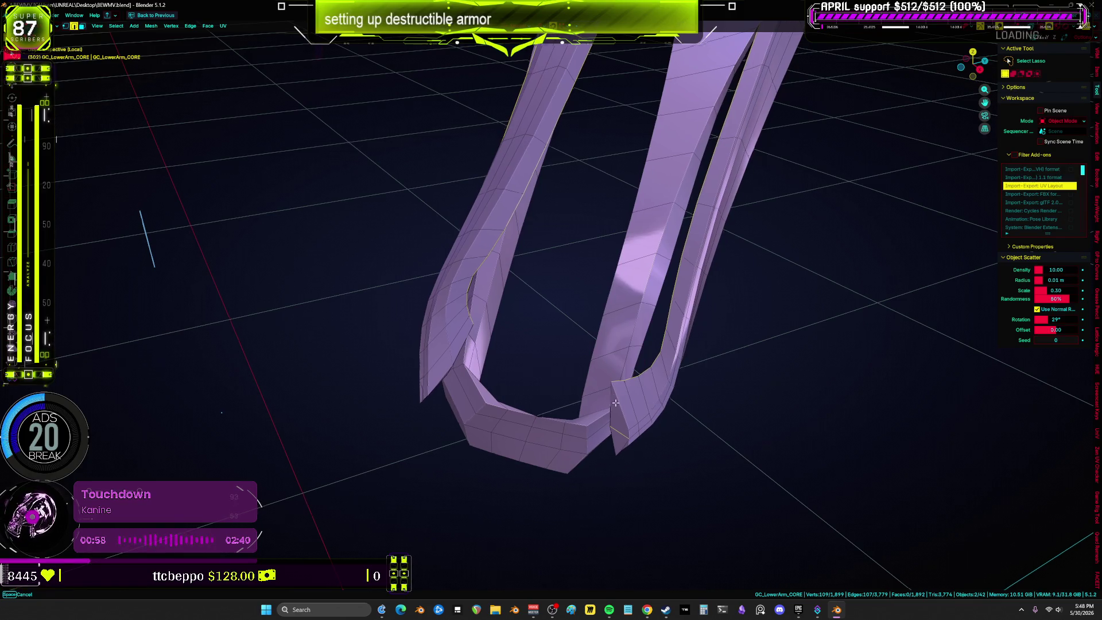
middle_click_drag(610, 402, 732, 400)
mouse_move(707, 438)
middle_mouse_down()
mouse_move(666, 357)
mouse_move(597, 316)
mouse_move(587, 405)
mouse_move(527, 354)
mouse_move(583, 362)
mouse_move(472, 230)
middle_mouse_up()
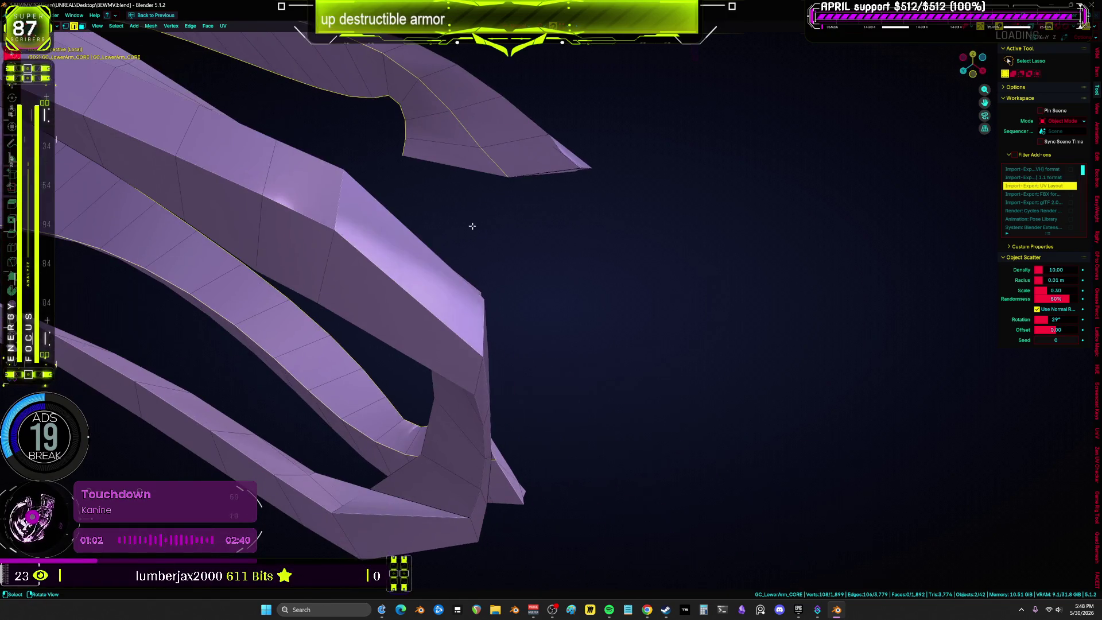
mouse_move(455, 164)
middle_mouse_down()
mouse_move(524, 266)
mouse_move(595, 274)
mouse_move(561, 315)
mouse_move(566, 325)
mouse_move(462, 340)
middle_mouse_up()
mouse_move(544, 342)
middle_mouse_down()
mouse_move(543, 384)
mouse_move(588, 386)
mouse_move(480, 415)
mouse_move(593, 343)
middle_mouse_up()
scroll(481, 420, "up", 3)
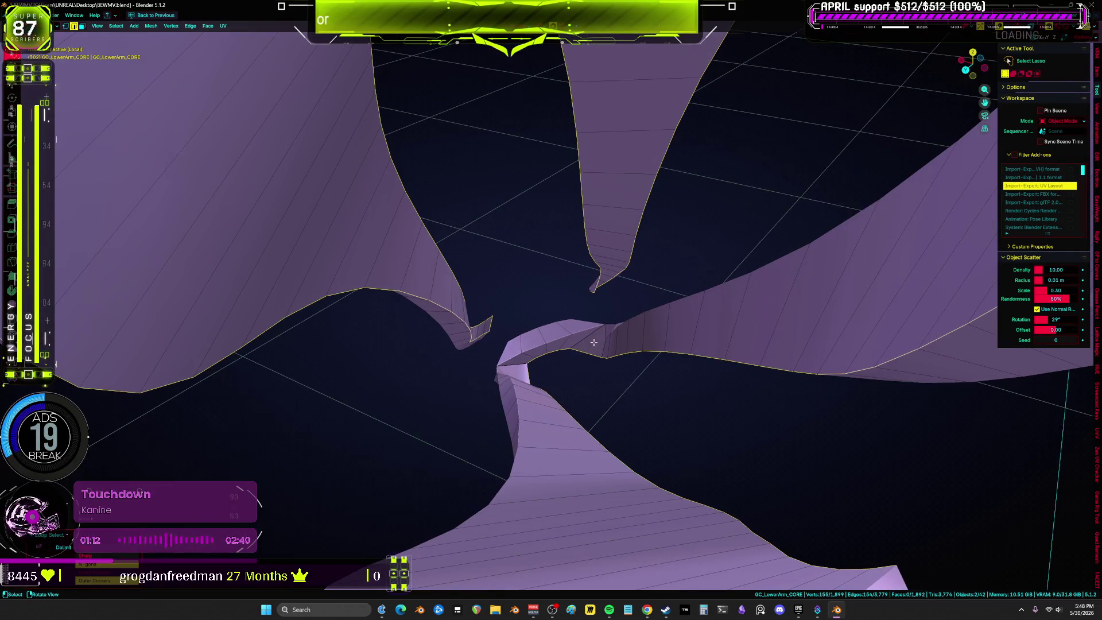
Add two more edges to the CORE selection and mark them as seams.
scroll(521, 413, "down", 5)
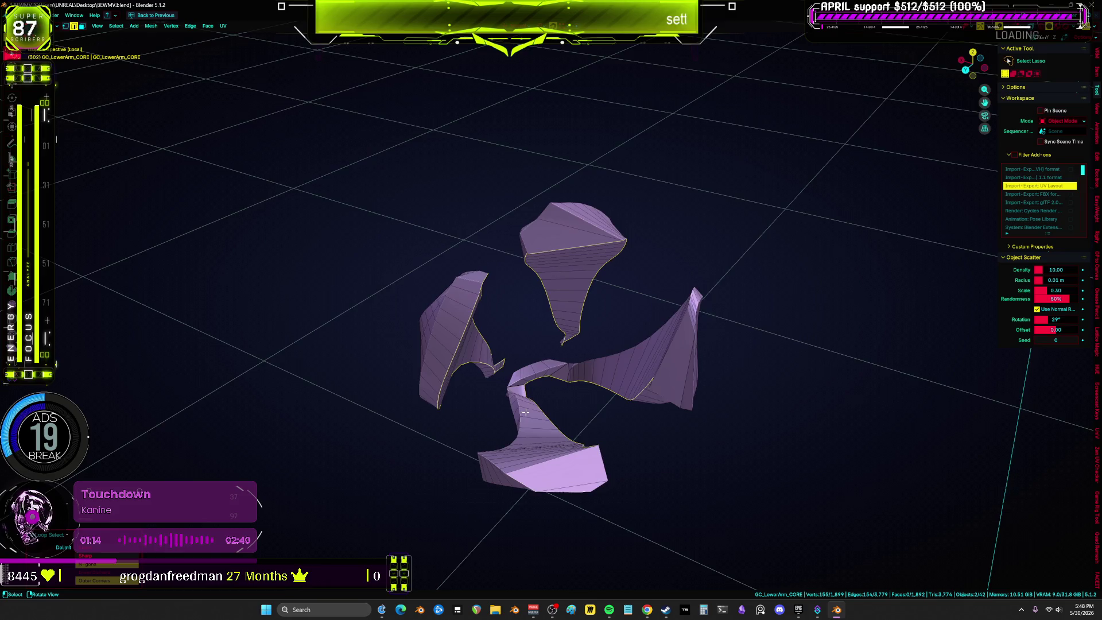
scroll(520, 425, "up", 5)
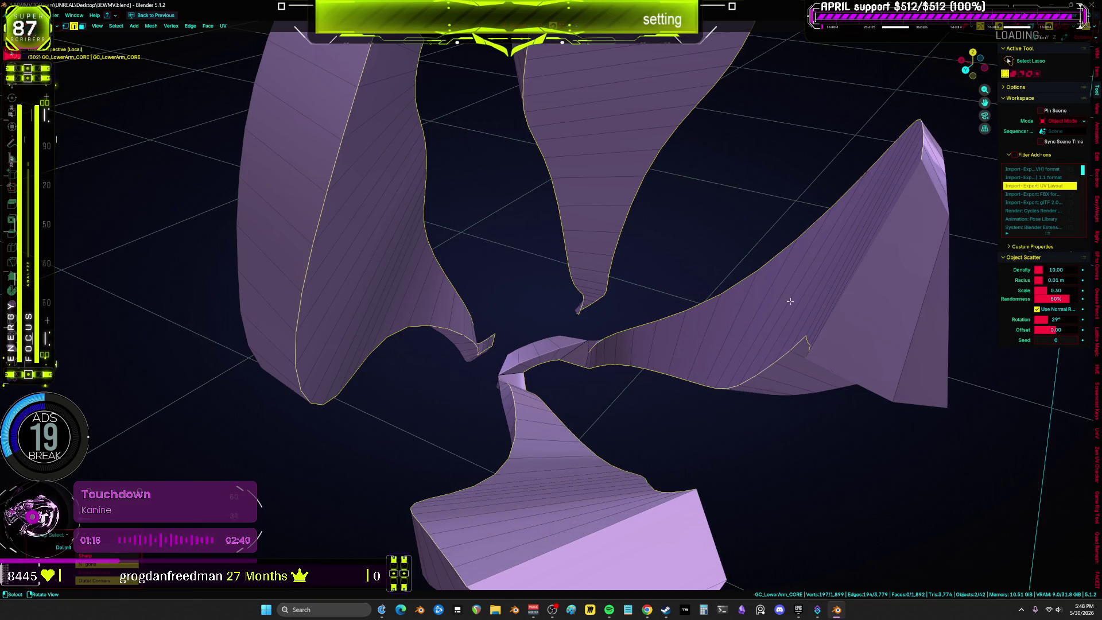
key("alt+z")
mouse_move(546, 408)
middle_mouse_down()
mouse_move(580, 468)
mouse_move(645, 455)
mouse_move(546, 343)
mouse_move(504, 340)
mouse_move(457, 394)
mouse_move(464, 432)
mouse_move(381, 433)
mouse_move(413, 453)
mouse_move(488, 389)
mouse_move(482, 400)
middle_mouse_up()
key("alt+z")
key("alt+z")
key("alt+z")
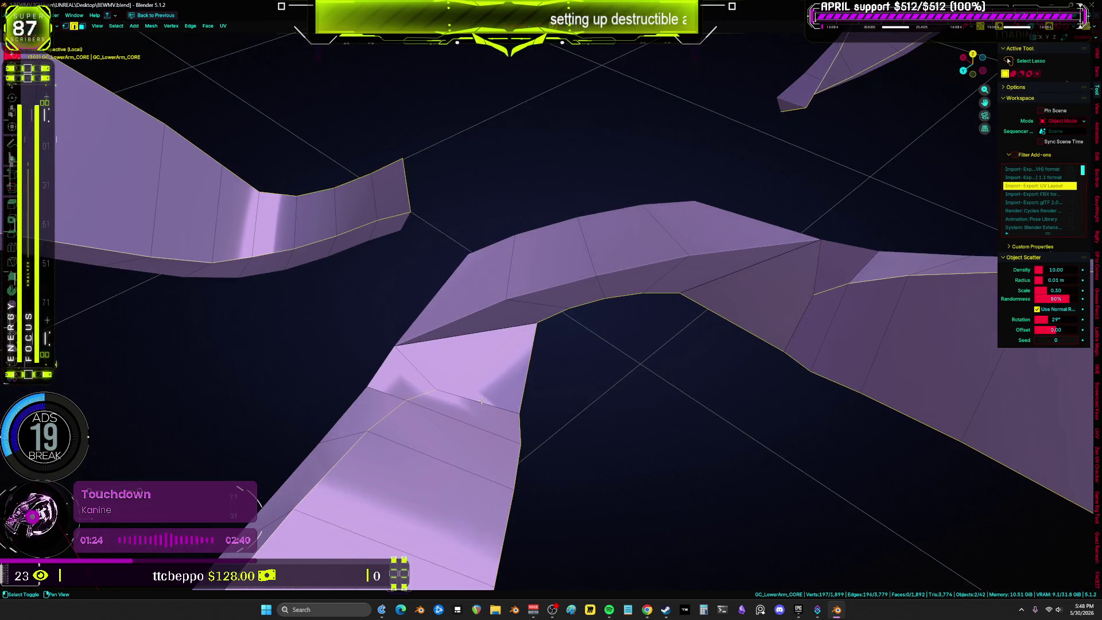
left_click(813, 308, "shift")
middle_click_drag(813, 308, 764, 341)
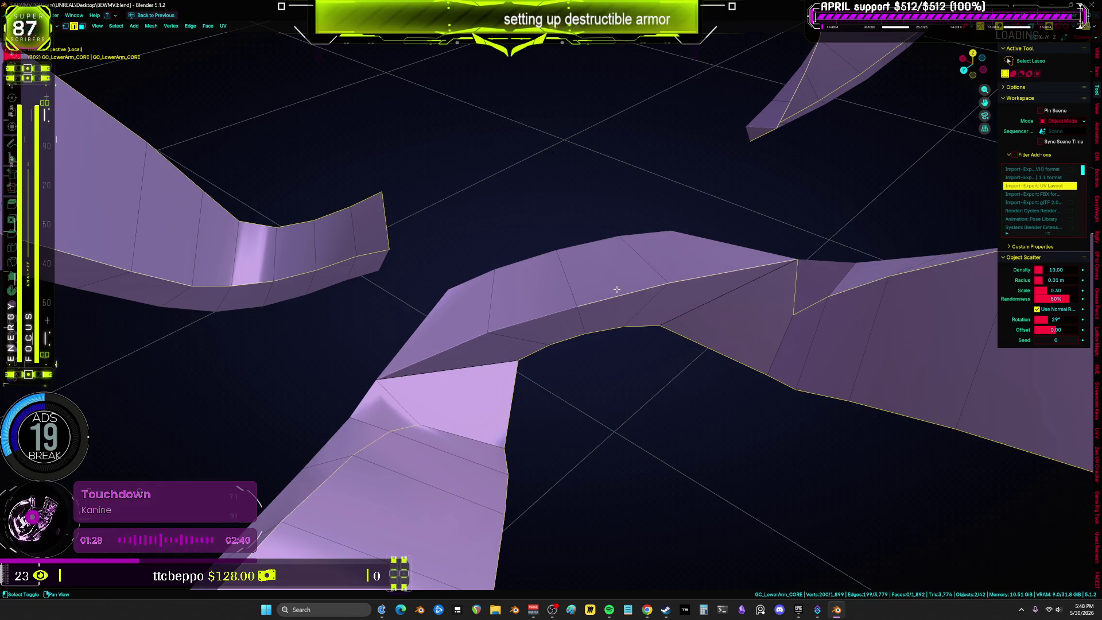
left_click(585, 324, "shift")
right_click(587, 326)
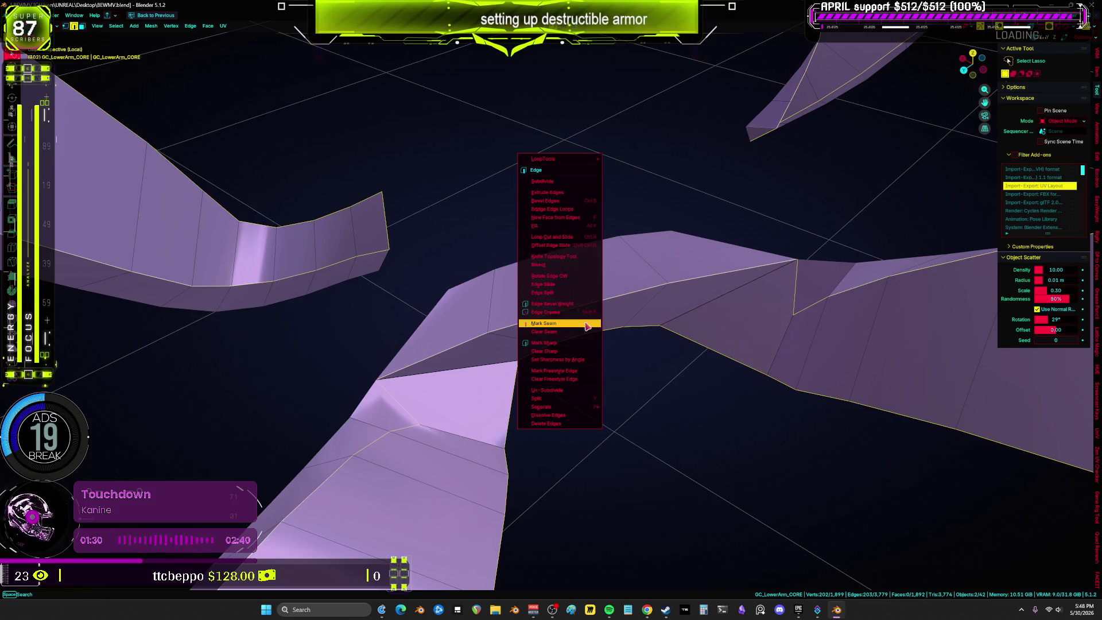
left_click(555, 326)
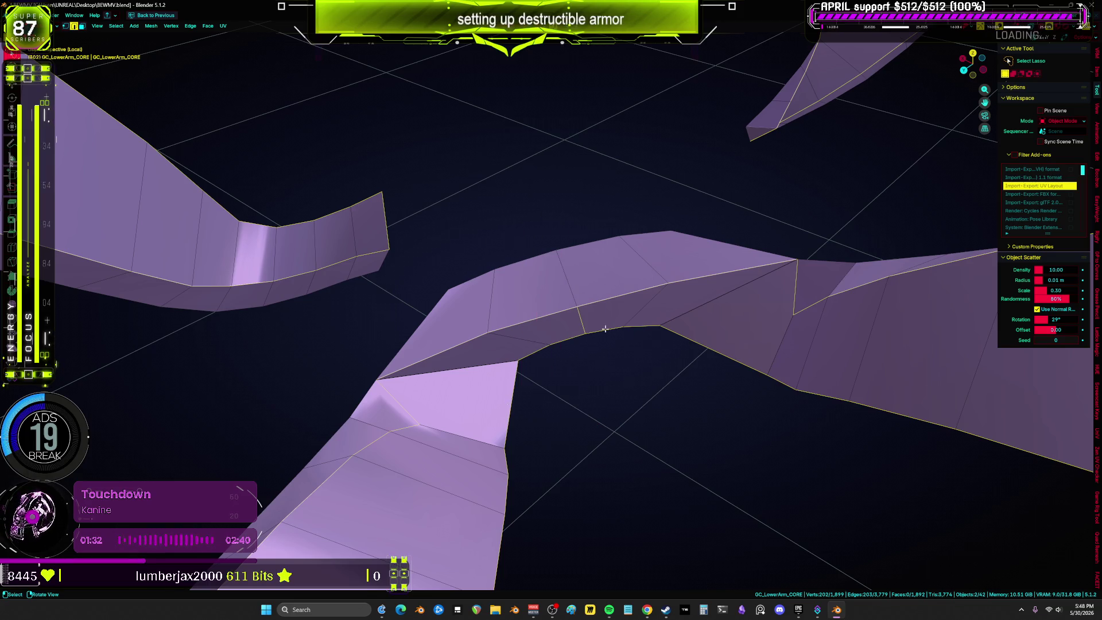
Mark one more edge as a seam, then select the whole linked CORE mesh.
left_click(786, 329, "shift")
right_click(786, 329)
left_click(783, 325)
mouse_move(784, 325)
middle_mouse_down()
mouse_move(705, 362)
mouse_move(692, 352)
mouse_move(719, 429)
mouse_move(739, 422)
middle_mouse_up()
scroll(704, 362, "down", 3)
key("ctrl+l")
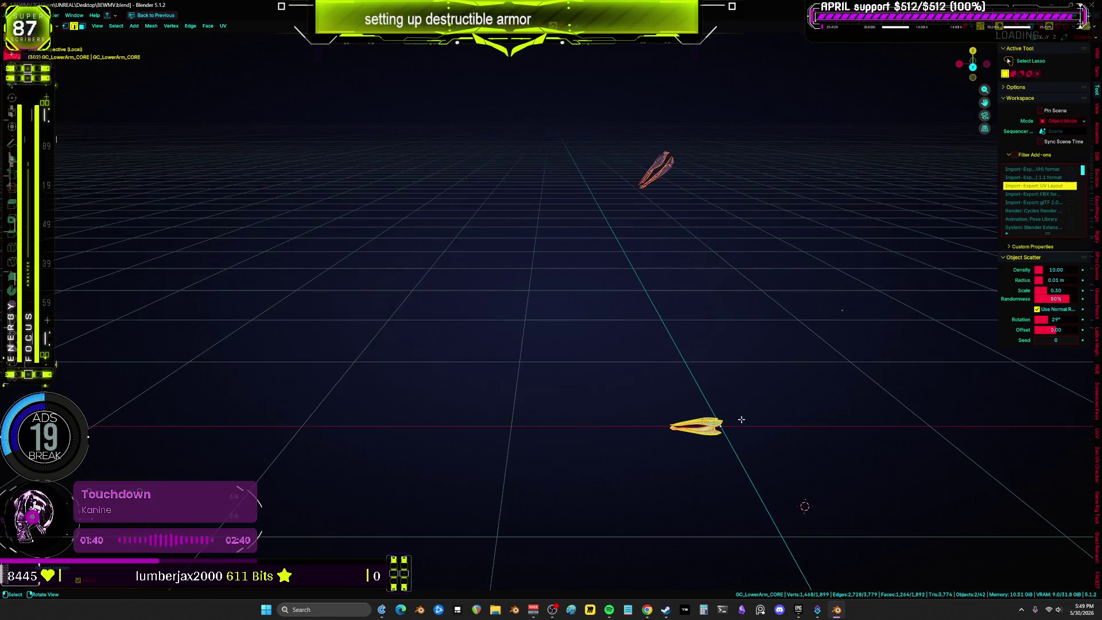
Frame both armor objects in solid shading and orbit to the OUTER arm's bend.
key("KP_Decimal")
left_click(742, 322)
mouse_move(743, 322)
middle_mouse_down()
mouse_move(450, 312)
mouse_move(496, 283)
middle_mouse_up()
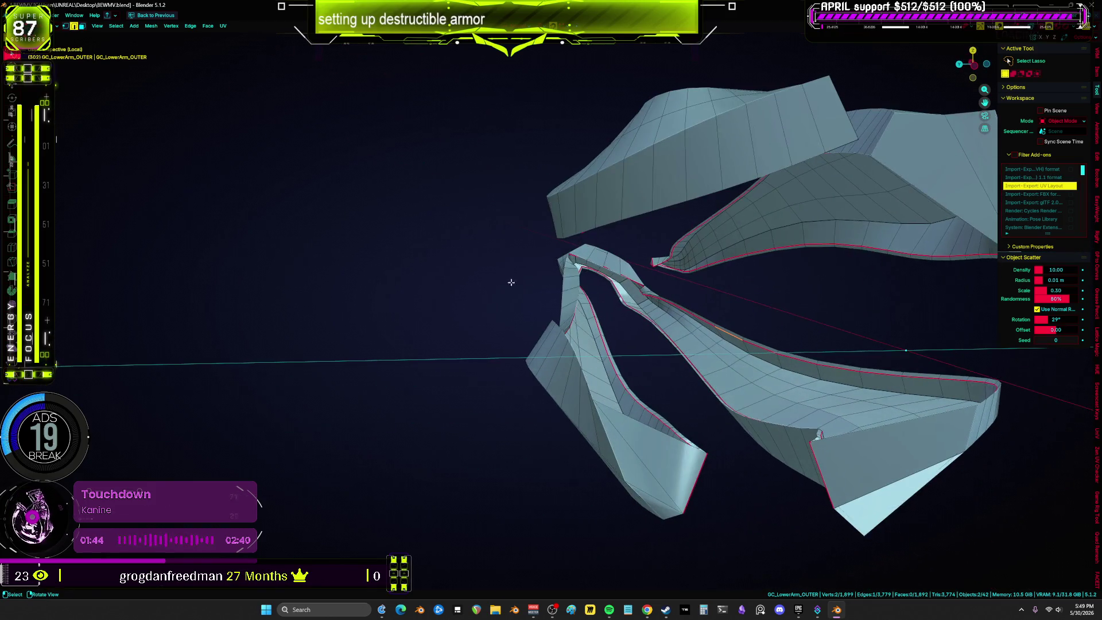
scroll(623, 285, "up", 10)
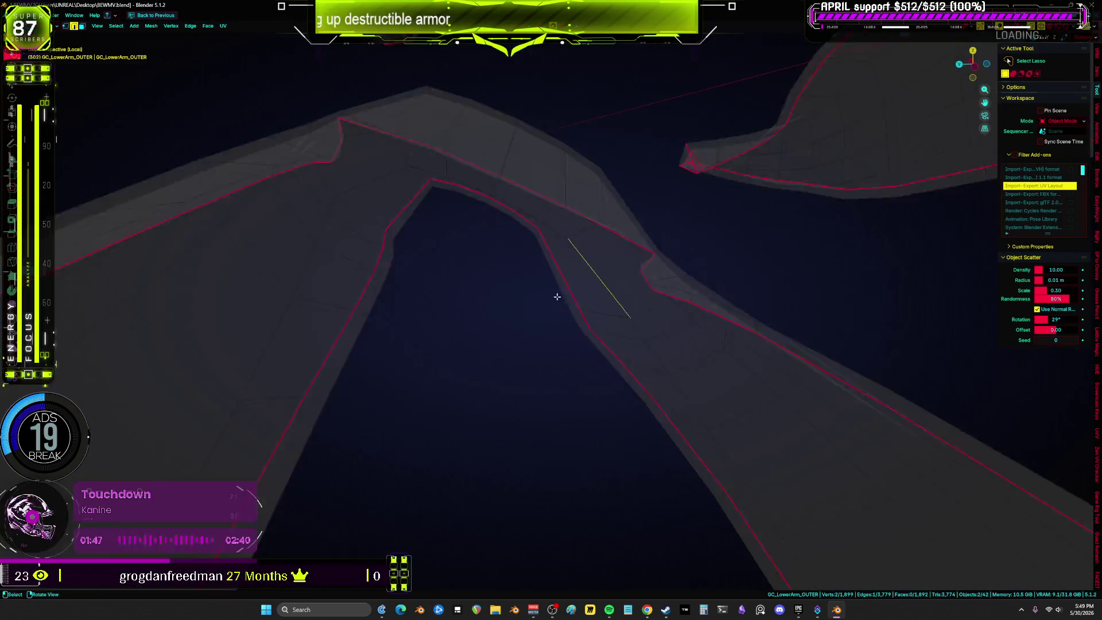
middle_click_drag(557, 297, 628, 314)
middle_click_drag(703, 287, 351, 241)
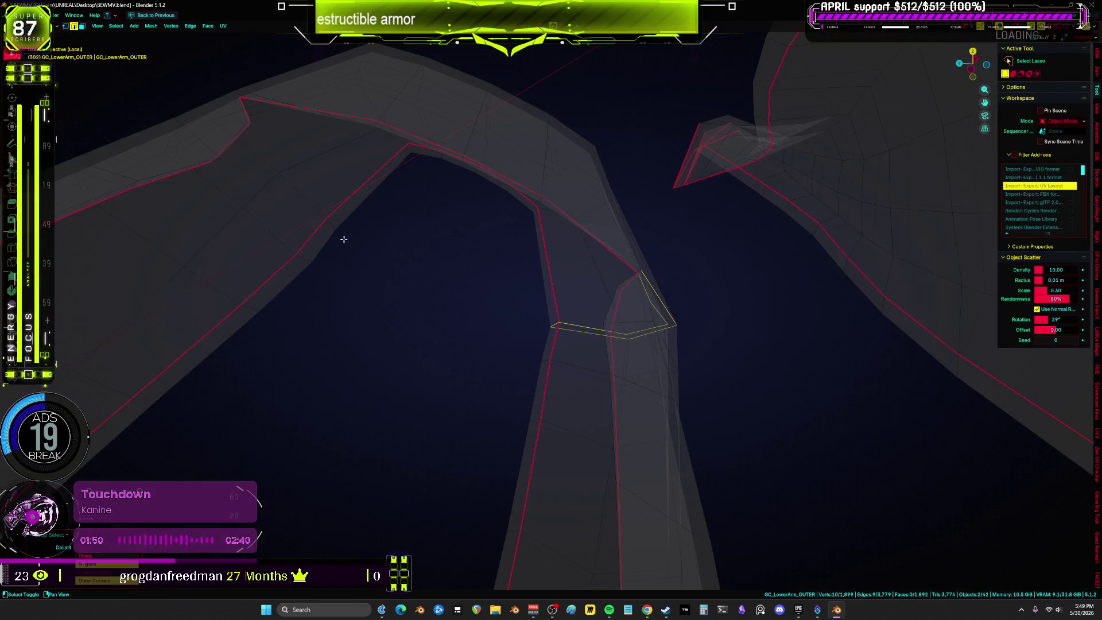
mouse_move(304, 198)
middle_mouse_down()
mouse_move(320, 239)
mouse_move(413, 215)
mouse_move(643, 233)
mouse_move(547, 278)
middle_mouse_up()
key("alt+z")
scroll(466, 212, "down", 5)
Mark the selected edges across the OUTER pieces' bend as seams.
middle_click_drag(435, 364, 537, 354)
mouse_move(439, 239)
middle_mouse_down()
mouse_move(551, 287)
mouse_move(470, 315)
mouse_move(337, 223)
middle_mouse_up()
key("alt+z")
key("alt+z")
key("alt+z")
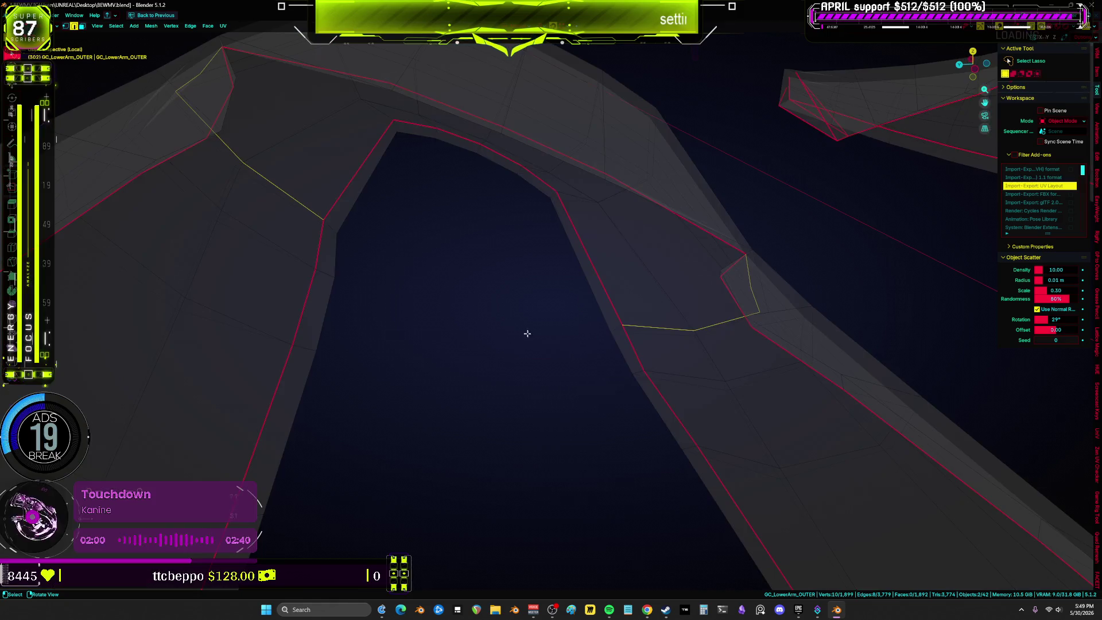
right_click(614, 338)
mouse_move(613, 339)
middle_mouse_down()
mouse_move(596, 289)
mouse_move(566, 308)
middle_mouse_up()
scroll(566, 308, "down", 10)
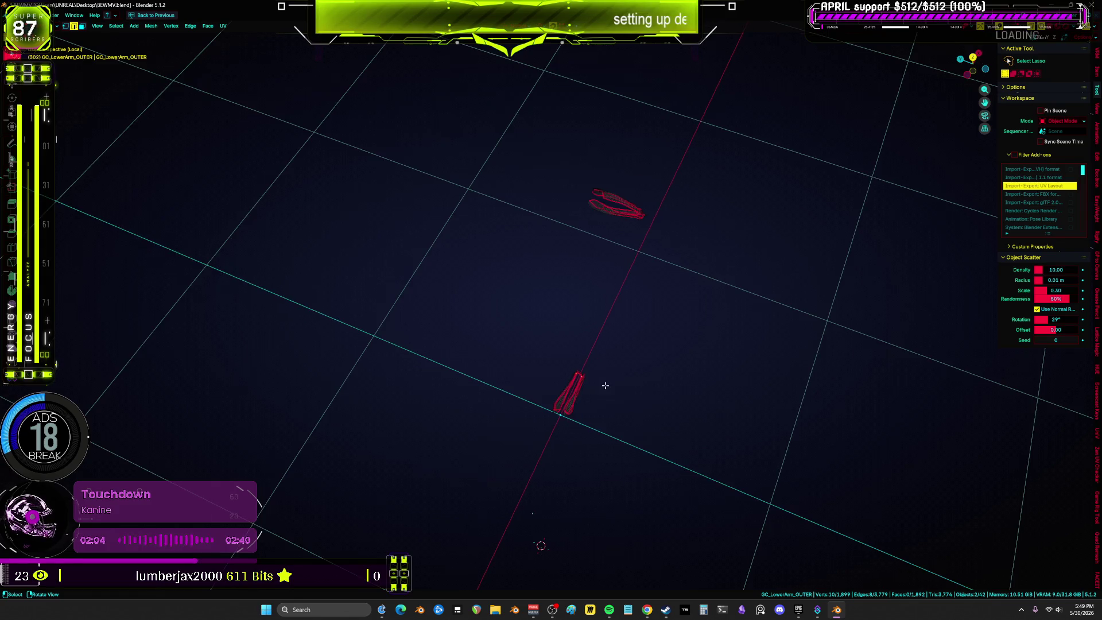
Unwrap the OUTER mesh along its seams and center the resulting islands in the UV Editor.
key("u")
left_click(594, 308)
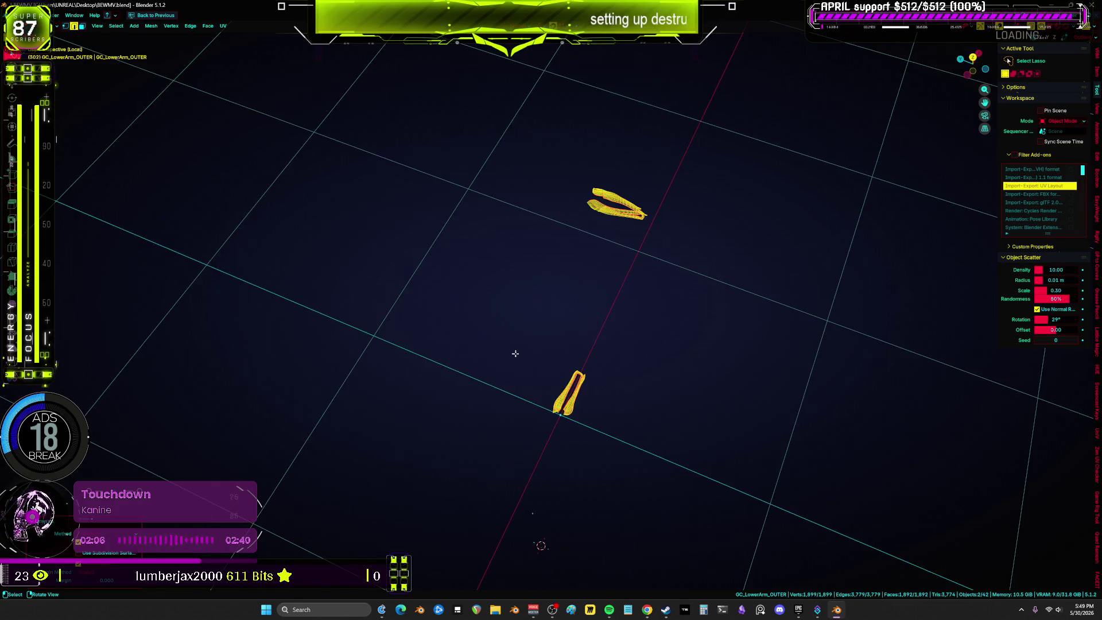
key("shift+F10")
scroll(764, 264, "down", 1)
scroll(764, 264, "up", 2)
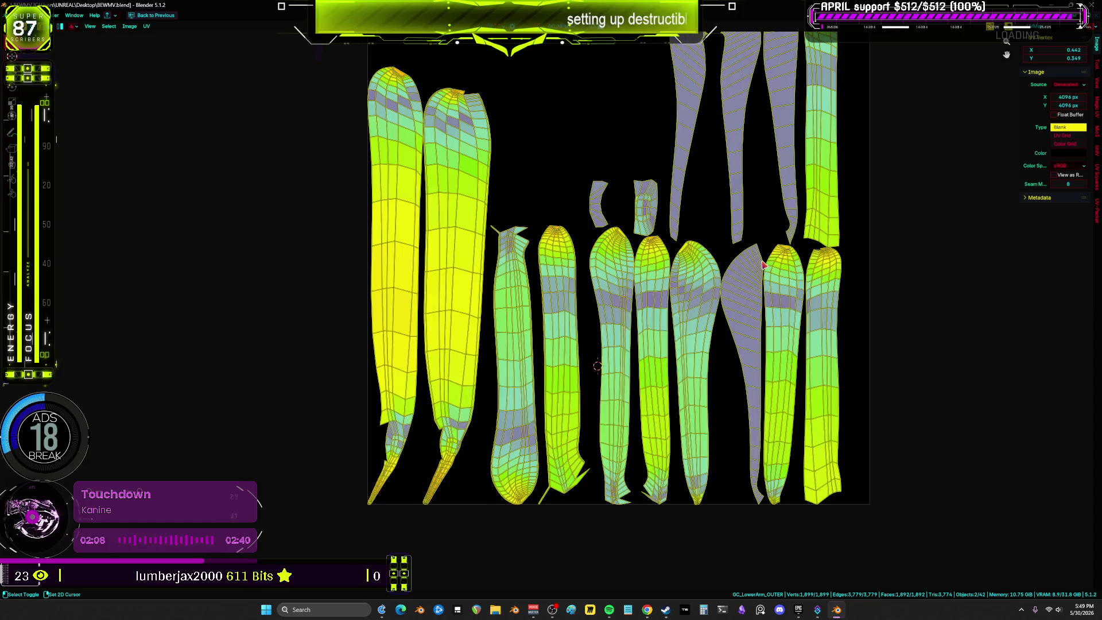
middle_click_drag(764, 263, 726, 329)
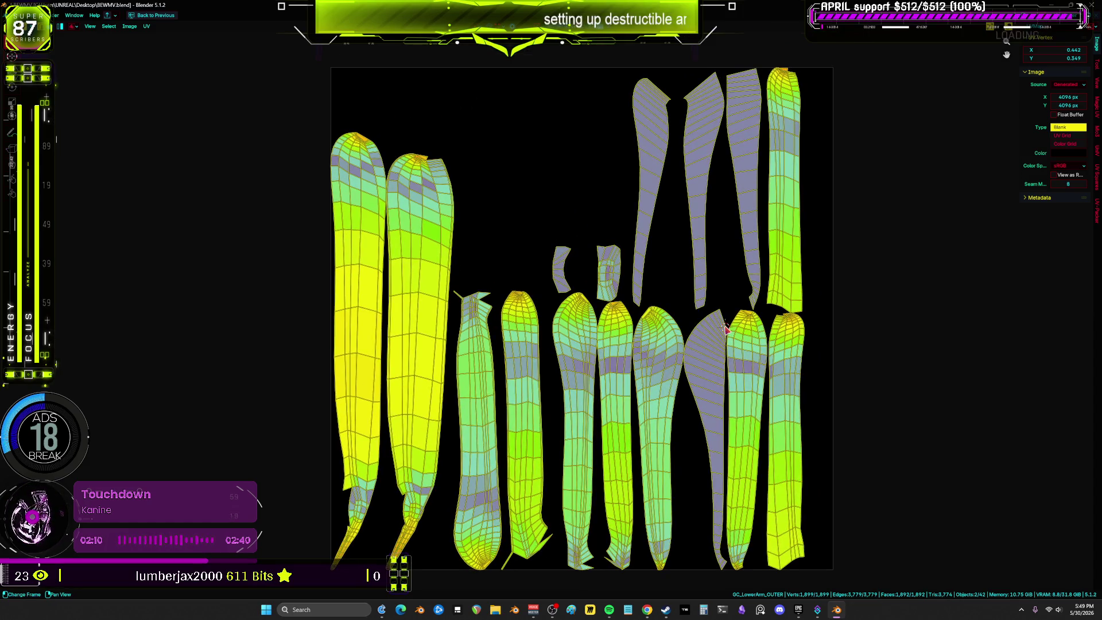
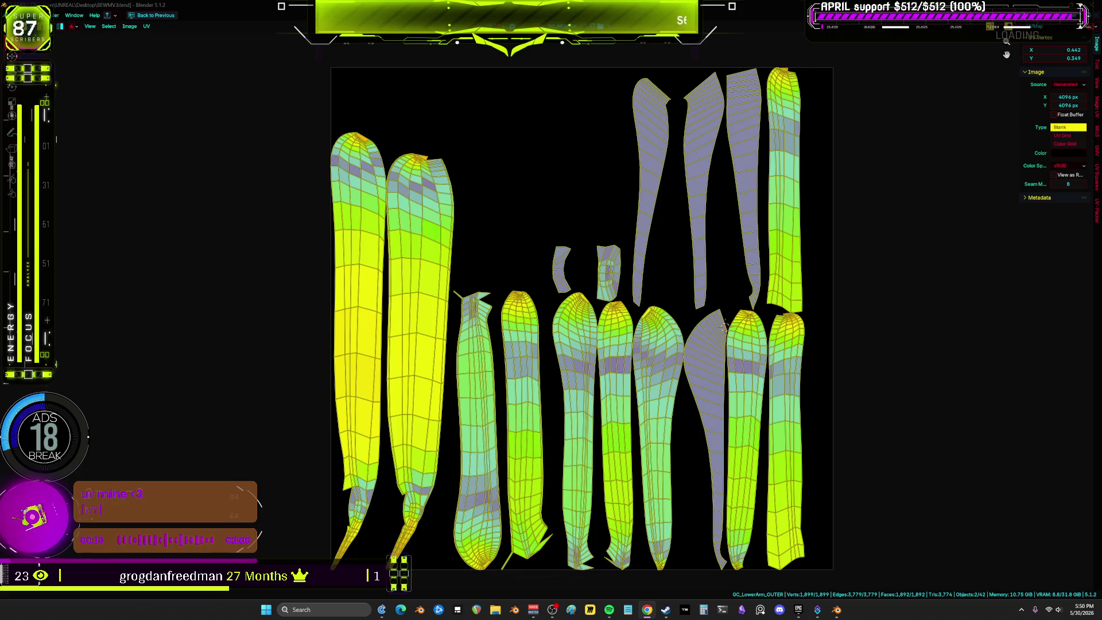
Zoom out the UV view, switch to vertex select, and restore the multi-panel layout.
right_click(572, 279, "shift")
mouse_move(579, 243)
middle_mouse_down("shift")
mouse_move(569, 274)
mouse_move(574, 255)
middle_mouse_up("shift")
scroll(574, 256, "down", 2)
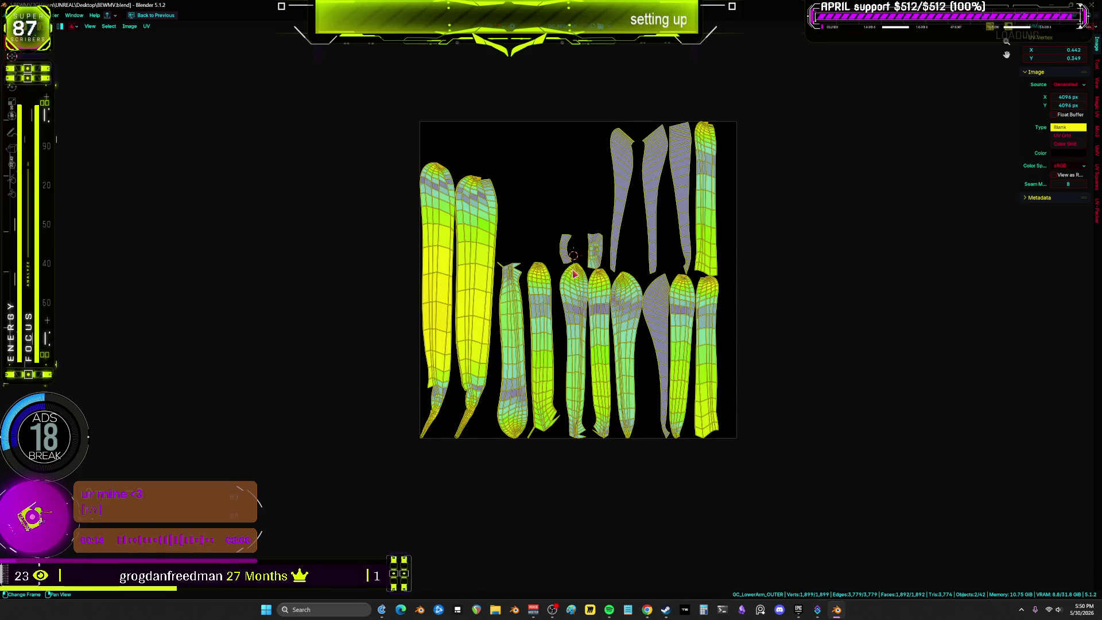
key("1")
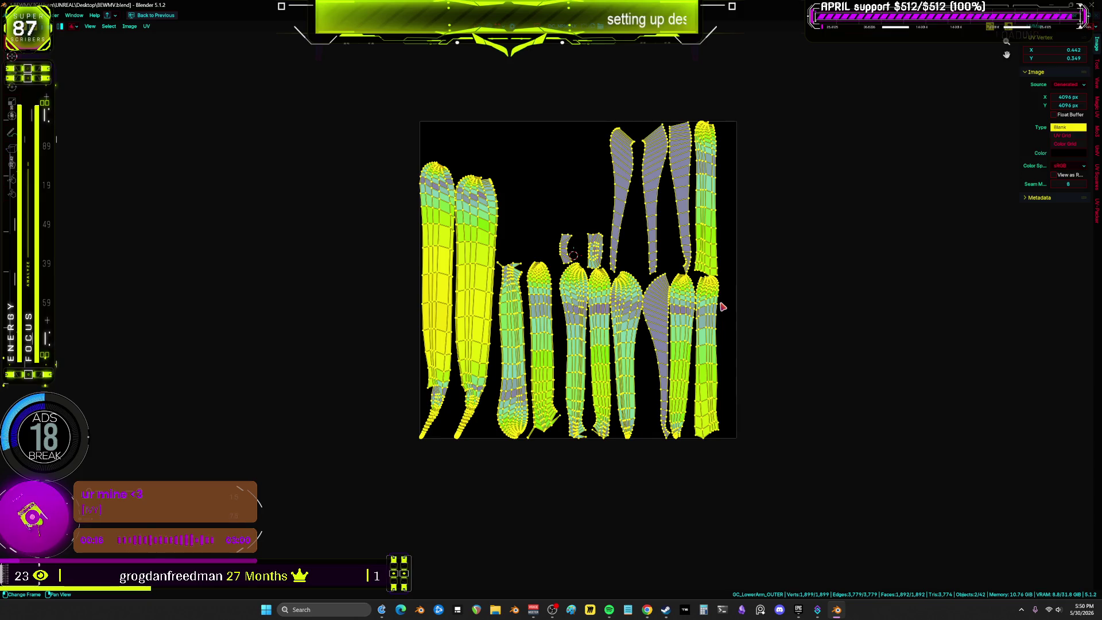
key("ctrl+space")
mouse_move(295, 430)
middle_mouse_down()
mouse_move(364, 374)
mouse_move(379, 282)
mouse_move(440, 275)
middle_mouse_up()
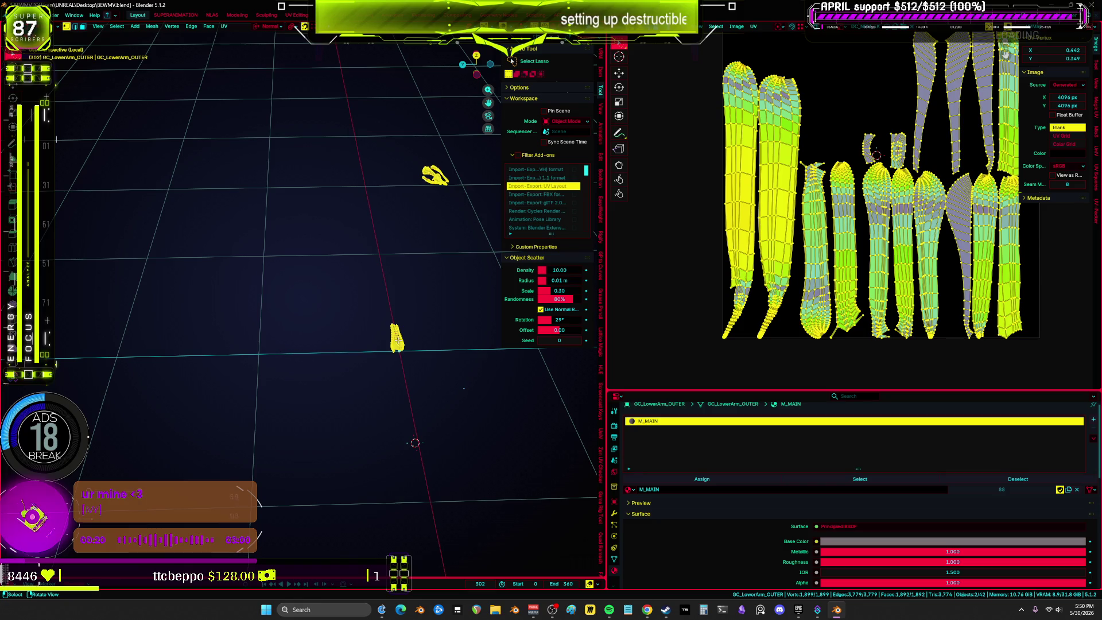
Switch to Object Mode and review the modifier stack in an enlarged Properties panel.
key("Tab")
middle_click_drag(450, 316, 407, 341)
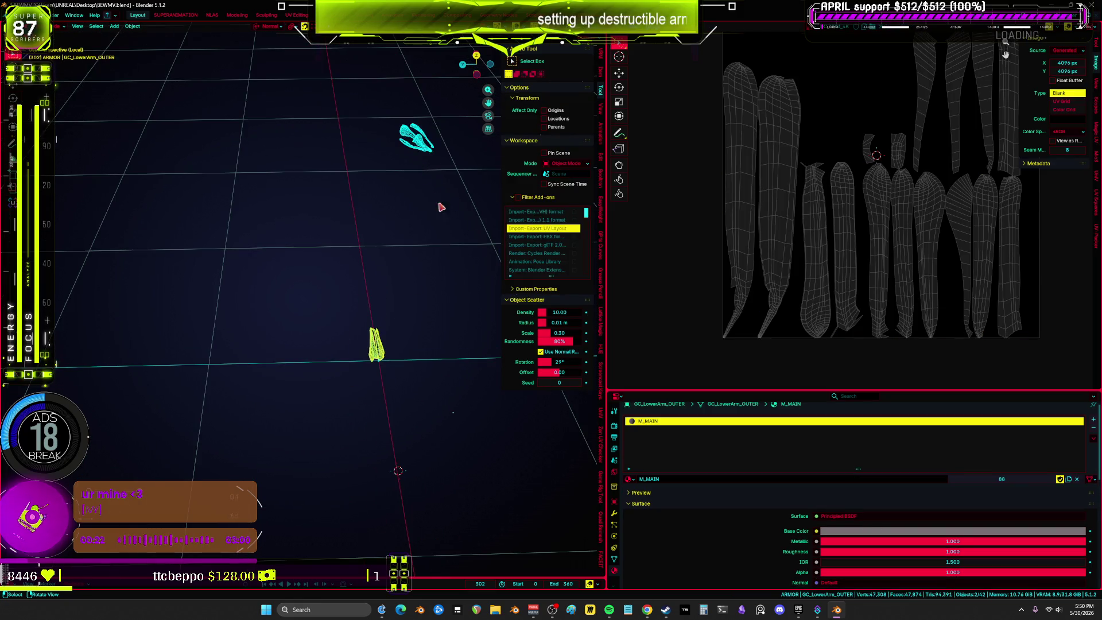
left_click(614, 514)
left_click_drag(671, 396, 672, 144)
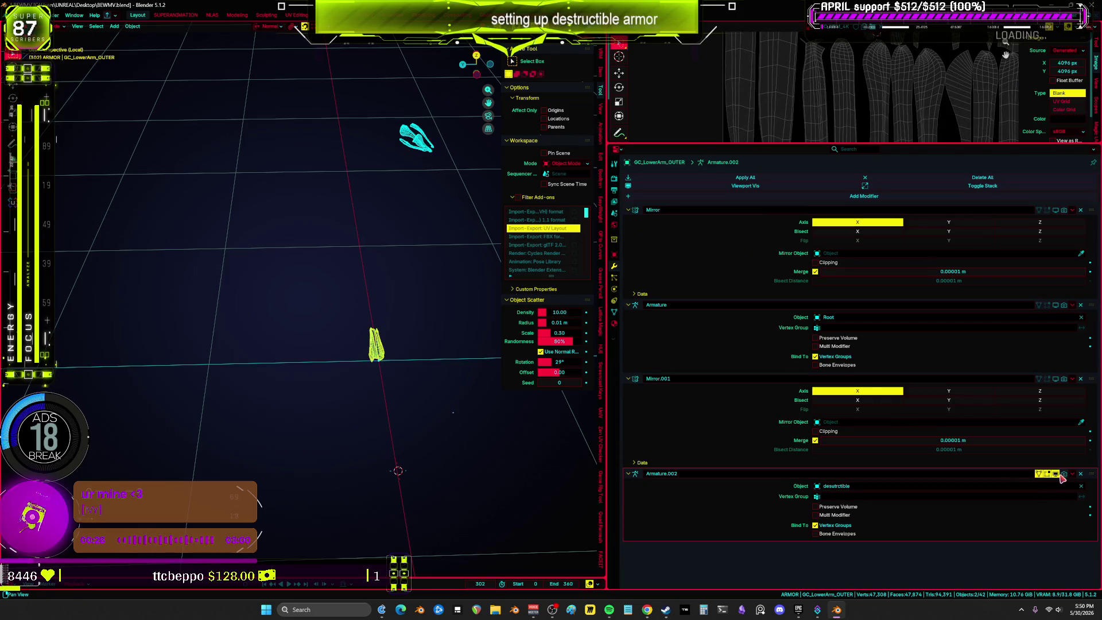
Frame the armor full-screen in solid shading and enter Edit Mode on GC_LowerArm_CORE.
key("KP_Decimal")
key("ctrl+space")
mouse_move(383, 183)
middle_mouse_down()
mouse_move(525, 251)
mouse_move(523, 210)
middle_mouse_up()
key("shift+z")
left_click(556, 251)
key("Tab")
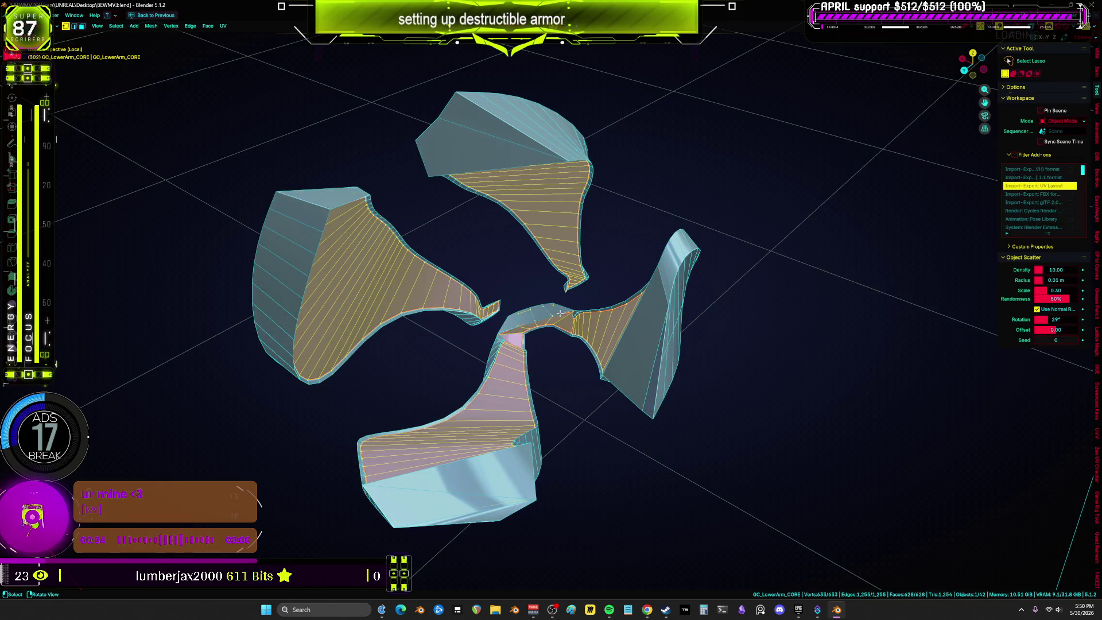
Deselect the core faces, then select all linked faces of the bottom piece.
key("3")
key("alt+a")
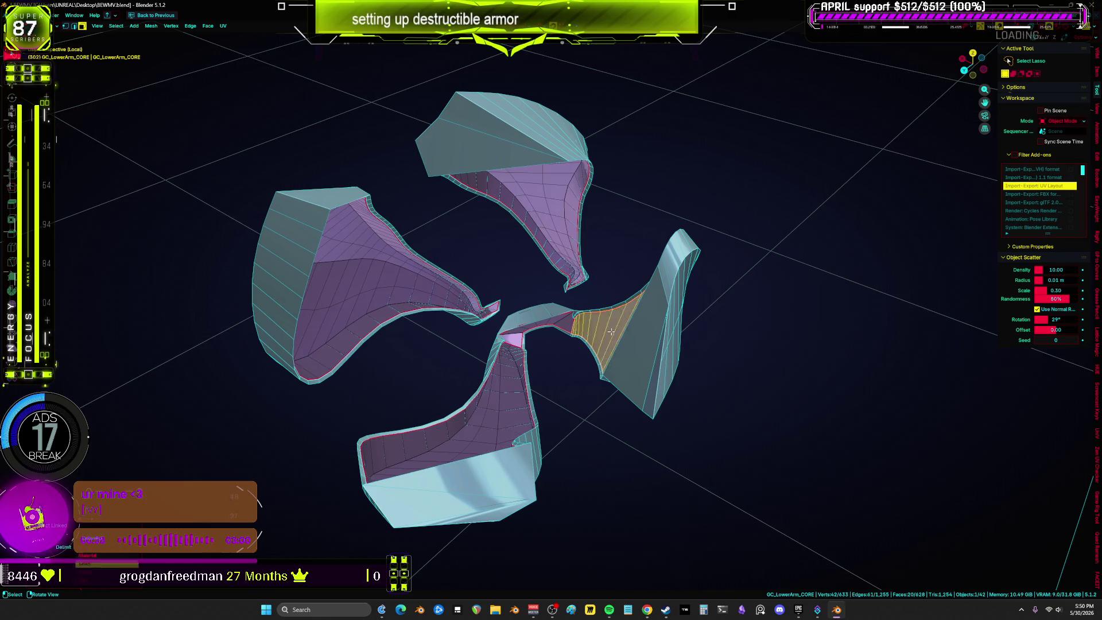
mouse_move(560, 324)
middle_mouse_down()
mouse_move(504, 320)
mouse_move(544, 339)
mouse_move(503, 368)
mouse_move(553, 381)
mouse_move(517, 368)
middle_mouse_up()
key("l")
Edit GC_LowerArm_OUTER and GC_LowerArm_CORE together, with CORE active and the UV editor full-screen.
key("Tab")
left_click(484, 422, "shift")
left_click(515, 389, "shift")
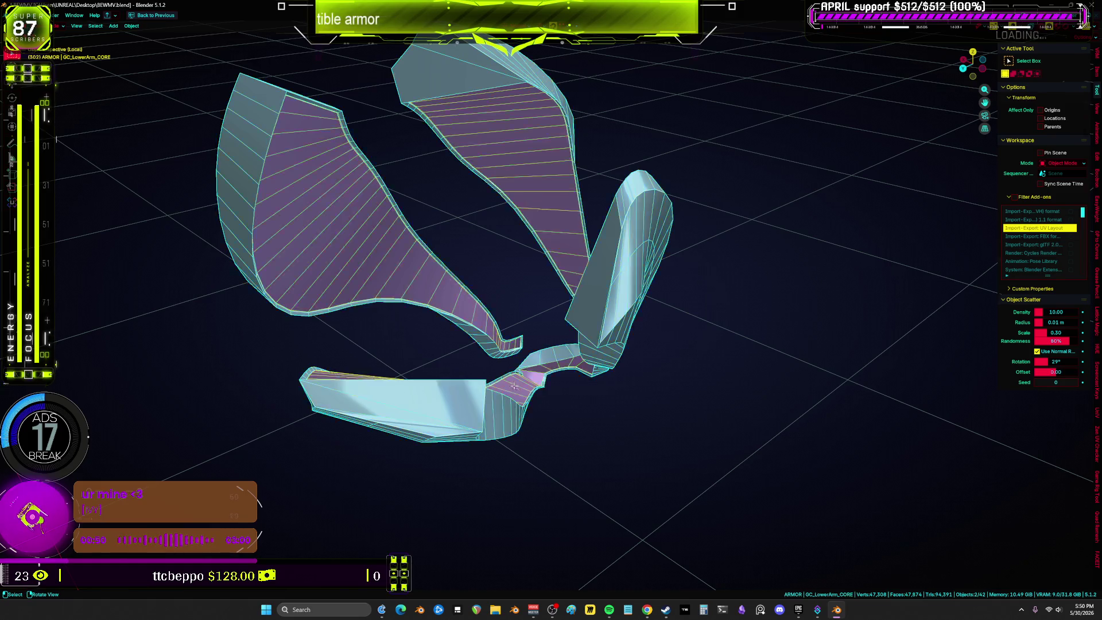
key("Tab")
key("shift+F7")
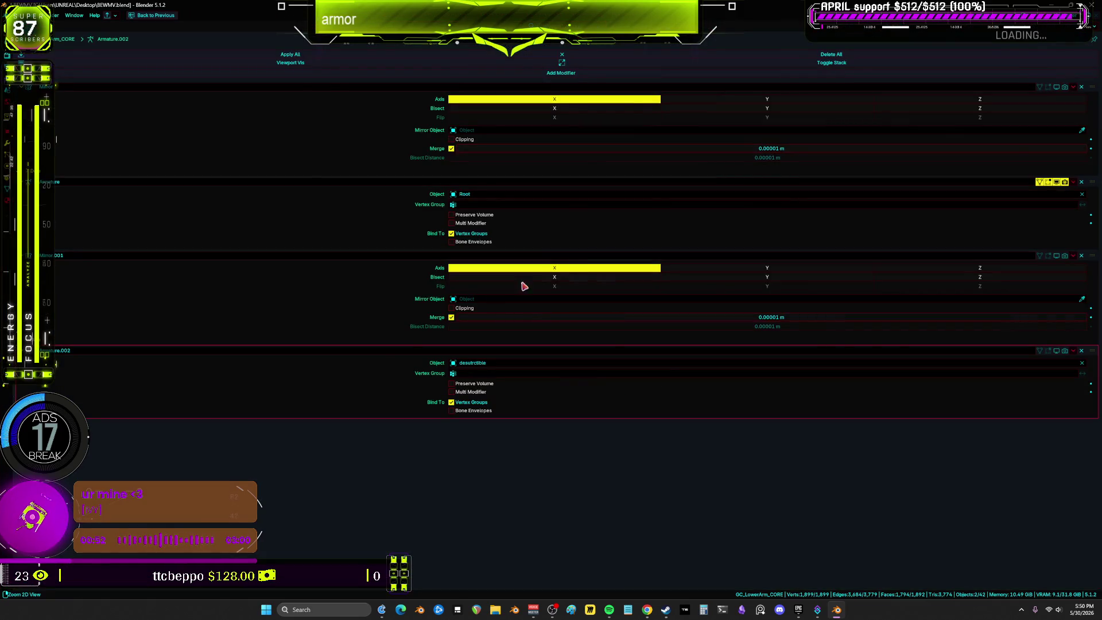
key("ctrl+space")
key("ctrl+space")
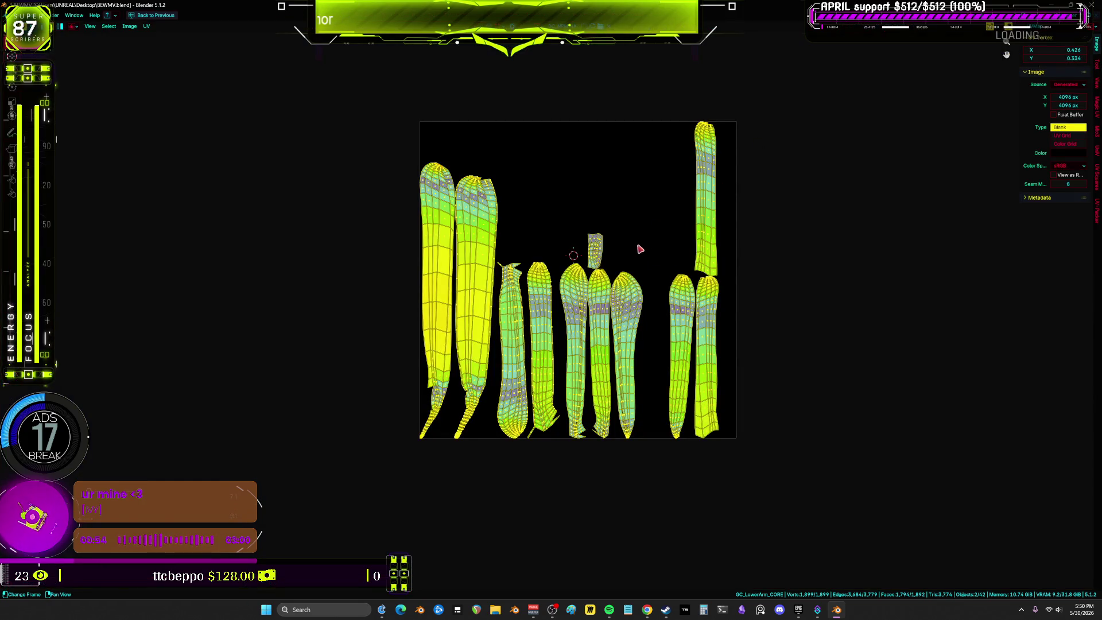
Deselect all UVs, zoom in on the stretch colouring, and restore the multi-panel layout.
key("alt+a")
scroll(634, 279, "up", 2)
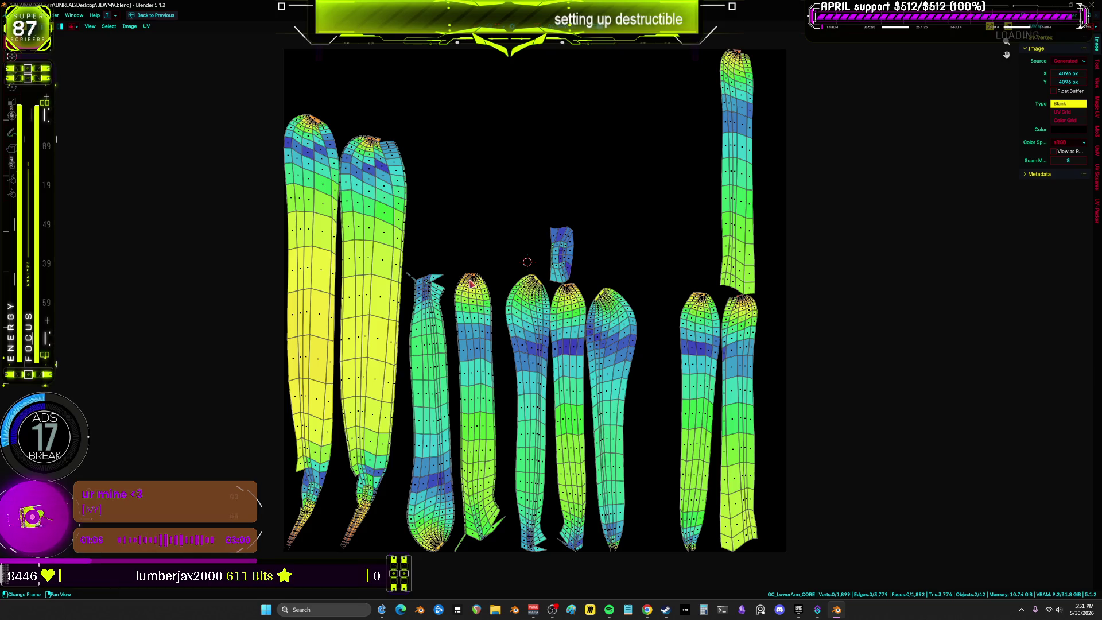
key("ctrl+space")
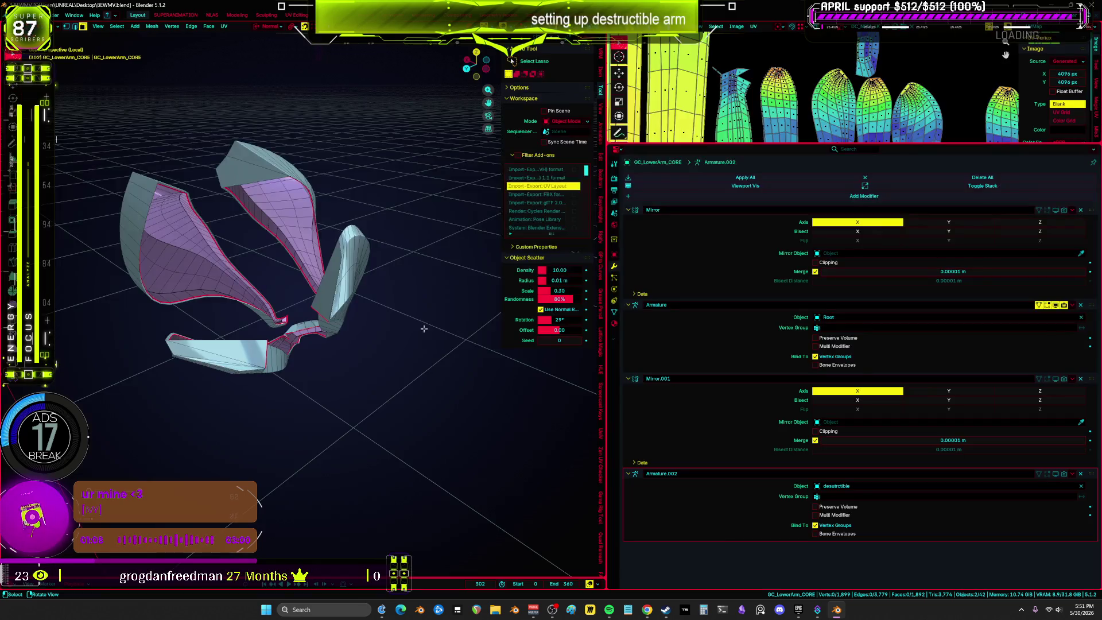
Unwrap all the lower-arm geometry and move the new islands to the left of the texture.
key("a")
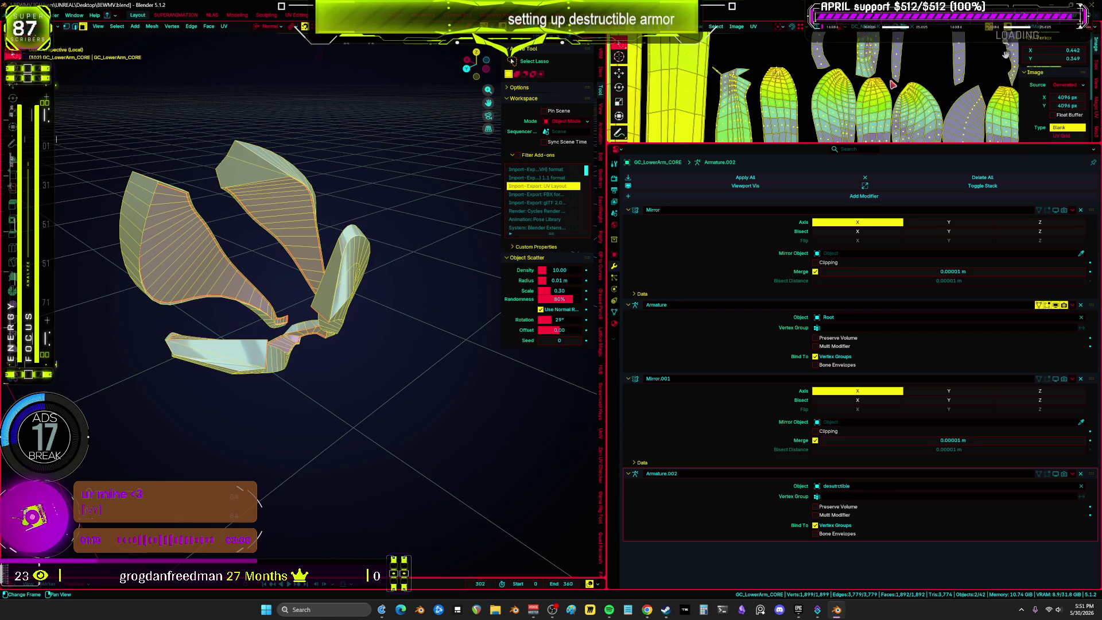
key("ctrl+space")
key("Home")
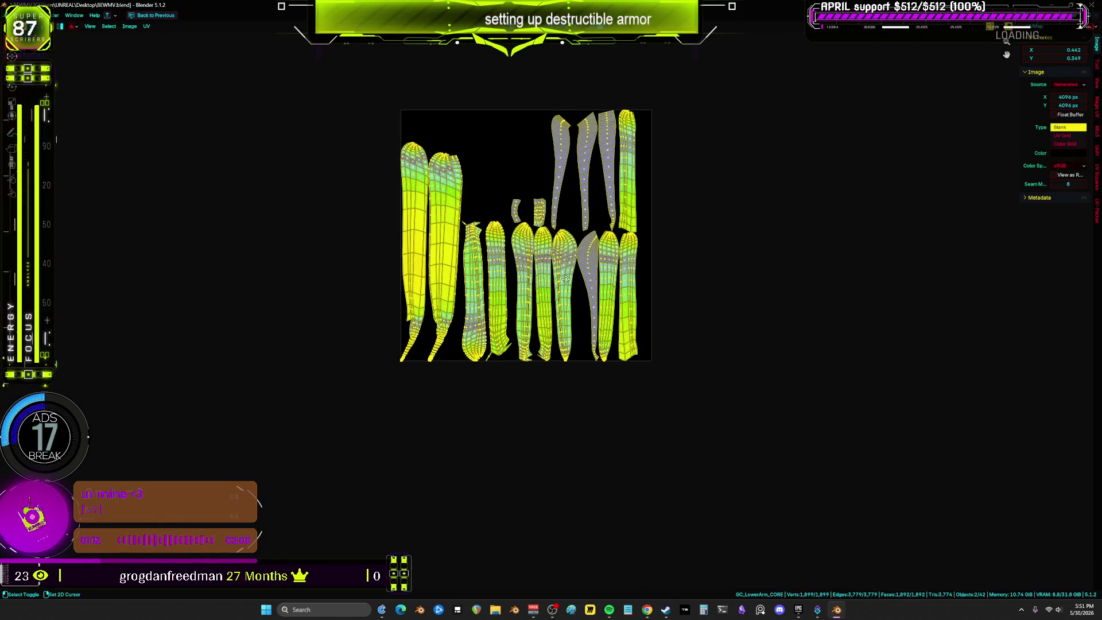
key("u")
left_click(597, 294)
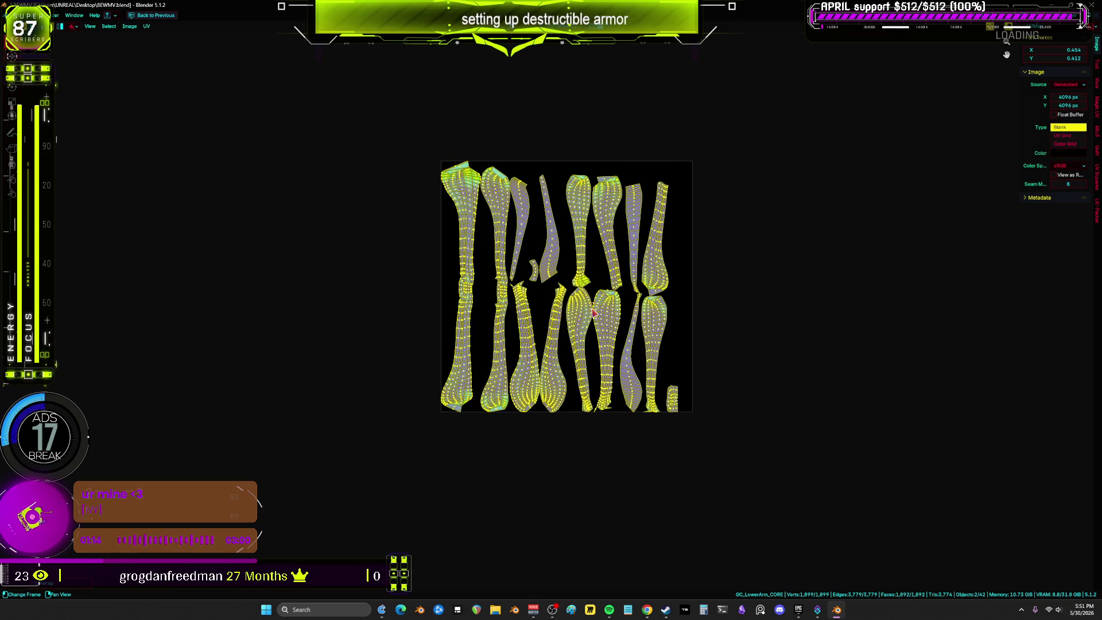
key("KP_Decimal")
scroll(666, 310, "down", 3)
key("g")
left_click(409, 289)
Restore the layout, return to Object Mode, and switch the lower-right area to the Outliner.
key("ctrl+space")
middle_click_drag(409, 289, 479, 245)
key("Tab")
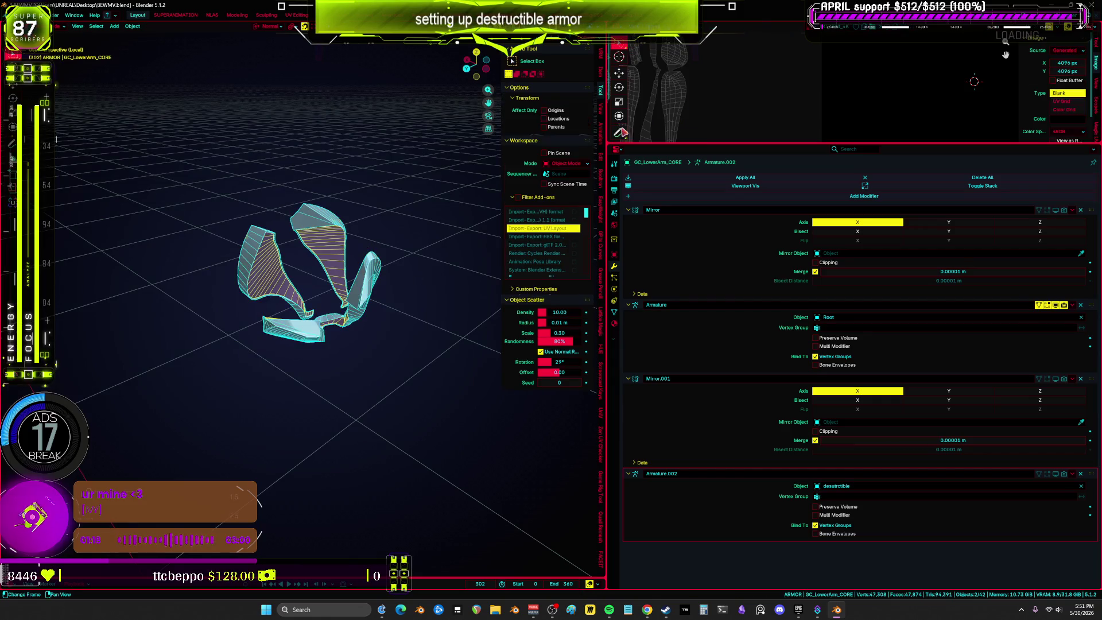
left_click(616, 149)
left_click(892, 170)
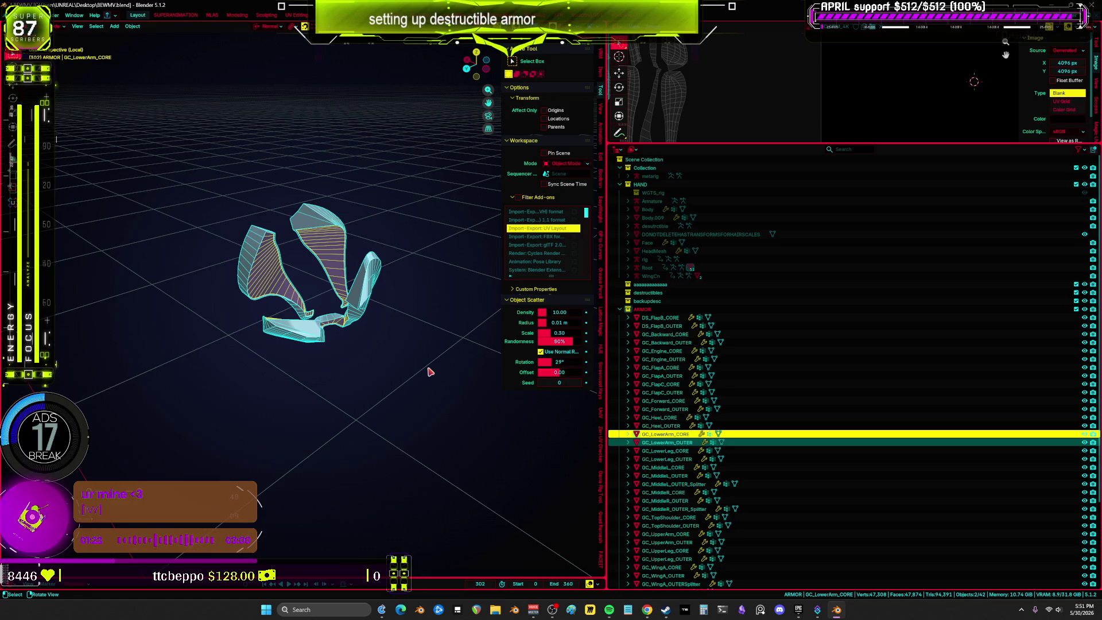
Select the armor objects from DS_FlapB_CORE through GC_WingD_OUTERSplitter and edit them together.
middle_click_drag(429, 373, 423, 373)
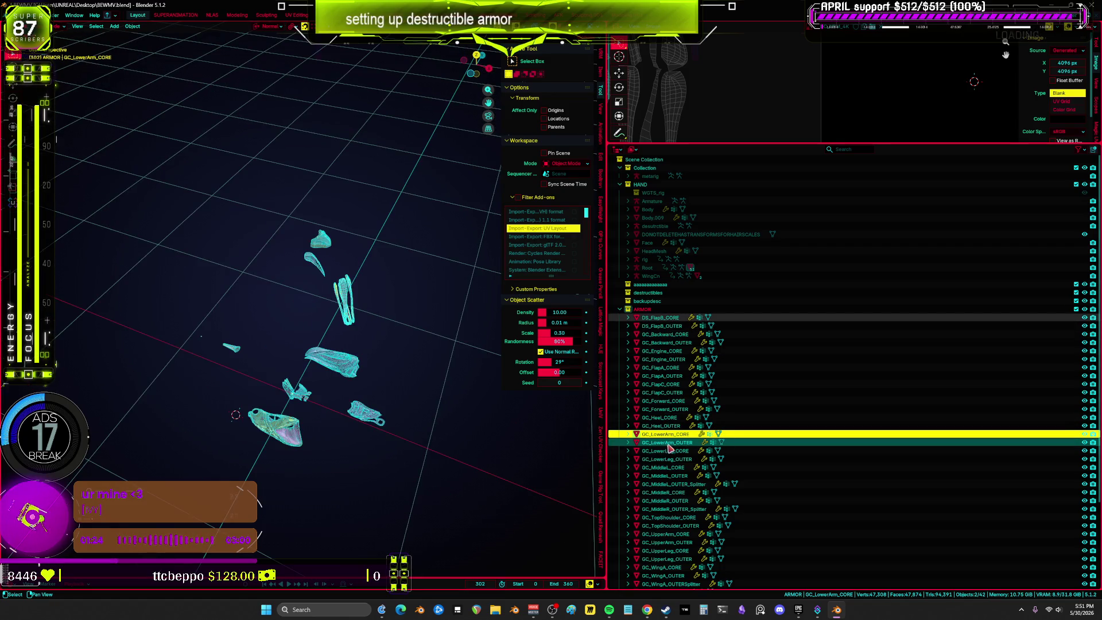
key("ctrl+z")
scroll(672, 453, "down", 5)
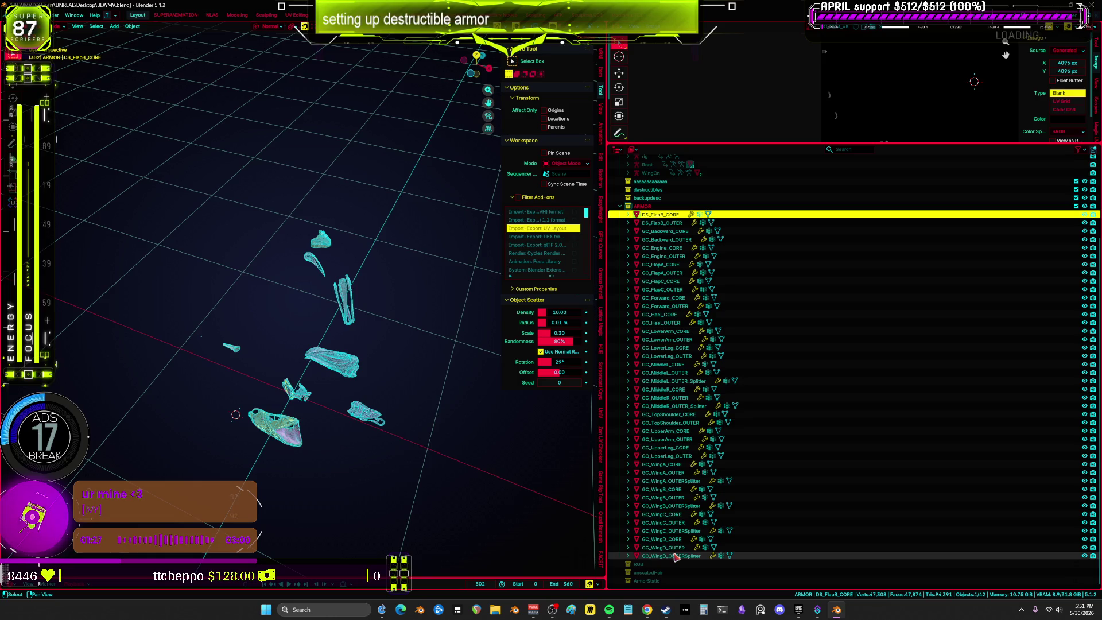
left_click(676, 557, "shift")
key("Tab")
key("ctrl+space")
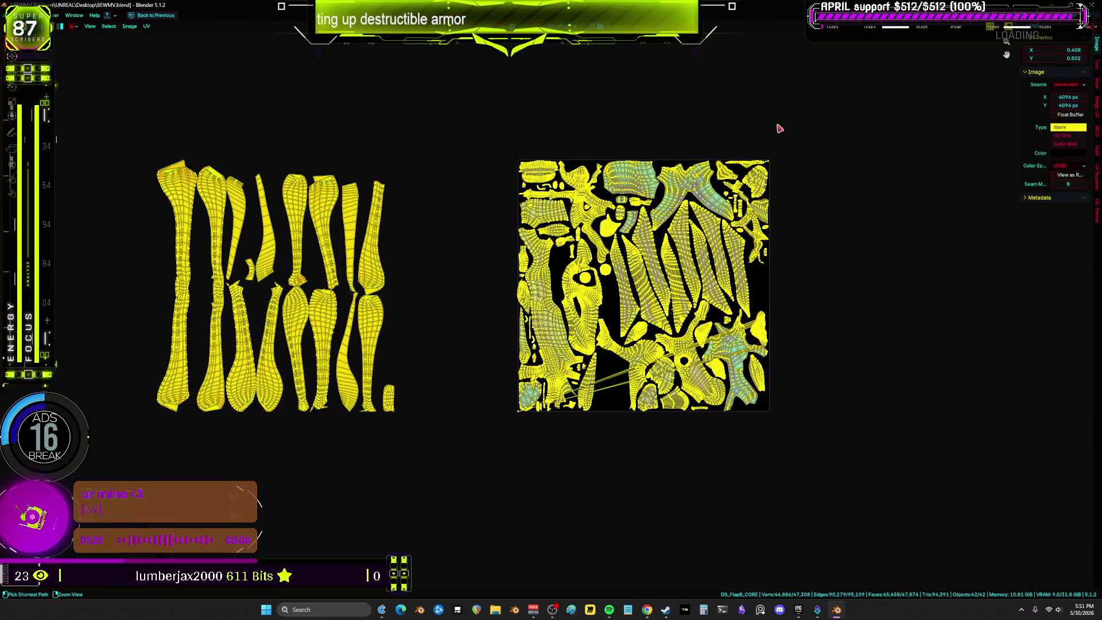
scroll(413, 381, "up", 1)
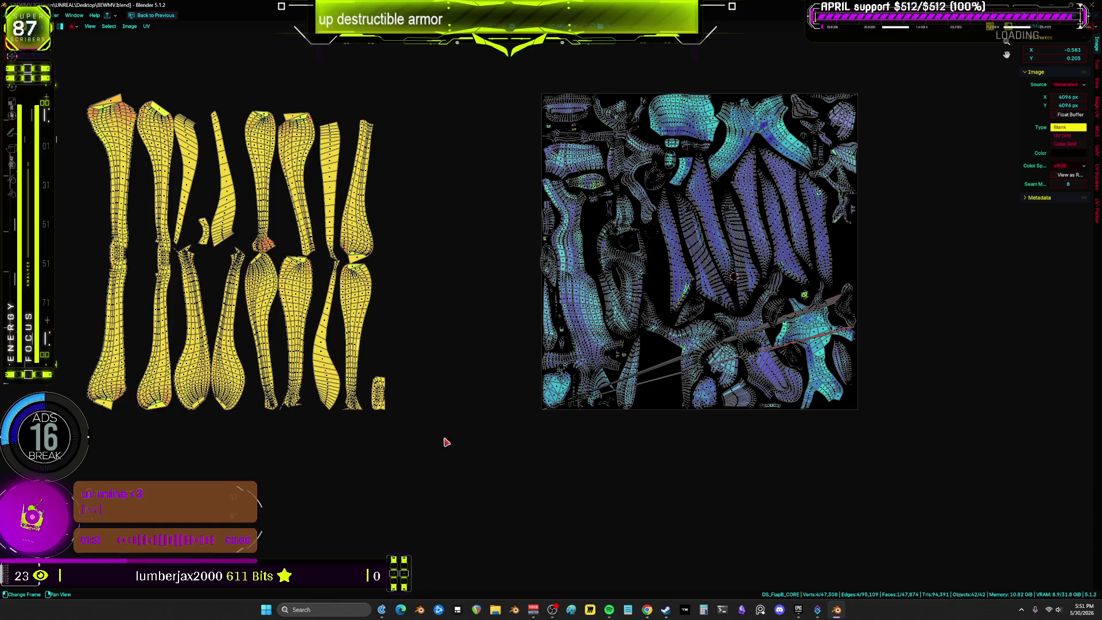
mouse_move(318, 58)
right_mouse_down("ctrl")
mouse_move(488, 504)
mouse_move(86, 46)
mouse_move(287, 54)
right_mouse_up("ctrl")
key("s")
left_click(542, 310)
key("ctrl+p")
scroll(542, 310, "up", 5)
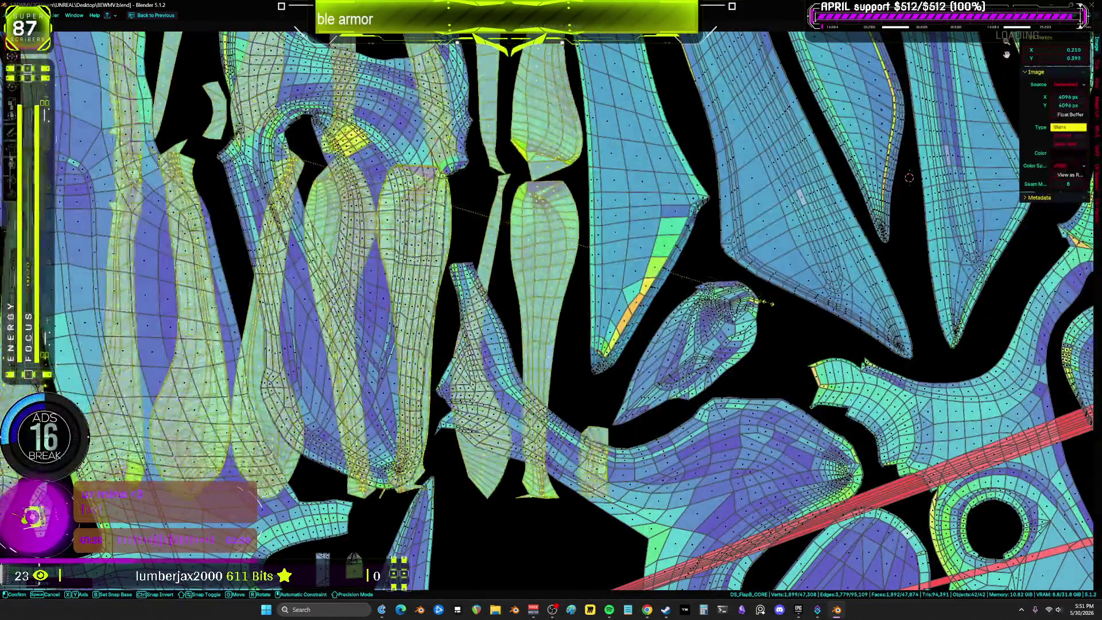
key("g")
scroll(706, 264, "down", 5)
left_click(930, 281)
middle_click_drag(930, 281, 663, 296)
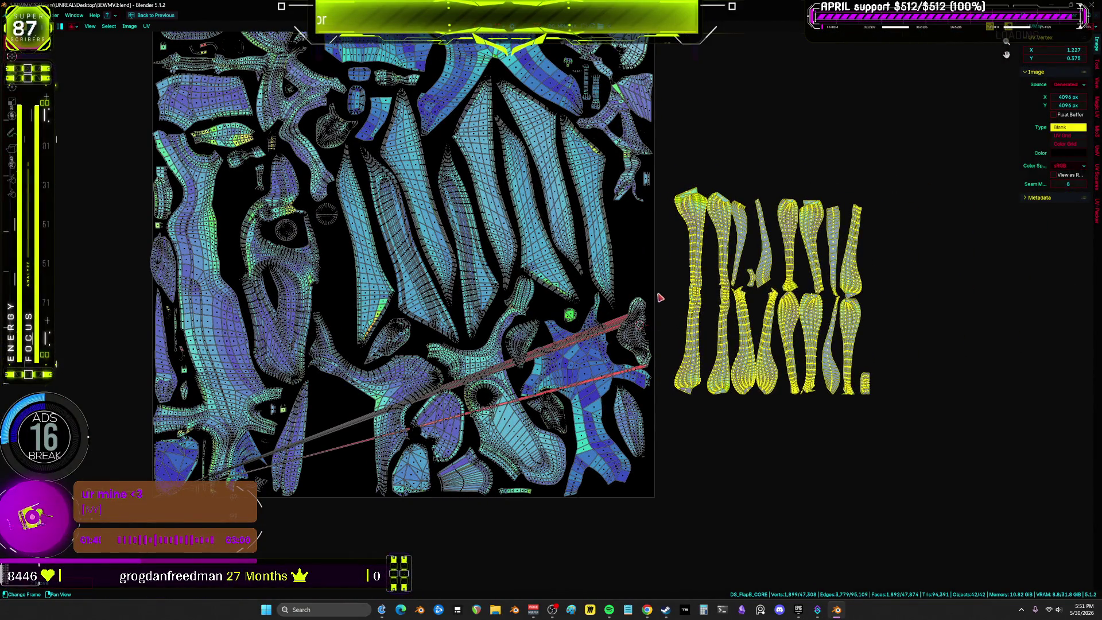
key("a")
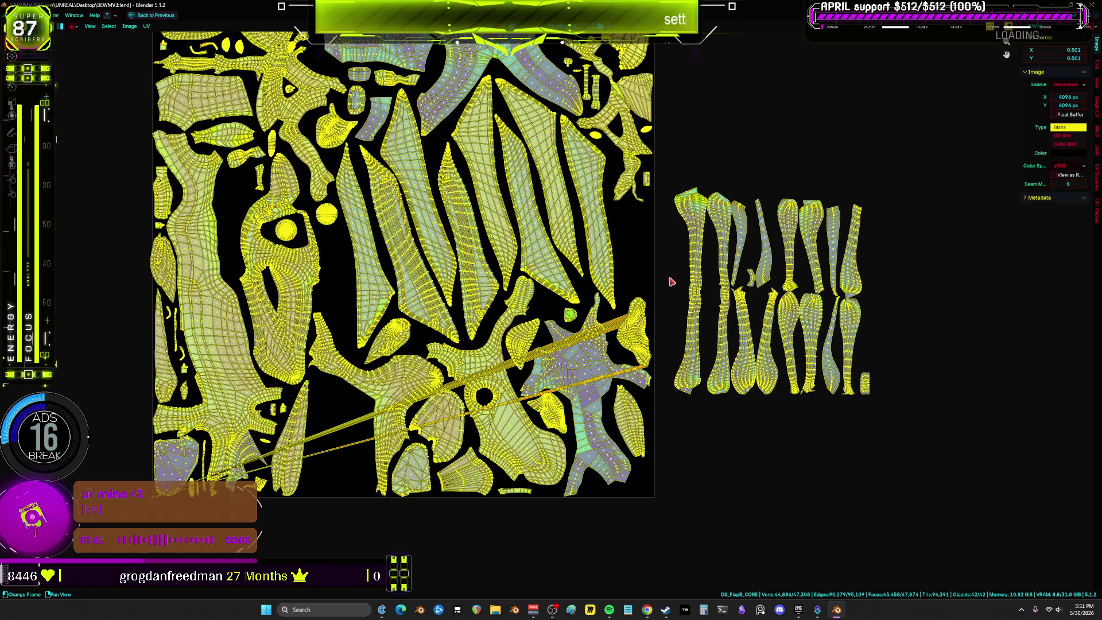
left_click(672, 281)
scroll(706, 301, "up", 3)
scroll(706, 301, "down", 3)
key("l")
key("g")
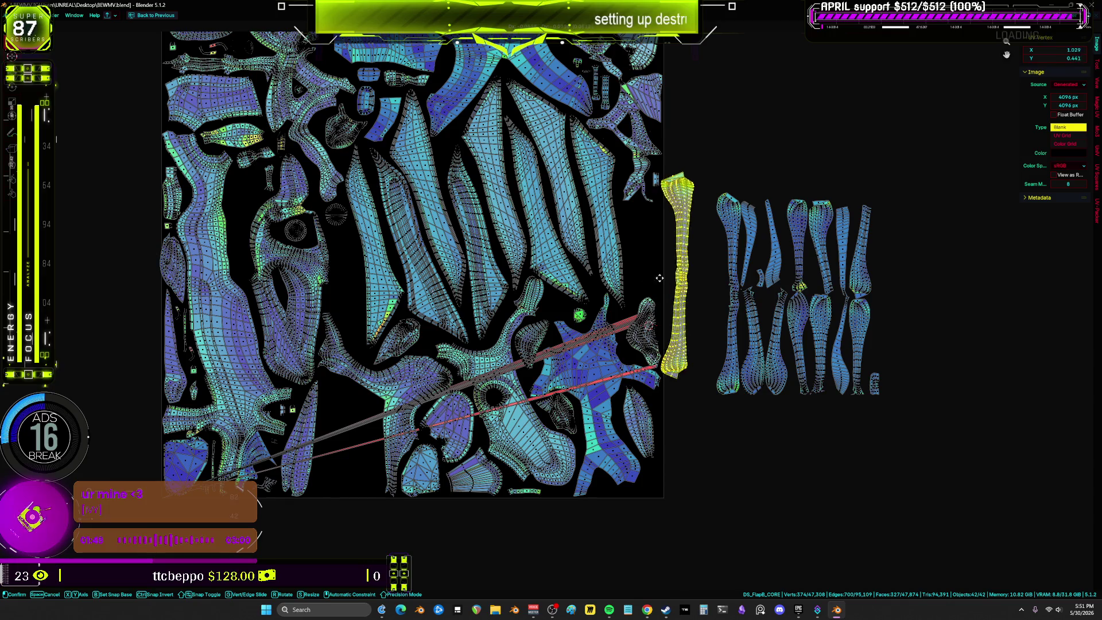
left_click(678, 287)
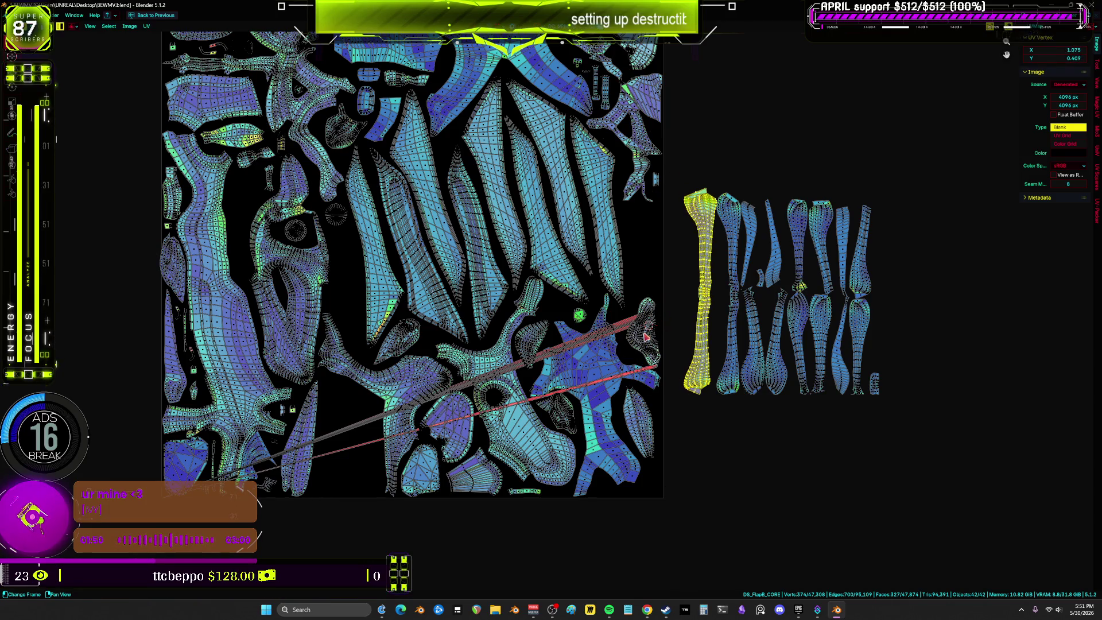
left_click(645, 333)
key("l")
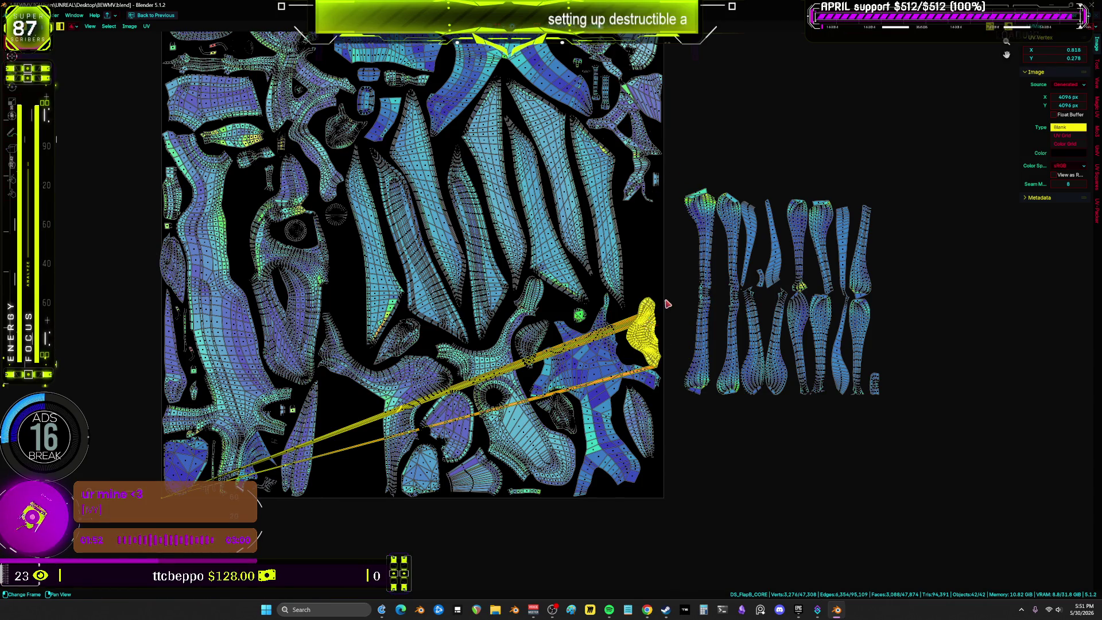
key("g")
middle_click_drag(676, 476, 675, 360)
left_click(742, 351)
mouse_move(688, 115)
middle_mouse_down()
mouse_move(694, 305)
mouse_move(714, 403)
mouse_move(724, 327)
middle_mouse_up()
left_click(741, 350)
key("l")
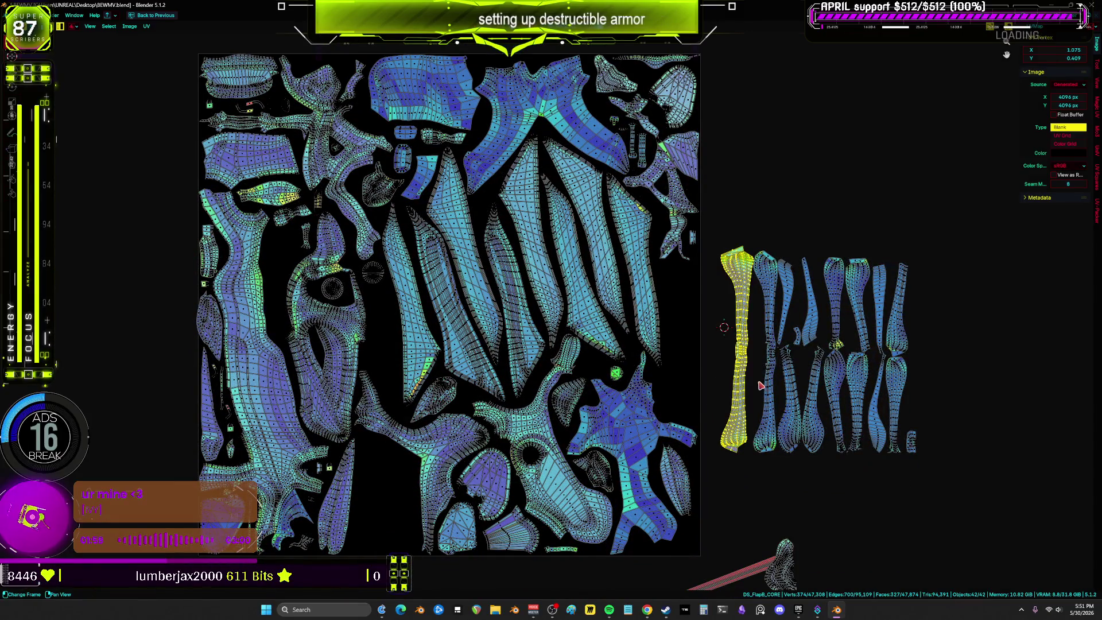
key("g")
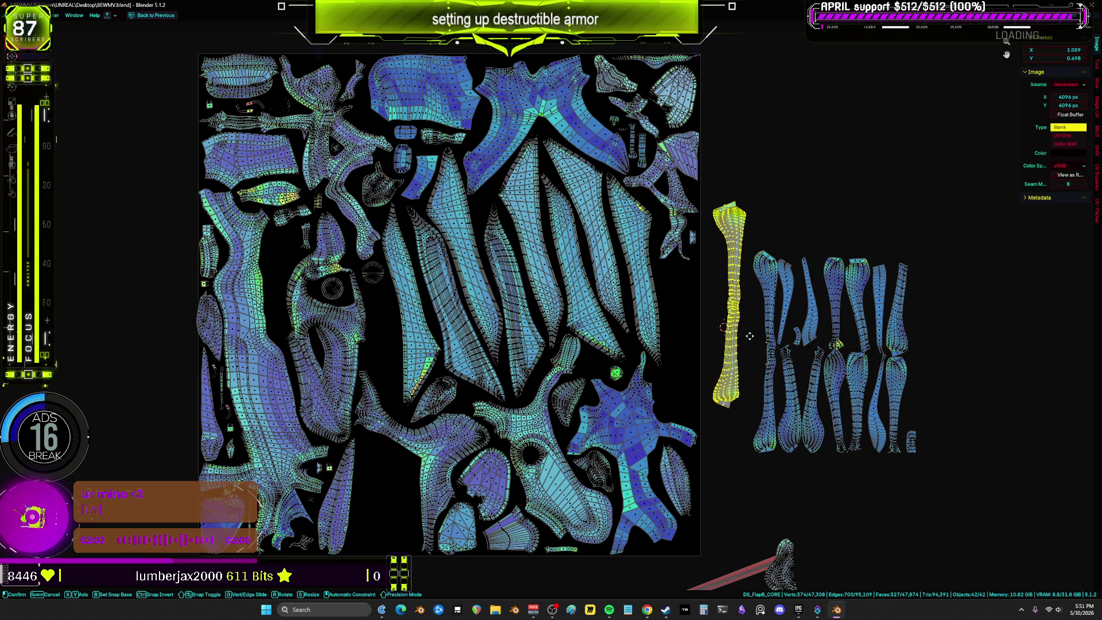
left_click(758, 381)
left_click(769, 387)
key("l")
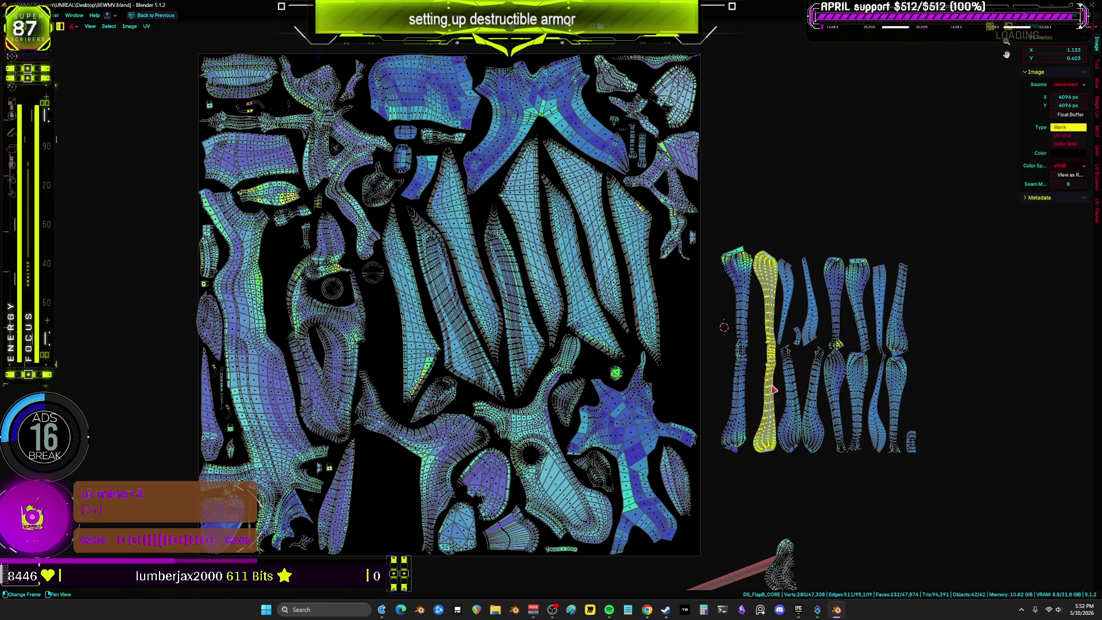
key("g")
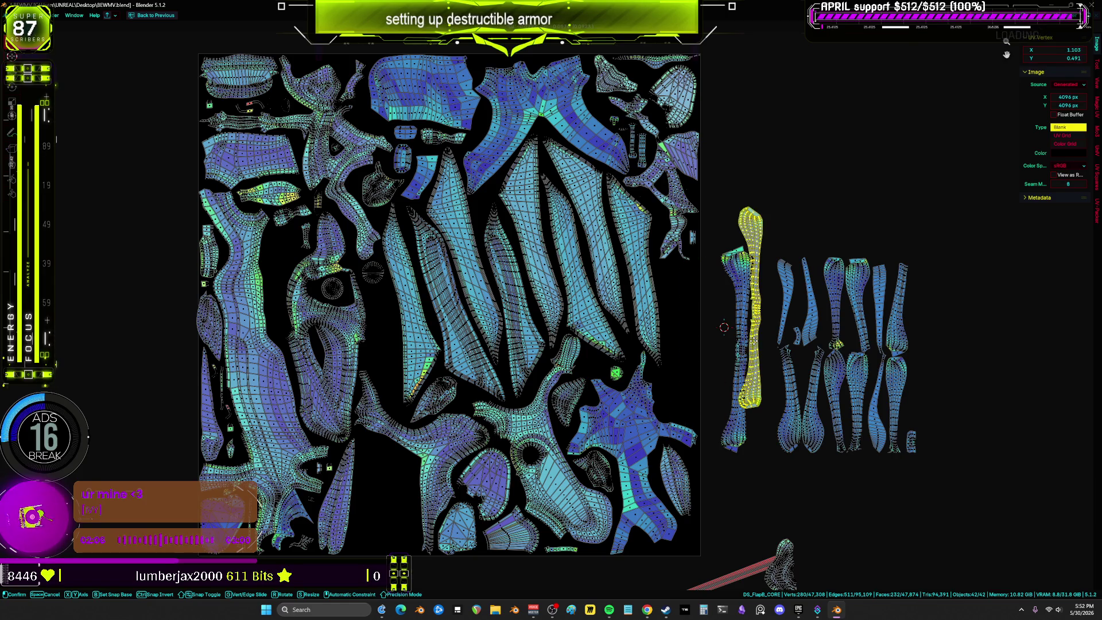
right_click(754, 340)
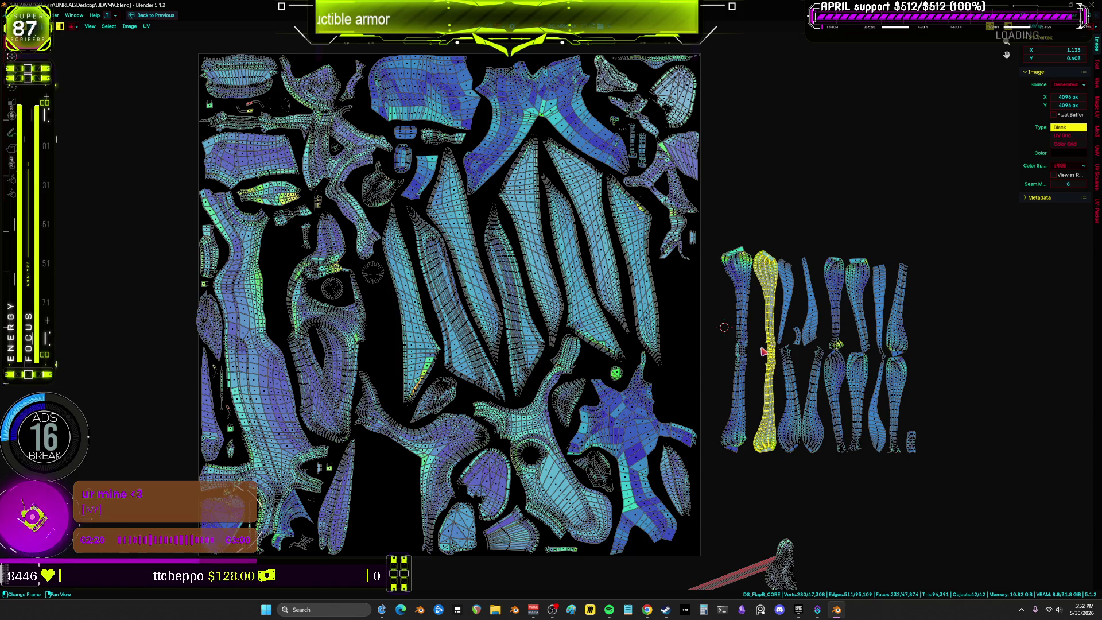
Select the two round islands and move the lower one to a new spot.
mouse_move(342, 270)
middle_mouse_down()
mouse_move(374, 282)
mouse_move(421, 209)
middle_mouse_up()
left_click(403, 287)
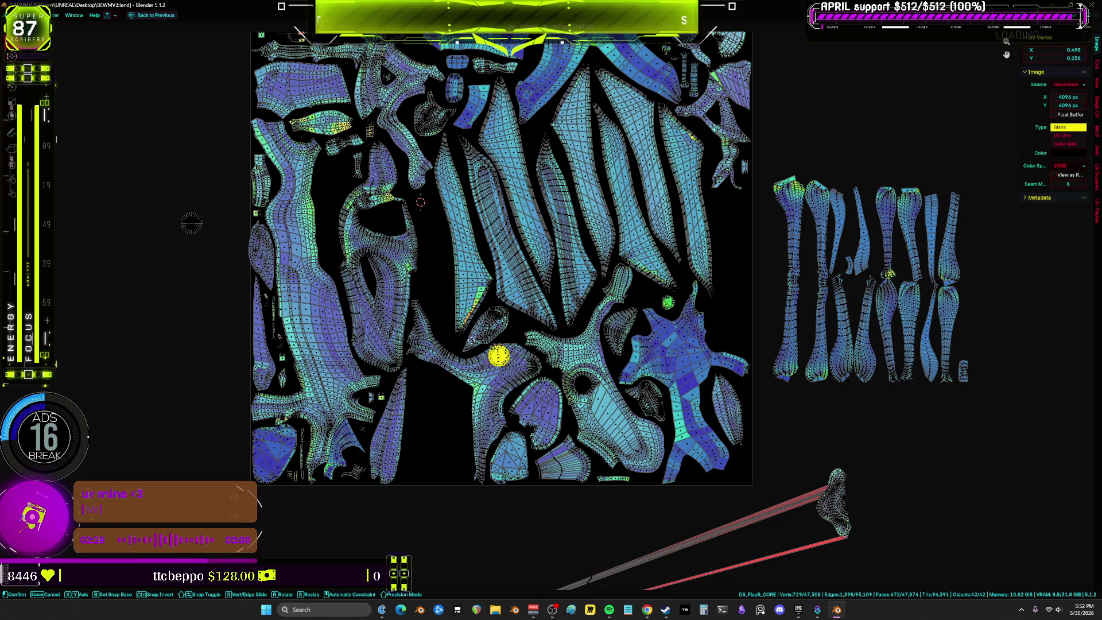
scroll(258, 322, "up", 5)
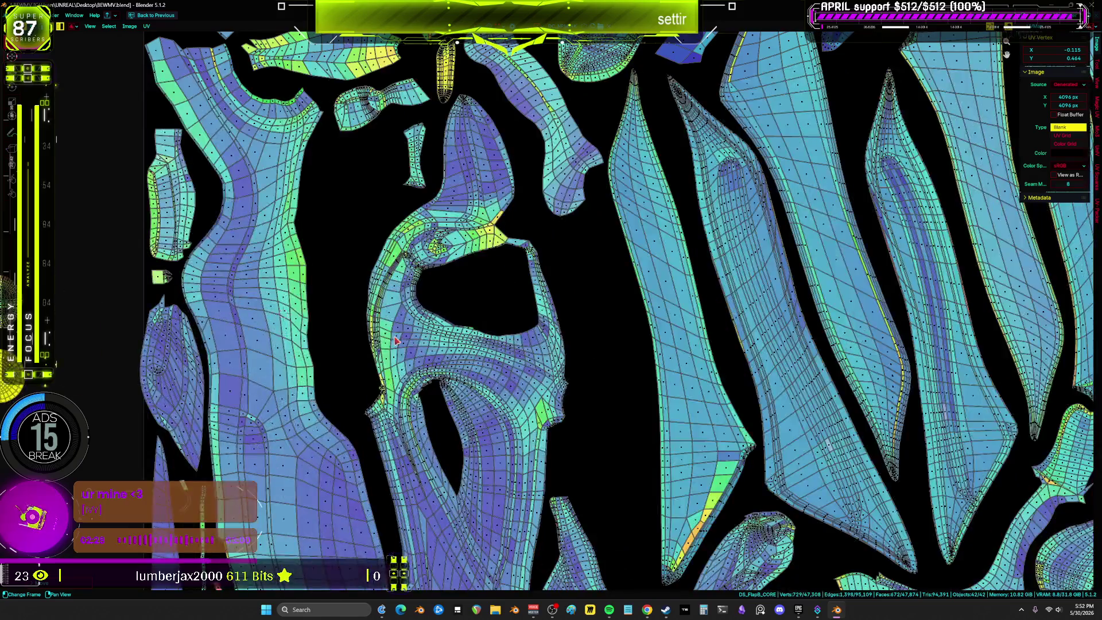
scroll(442, 310, "up", 2)
key("Home")
mouse_move(379, 275)
middle_mouse_down()
mouse_move(225, 275)
mouse_move(253, 424)
middle_mouse_up()
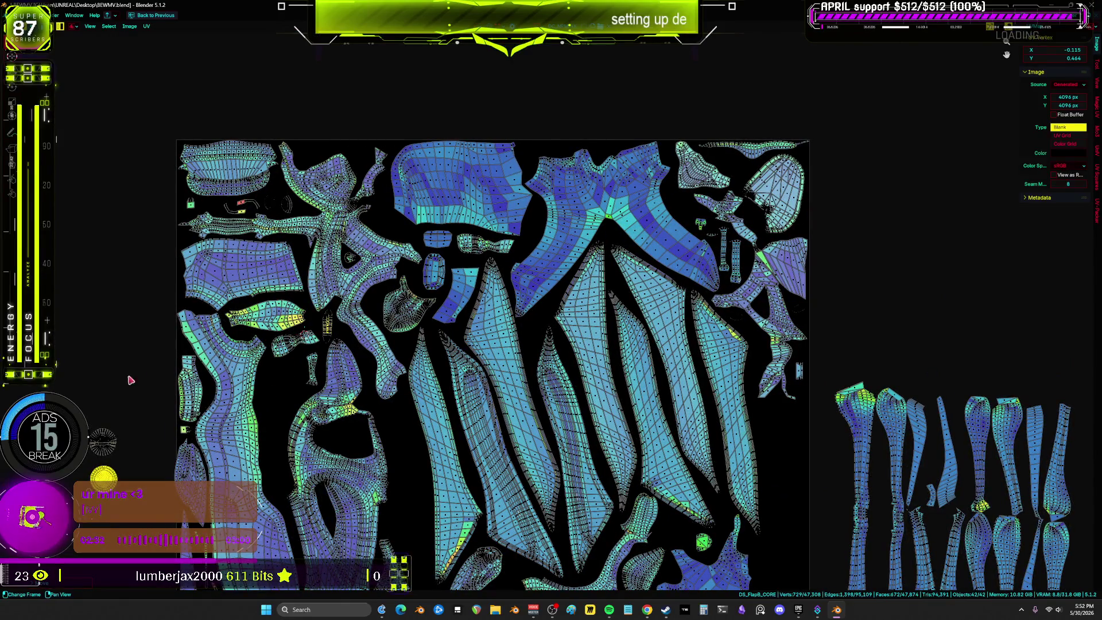
scroll(166, 333, "up", 3)
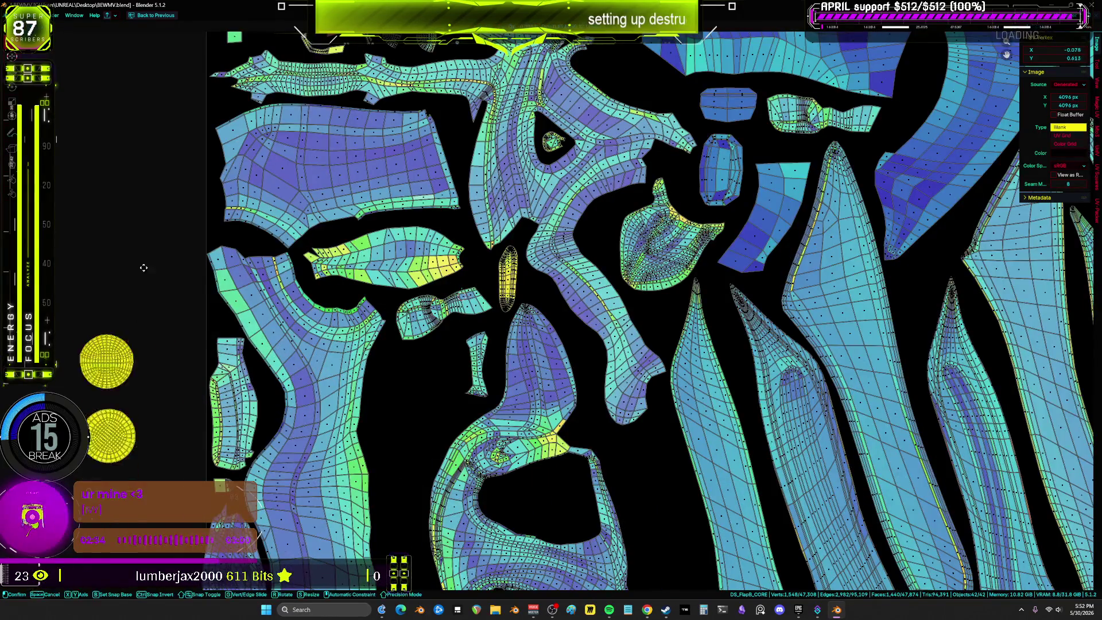
key("g")
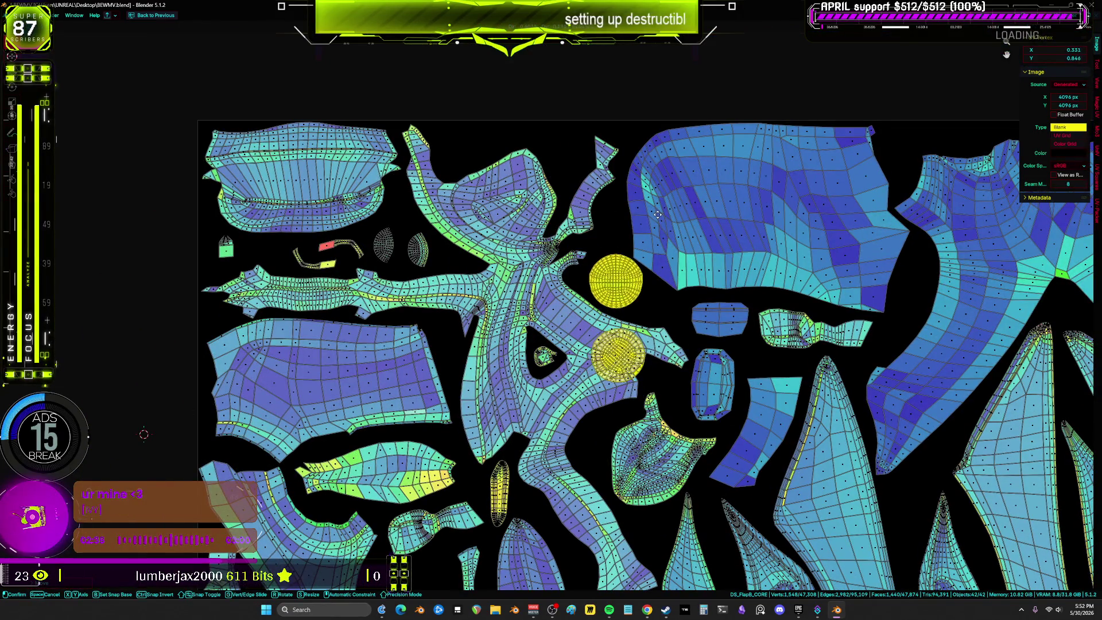
left_click(637, 244)
left_click_drag(632, 243, 545, 353, "ctrl")
middle_click_drag(609, 241, 526, 304)
Reposition the upper round island several times until it sits outside the atlas square.
key("g")
left_click(825, 396)
mouse_move(825, 397)
middle_mouse_down()
mouse_move(538, 372)
mouse_move(531, 396)
mouse_move(344, 326)
middle_mouse_up()
key("g")
left_click(901, 345)
key("g")
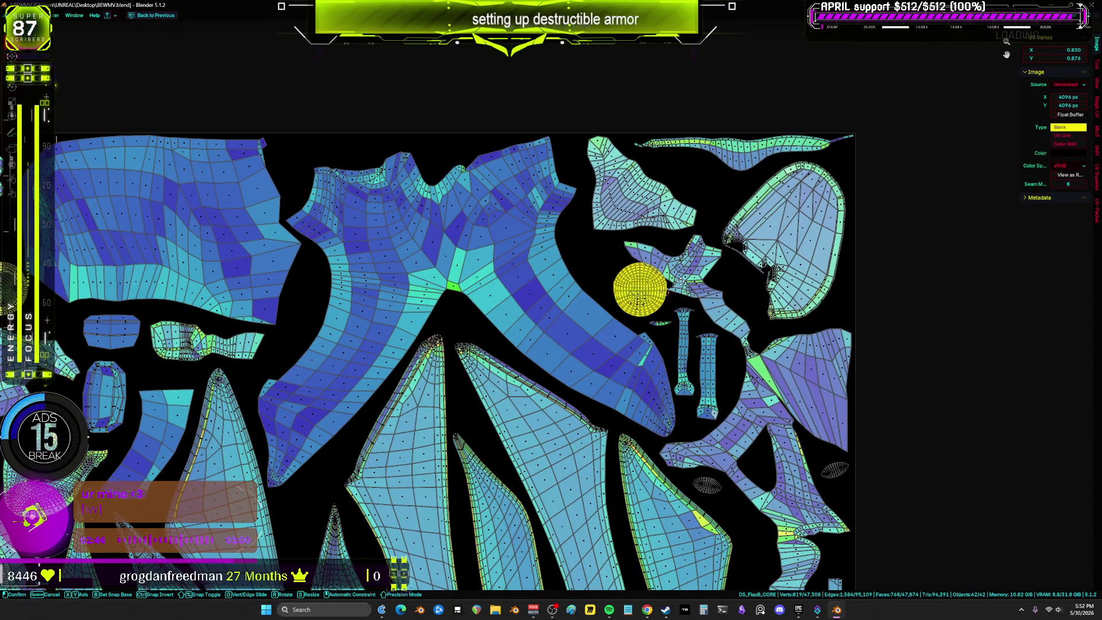
left_click(692, 329)
scroll(692, 329, "down", 3)
mouse_move(665, 227)
middle_mouse_down()
mouse_move(731, 171)
mouse_move(730, 342)
middle_mouse_up()
scroll(731, 171, "down", 1)
key("g")
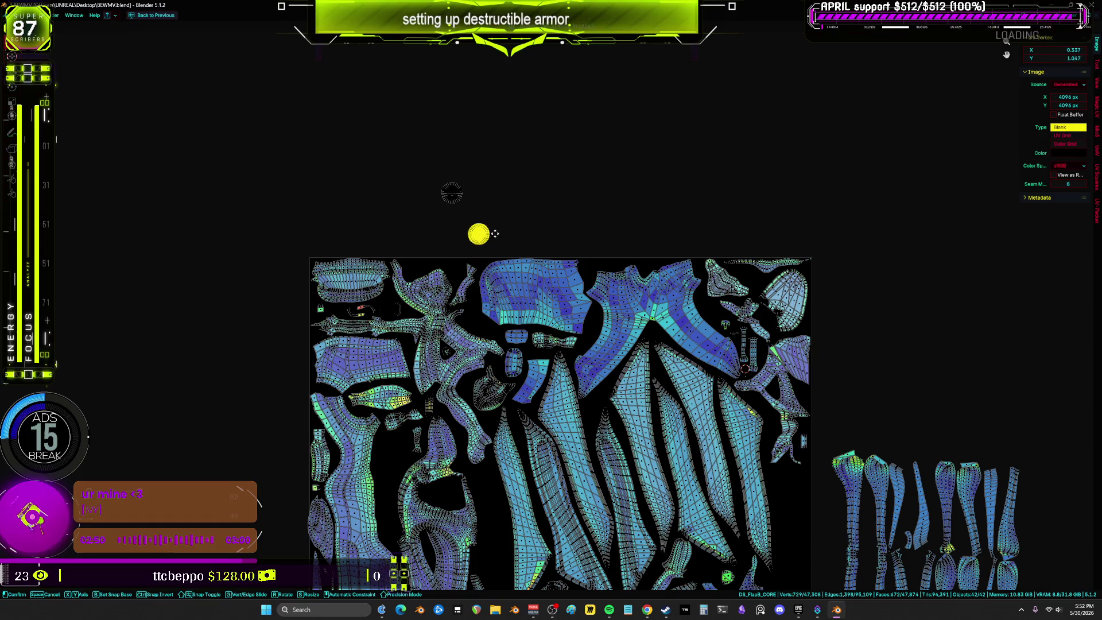
left_click(446, 185)
Select an edge loop on a lower-arm island and apply an operation from the Ctrl+E edge menu.
middle_click_drag(499, 198, 646, 360)
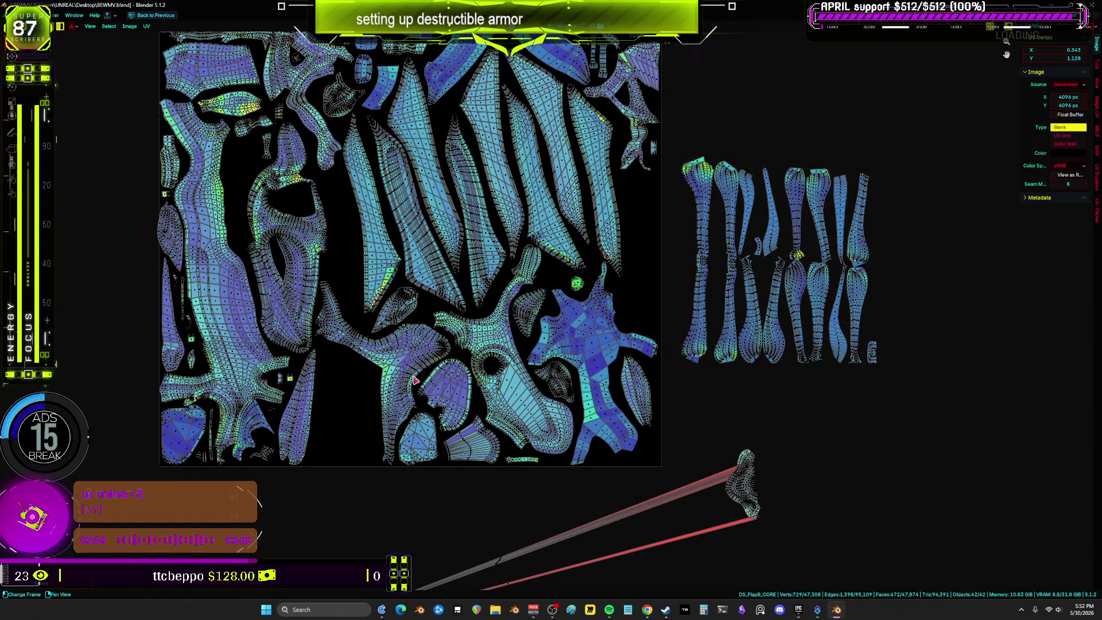
key("alt+a")
scroll(698, 241, "up", 6)
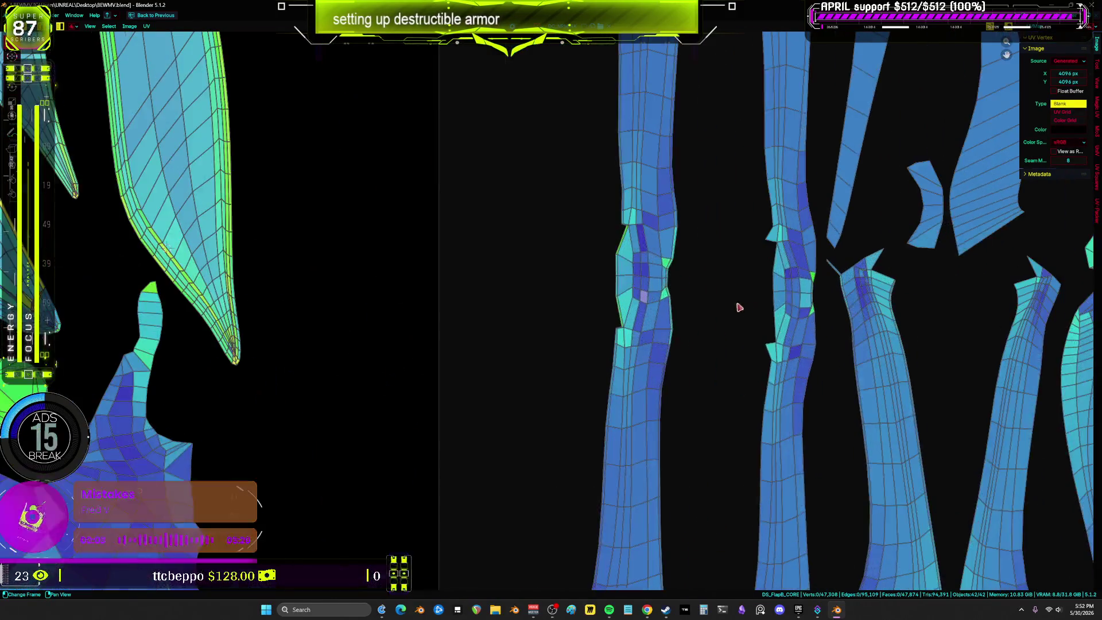
left_click(770, 283, "alt")
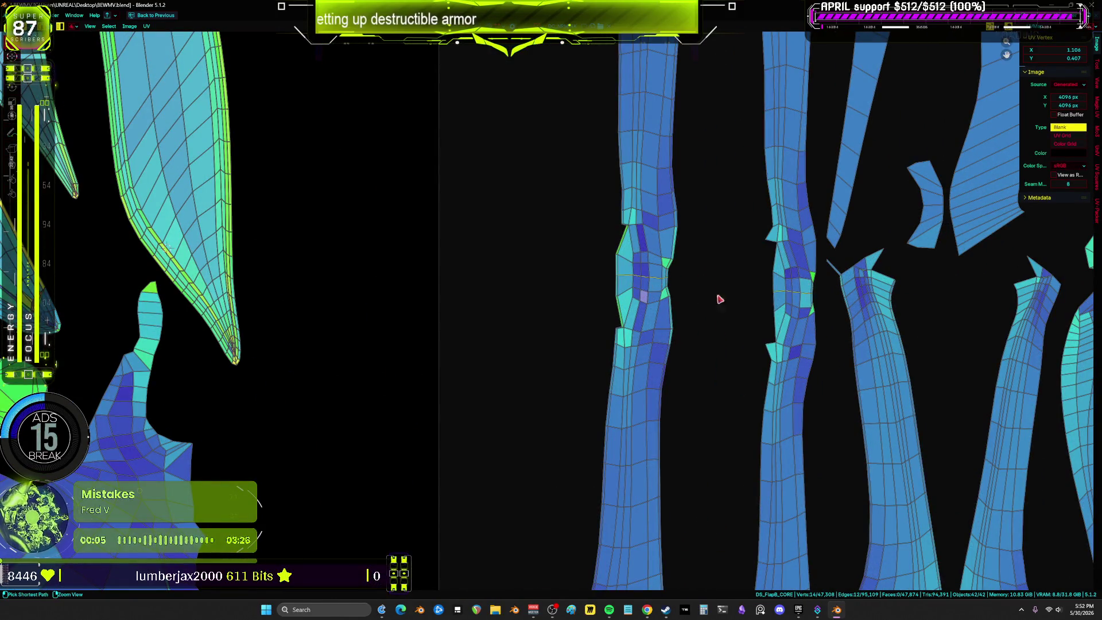
key("ctrl+space")
key("ctrl+space")
key("ctrl+e")
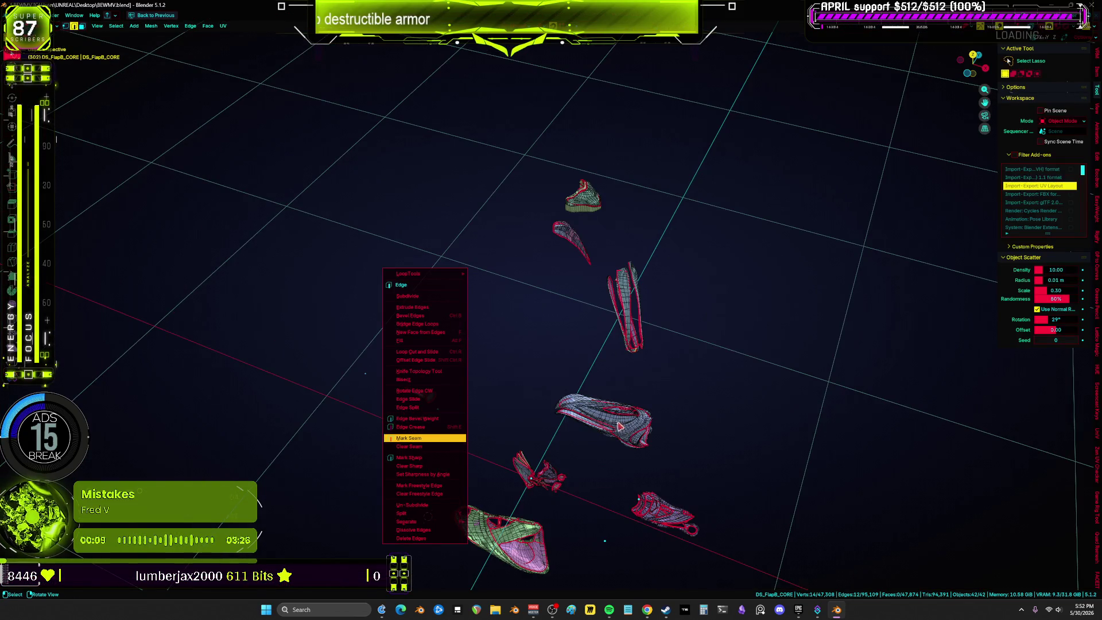
key("Return")
Re-unwrap the two leftmost lower-arm islands, scale them down, and place them above the group.
key("ctrl+space")
key("ctrl+space")
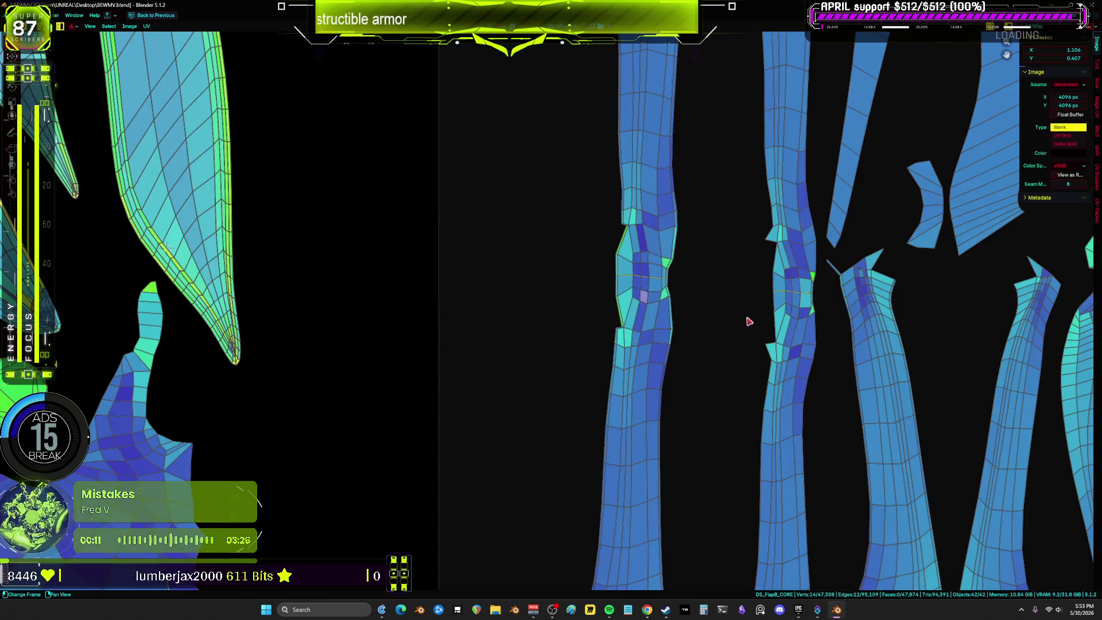
key("Home")
left_click(734, 325)
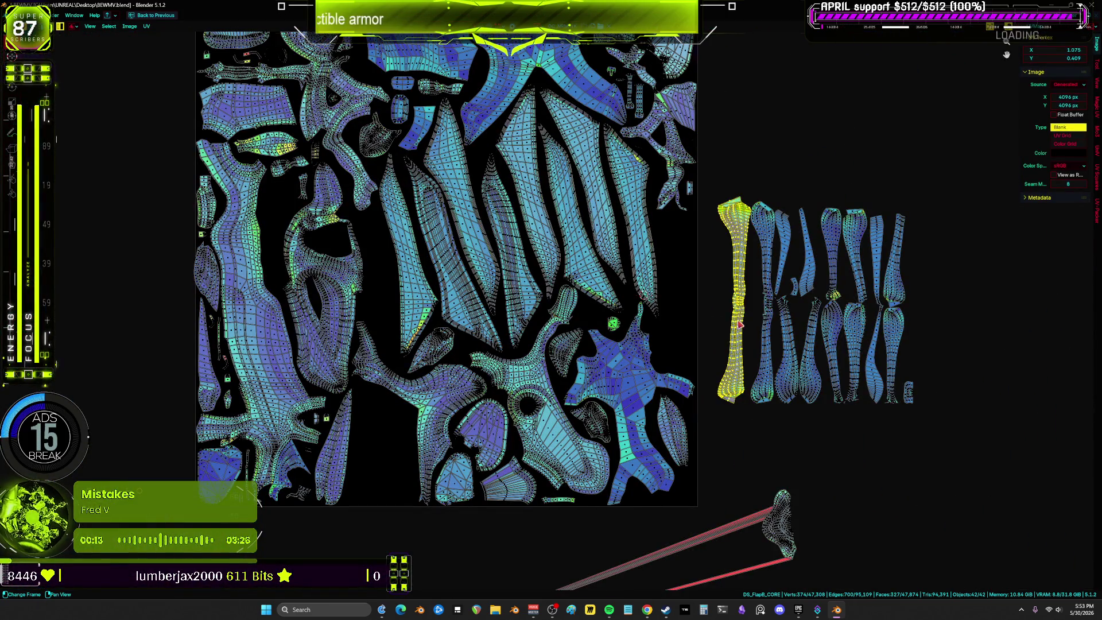
left_click(768, 326, "shift")
key("u")
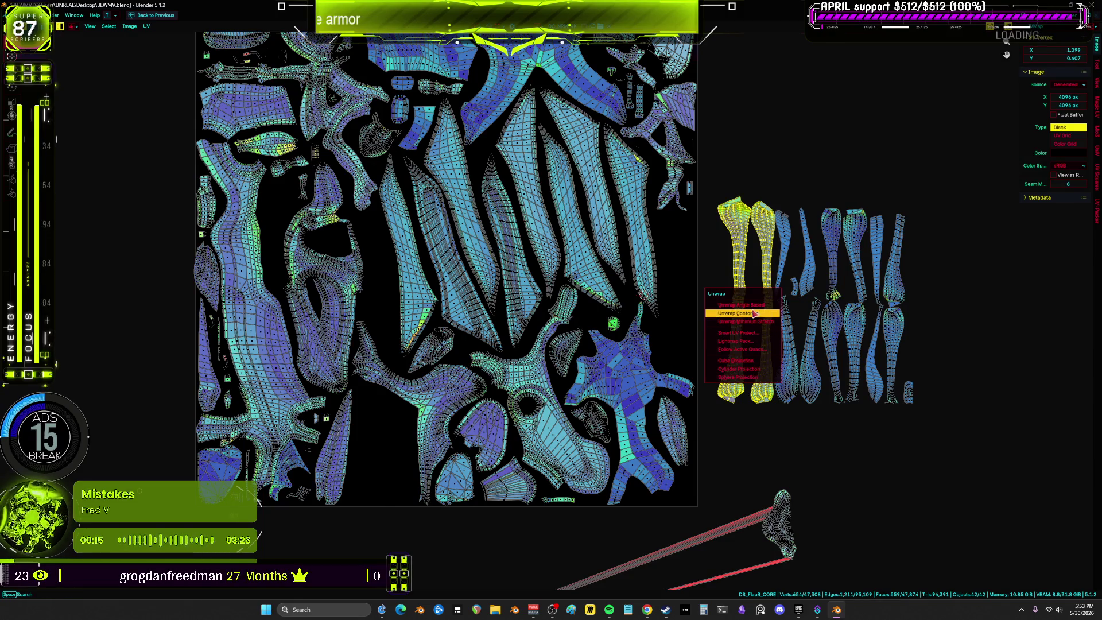
left_click(754, 313)
right_click(725, 309)
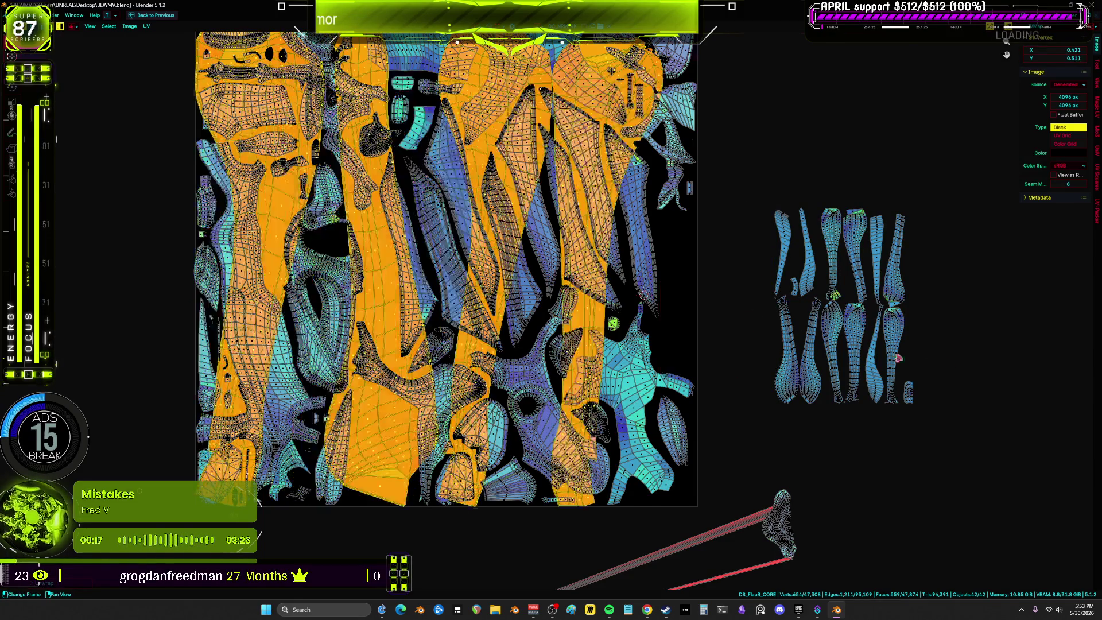
left_click(724, 313)
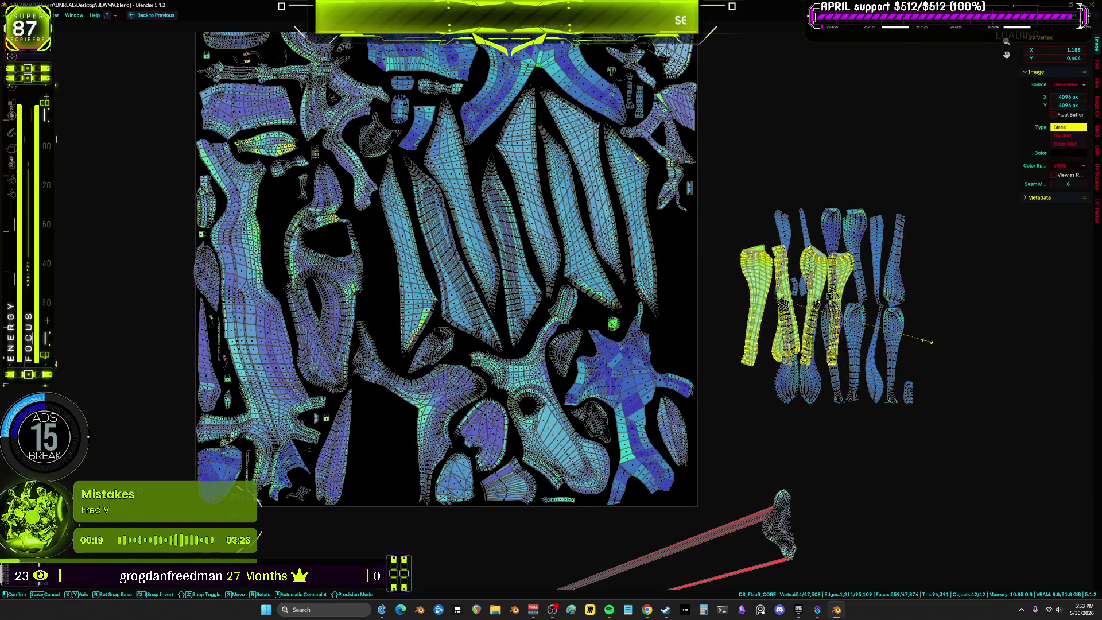
key("g")
left_click(857, 178)
left_click(857, 182)
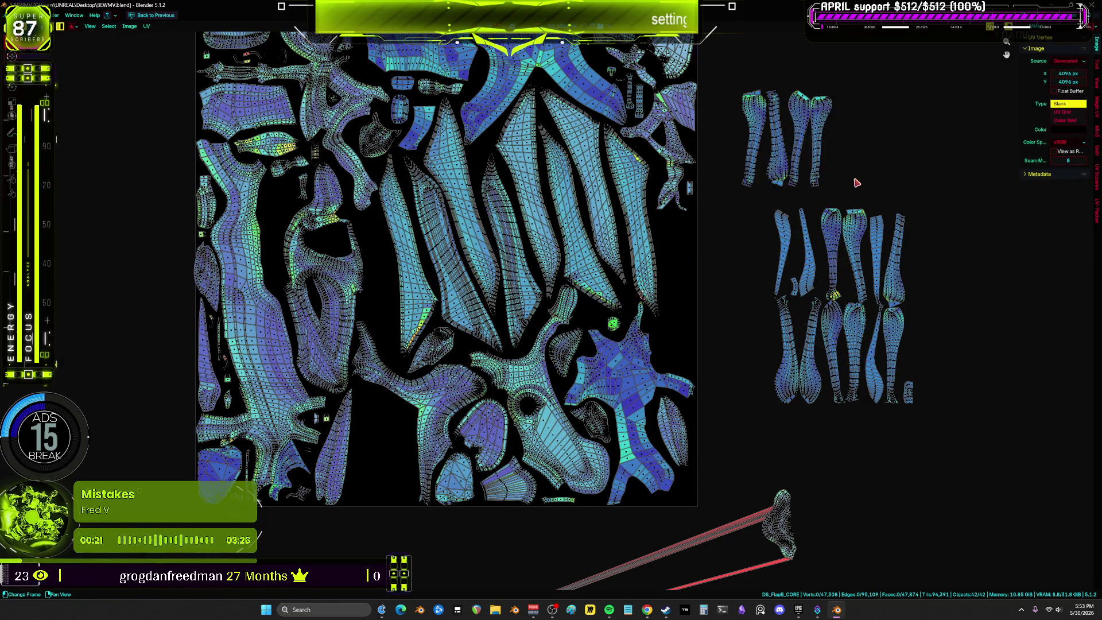
Rotate the top group's leftmost island upright and place it inside the atlas square.
middle_click_drag(718, 299, 726, 318)
left_click(792, 312)
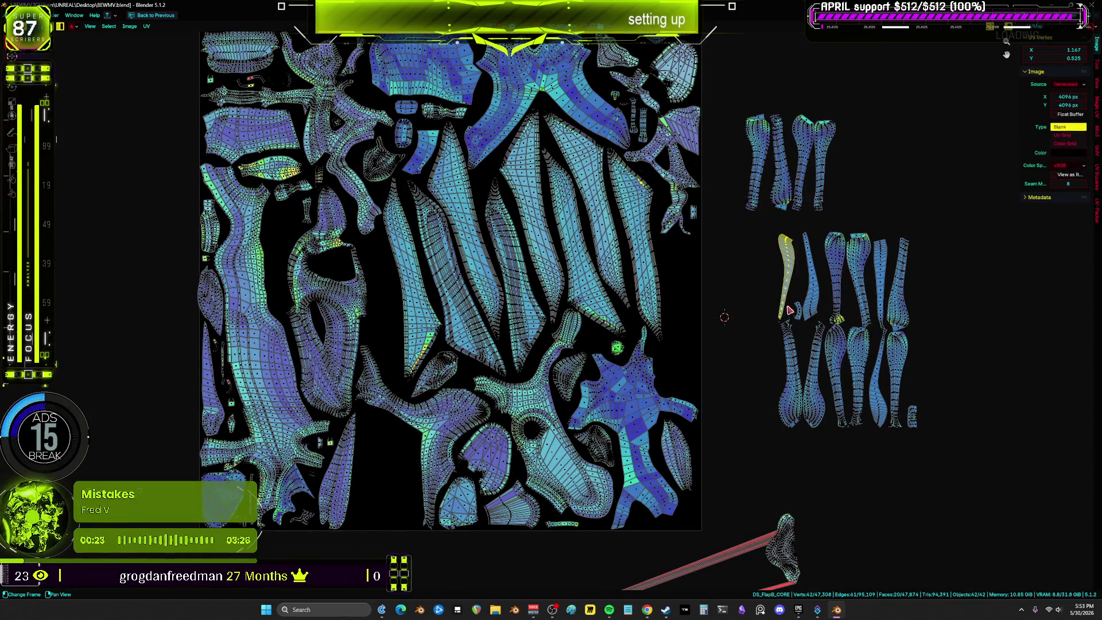
key("g")
right_click(678, 294)
left_click(761, 159)
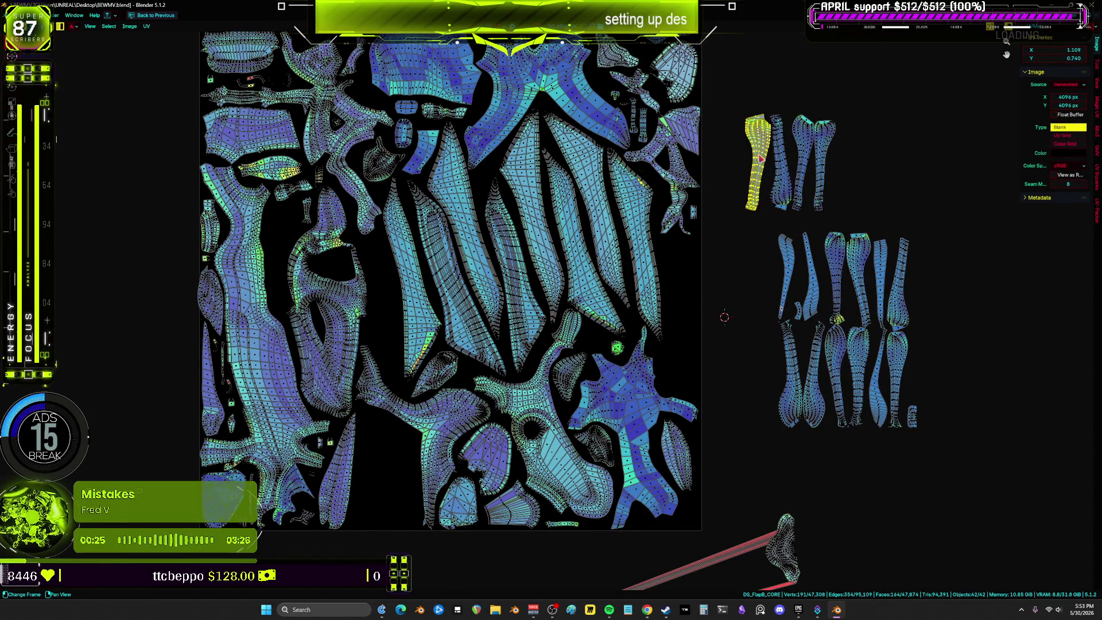
key("g")
key("r")
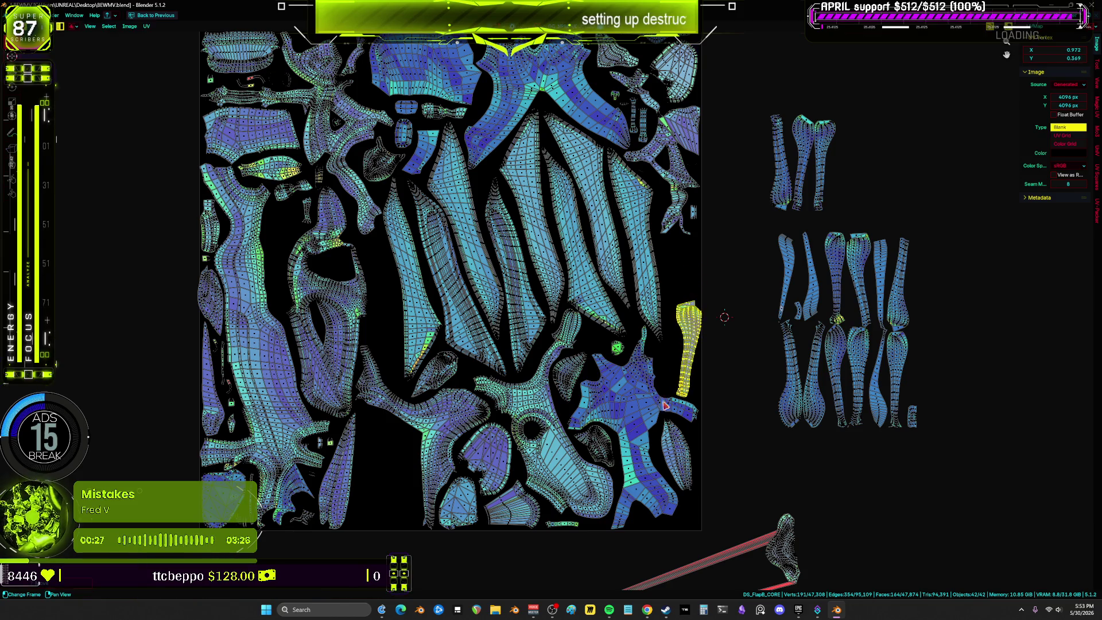
left_click(610, 439)
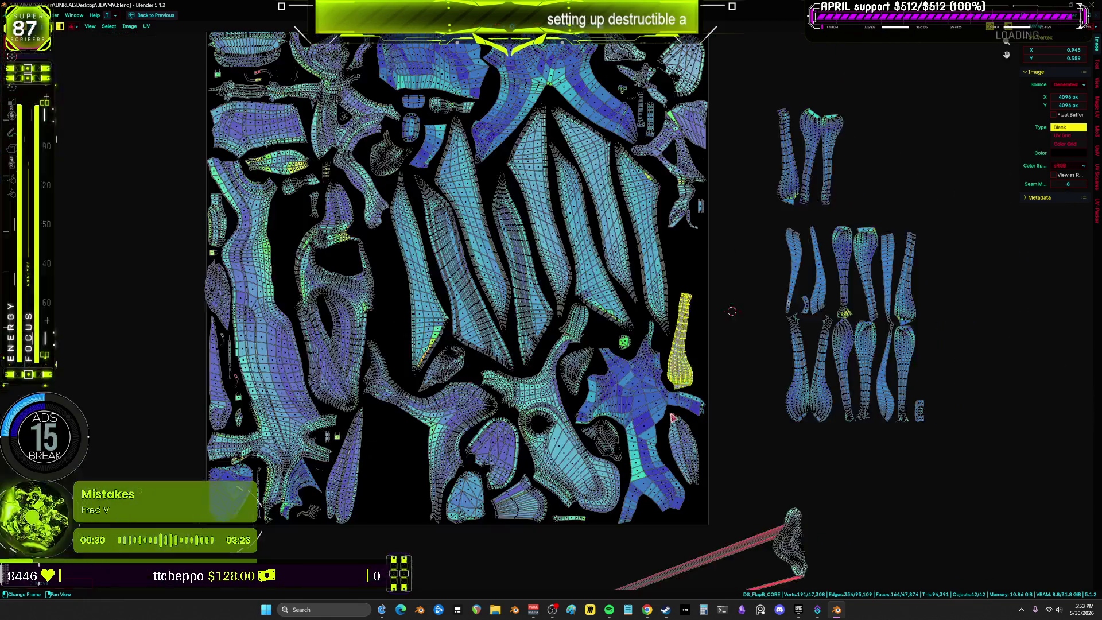
key("g")
left_click(673, 405)
Move and rotate another lower-arm island upright beside its neighbour in the square.
left_click(791, 347)
key("g")
key("r")
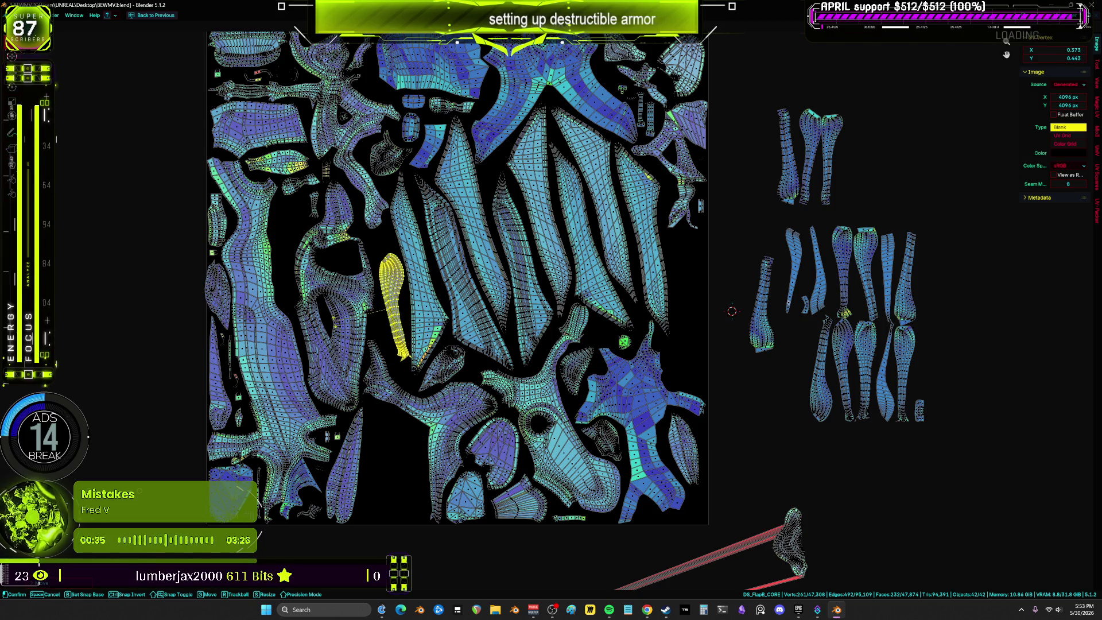
key("g")
left_click(427, 453)
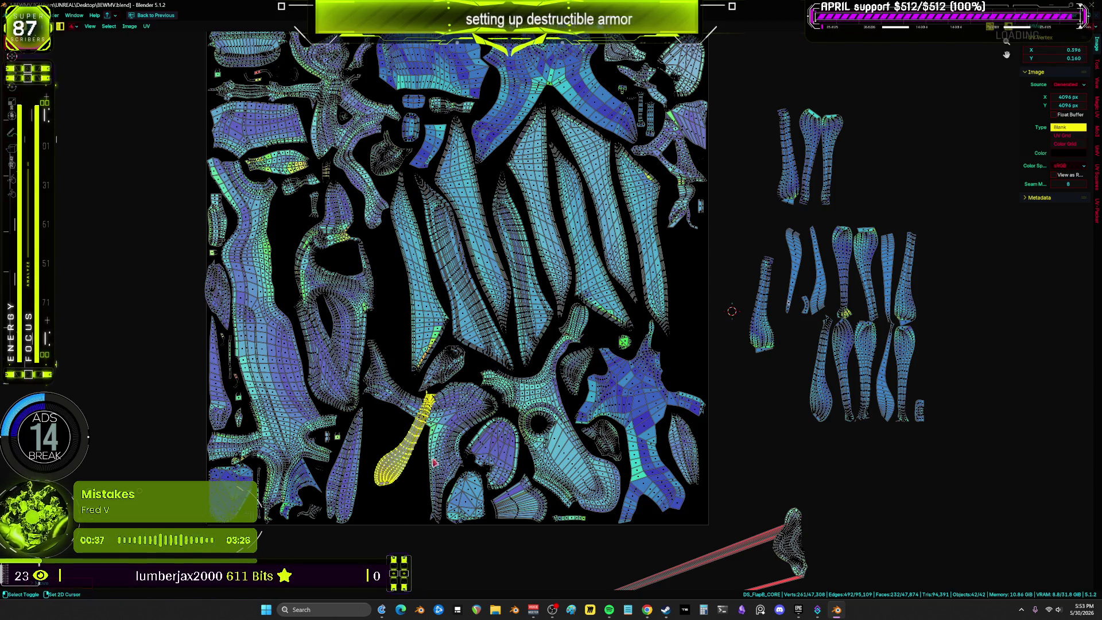
key("KP_Decimal")
key("r")
key("g")
left_click(547, 326)
Re-rotate that island and settle it into a gap inside the atlas square.
key("g")
key("r")
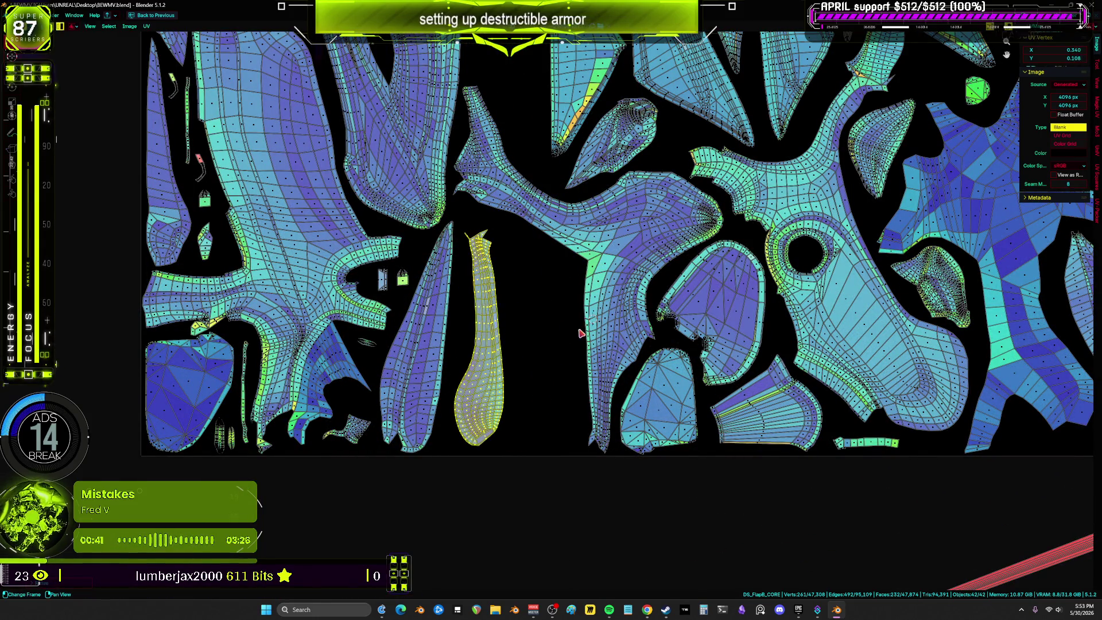
left_click(585, 332)
scroll(495, 232, "up", 5)
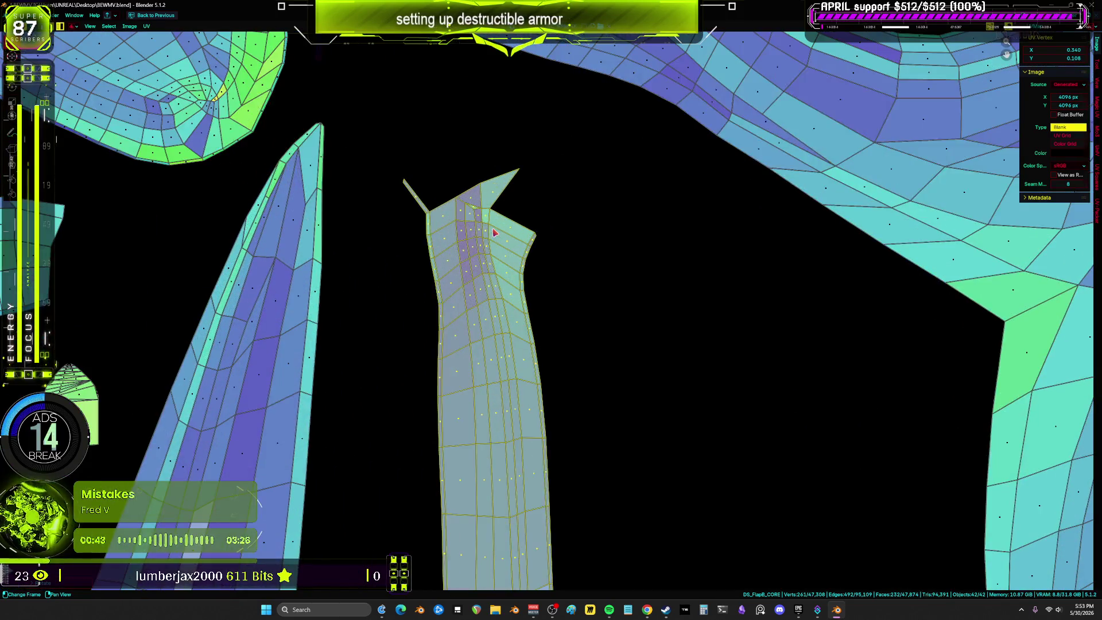
scroll(495, 232, "down", 5)
key("g")
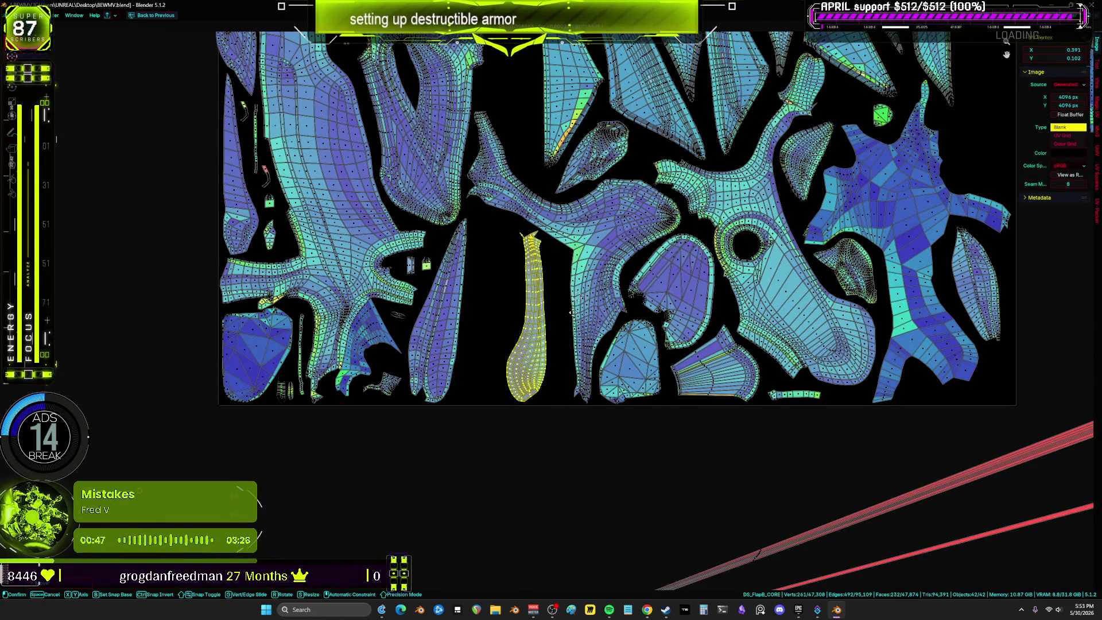
left_click(584, 319)
Move four right-side lower-arm islands down below the atlas square.
scroll(584, 319, "down", 4)
left_click(770, 321)
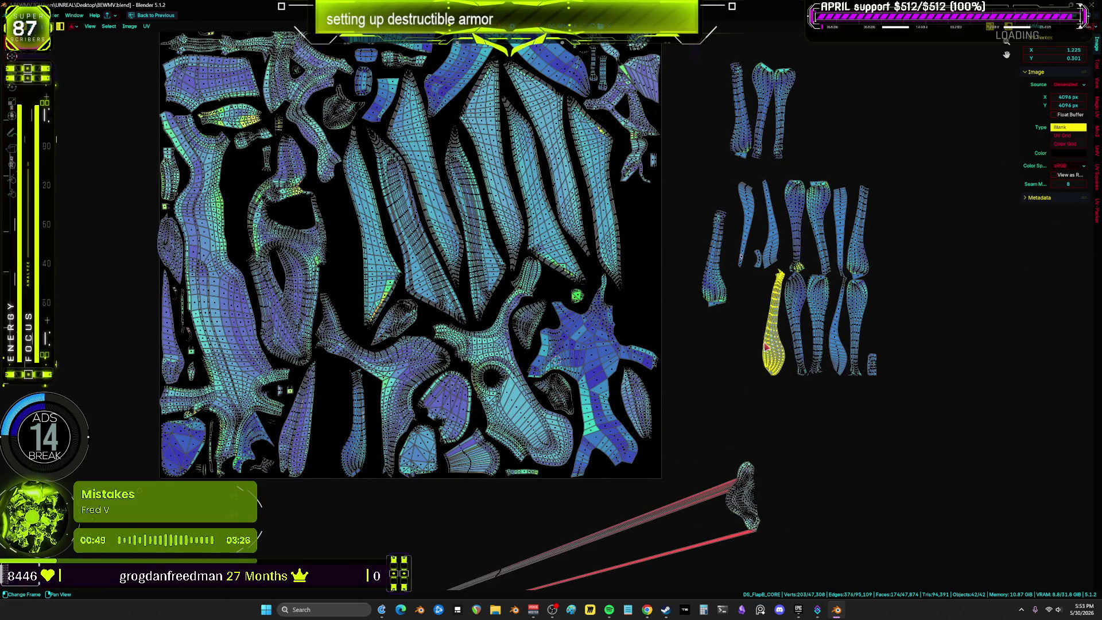
key("g")
left_click(295, 449)
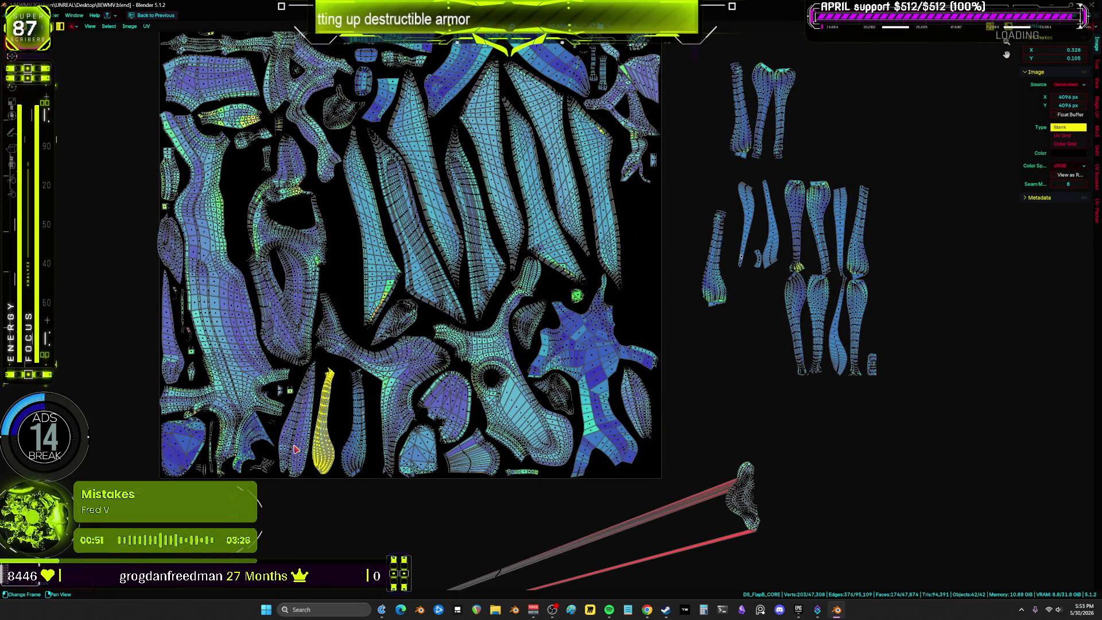
left_click(797, 295)
key("g")
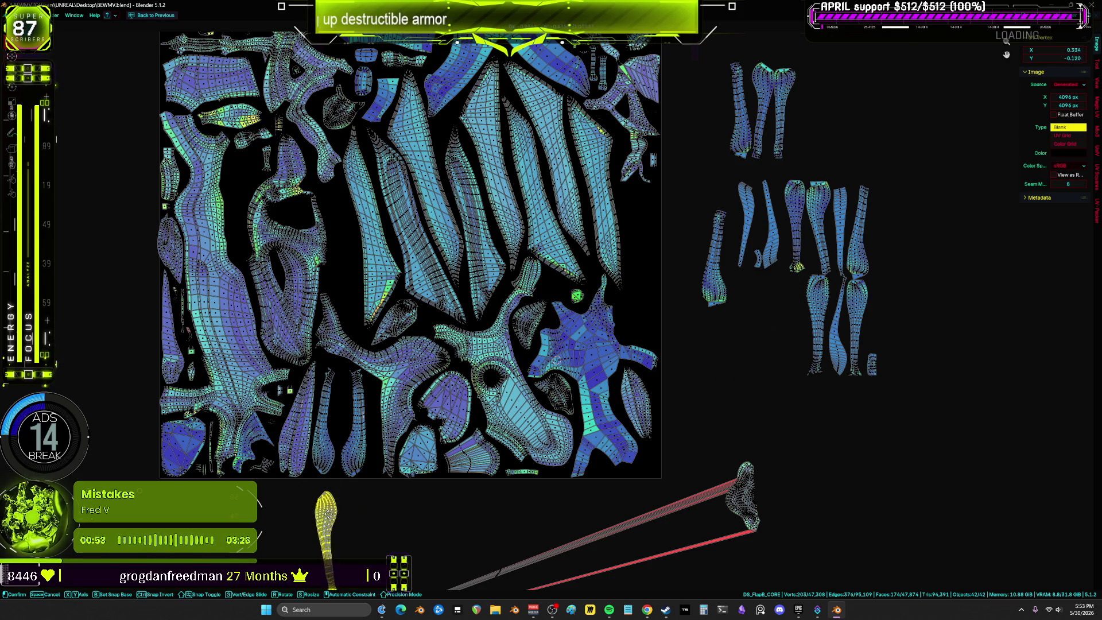
left_click(325, 525)
left_click(801, 331)
middle_click_drag(801, 331, 840, 258)
key("g")
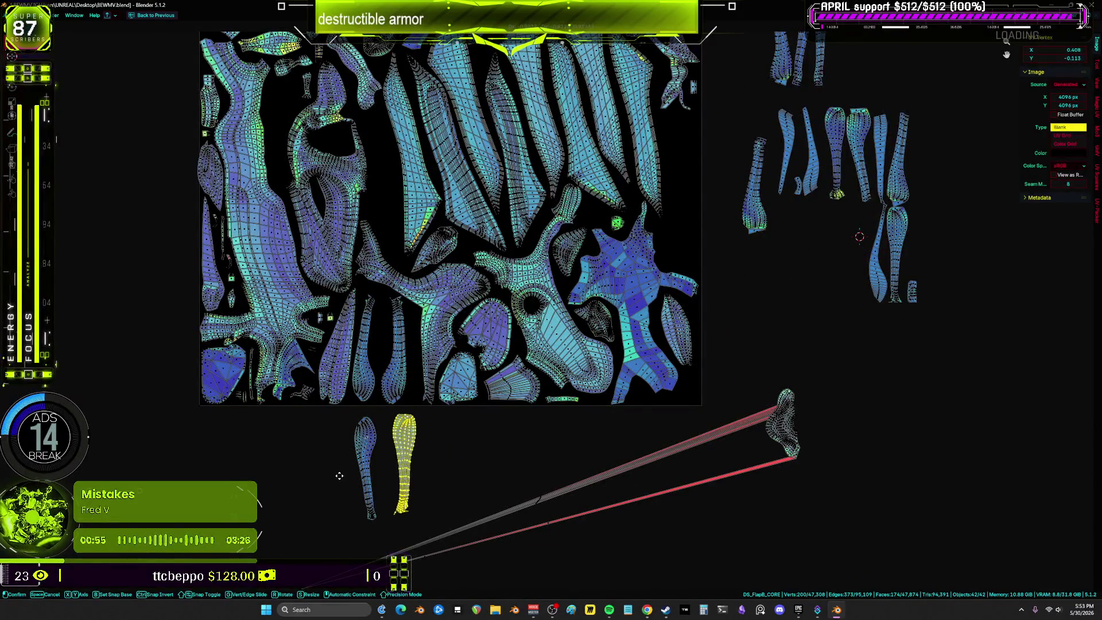
left_click(340, 482)
left_click(897, 255)
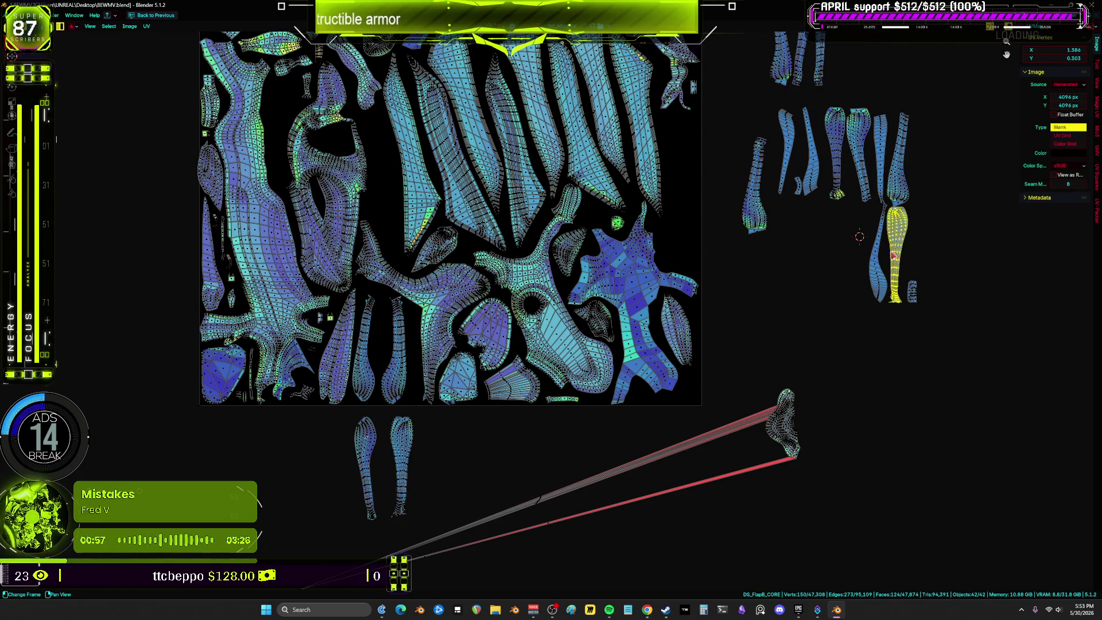
key("g")
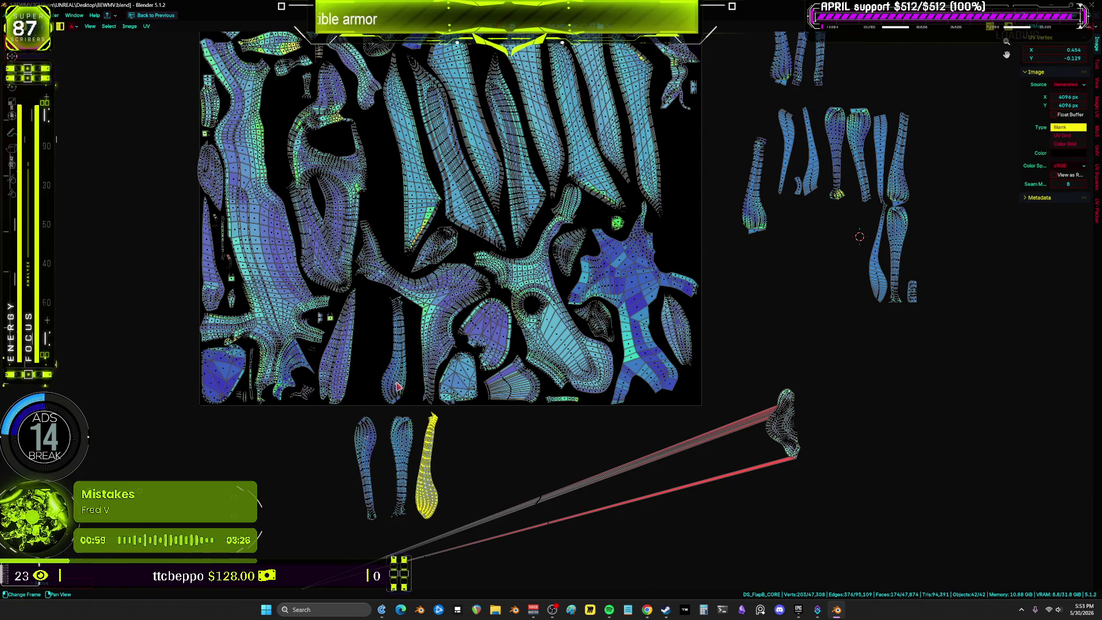
left_click(486, 508)
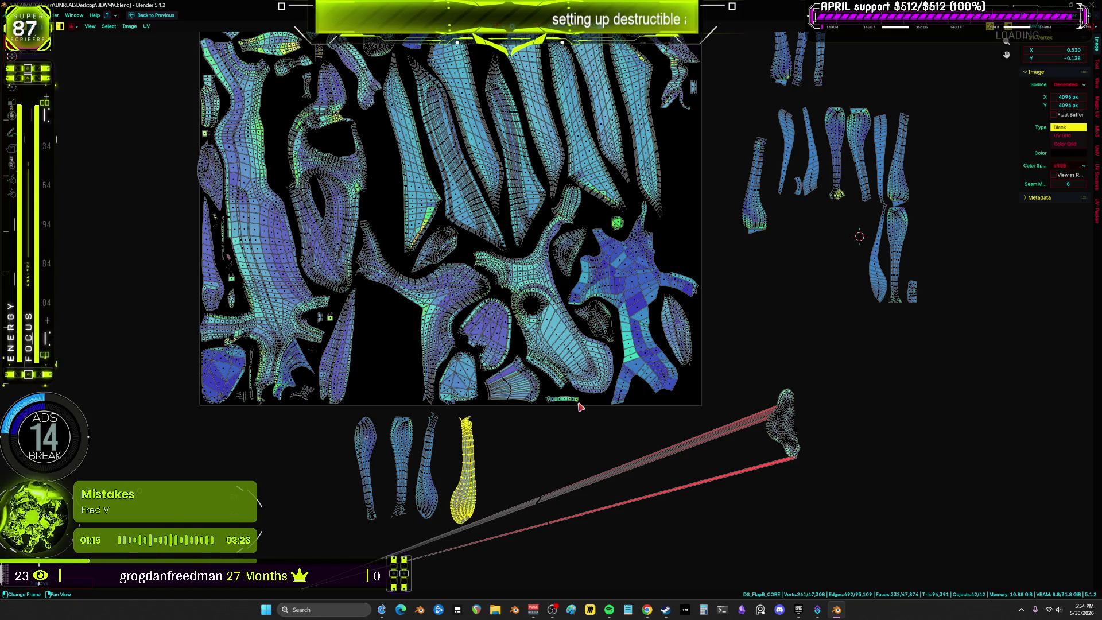
Undo the accidental island packing and the earlier selection changes.
scroll(680, 367, "down", 4)
scroll(674, 377, "up", 4)
key("ctrl+p")
scroll(648, 330, "down", 3)
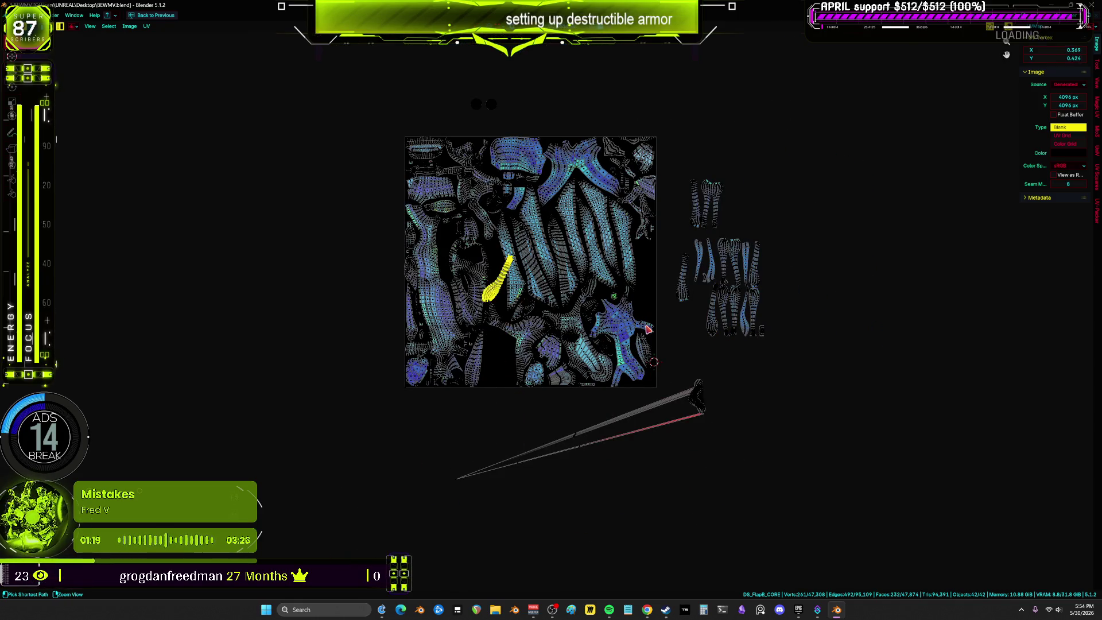
key("ctrl+z")
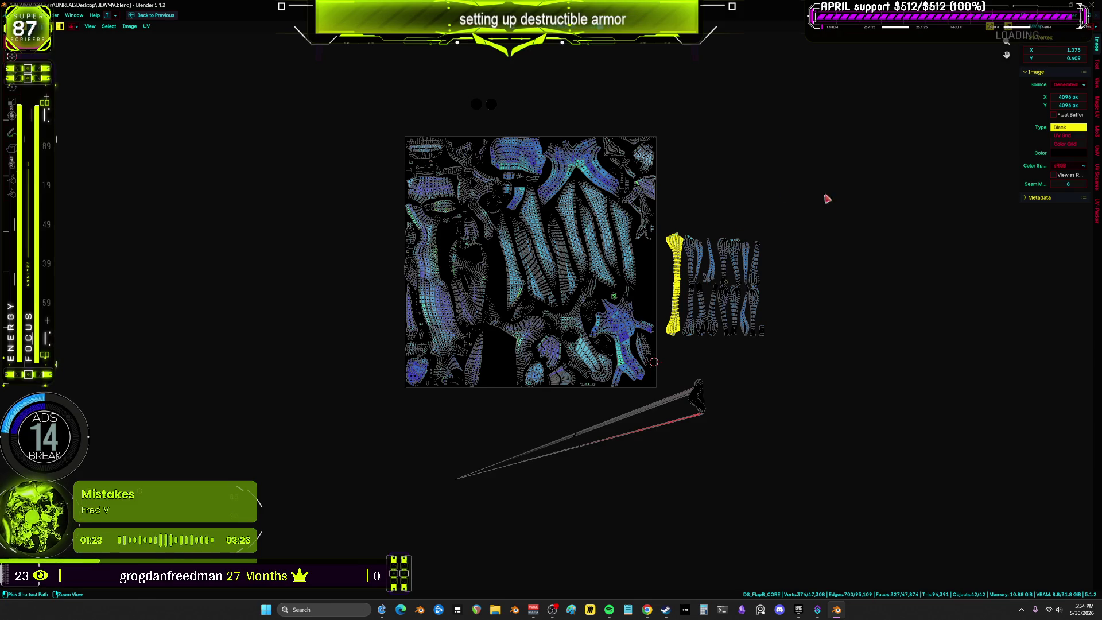
key("ctrl+z")
scroll(563, 274, "down", 2)
scroll(562, 274, "up", 5)
scroll(563, 274, "down", 1)
scroll(563, 275, "up", 3)
key("ctrl+z")
key("ctrl+z")
scroll(548, 329, "down", 5)
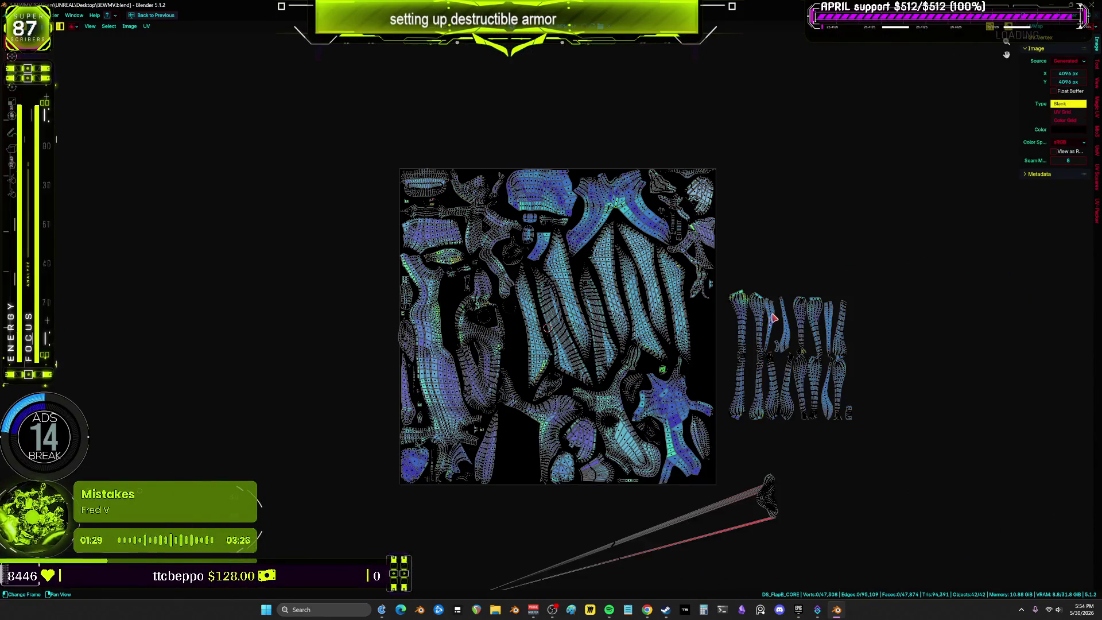
scroll(636, 357, "up", 7)
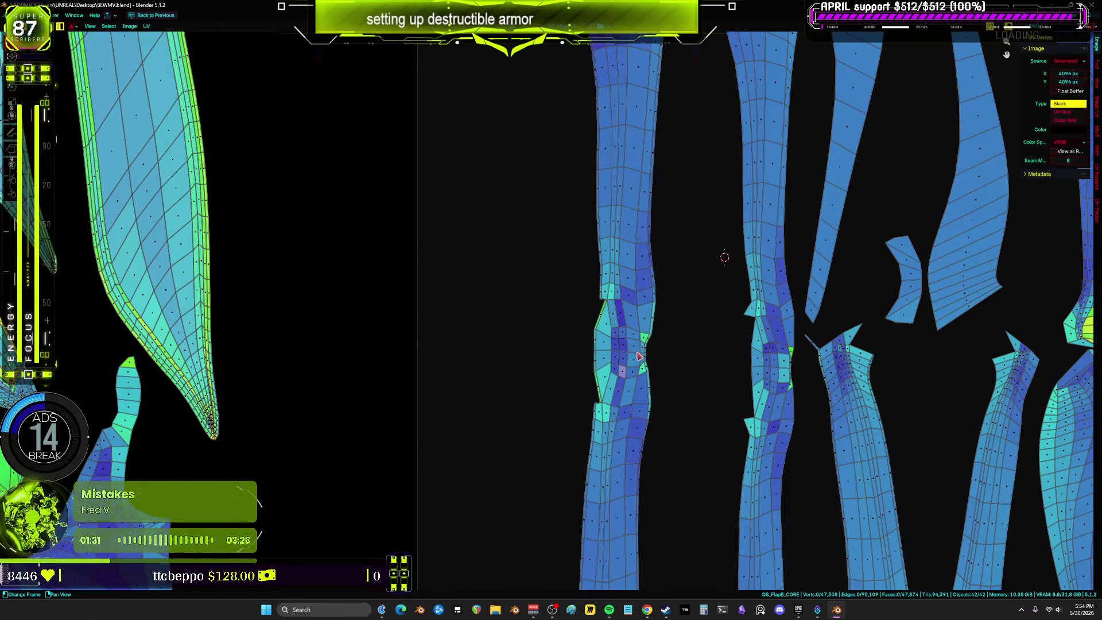
scroll(636, 357, "down", 4)
Select the two long lower-arm islands and move them to the right of the others.
left_click(636, 357)
left_click(696, 362, "shift")
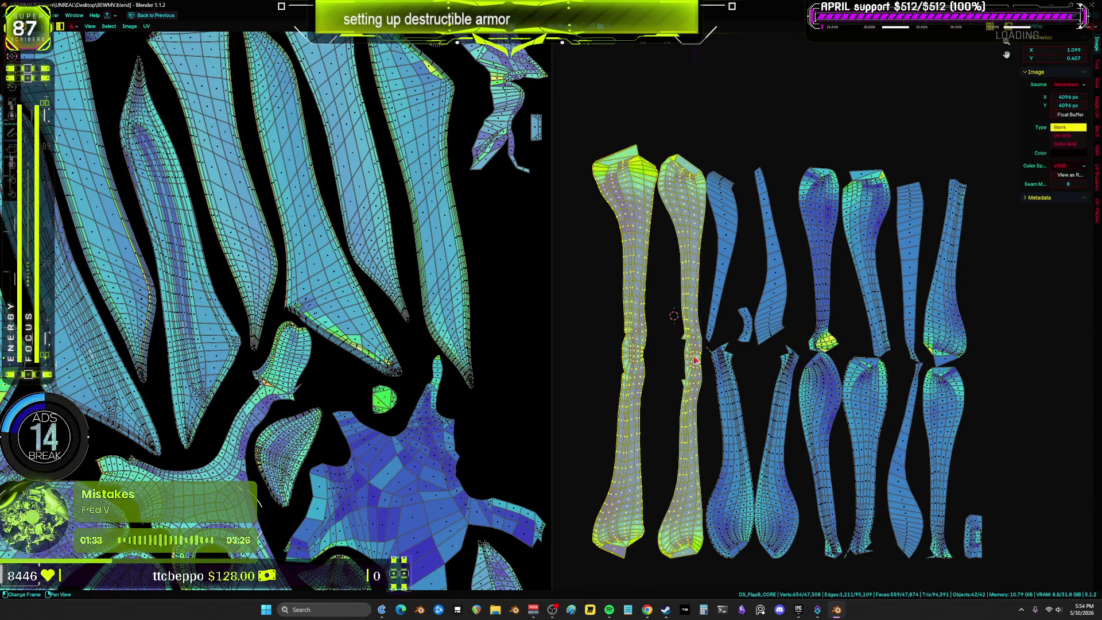
scroll(696, 362, "down", 3)
scroll(672, 345, "up", 2)
left_click_drag(671, 345, 971, 345)
scroll(768, 253, "up", 4)
Switch to vertex selection and pan across the UV layout to frame the long islands.
key("1")
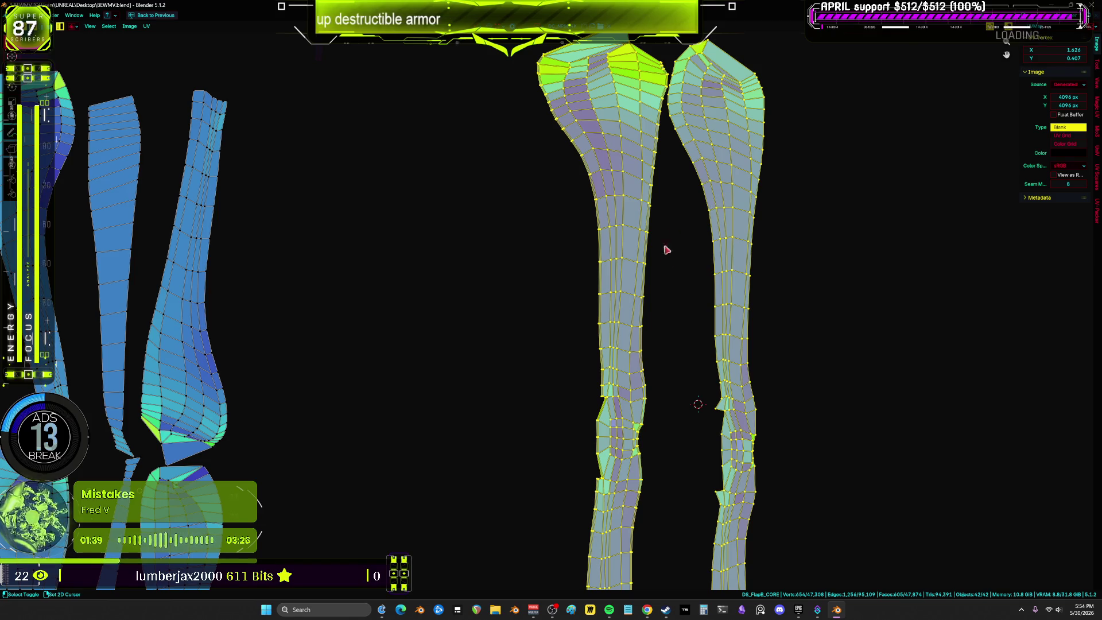
scroll(677, 276, "down", 5, "shift")
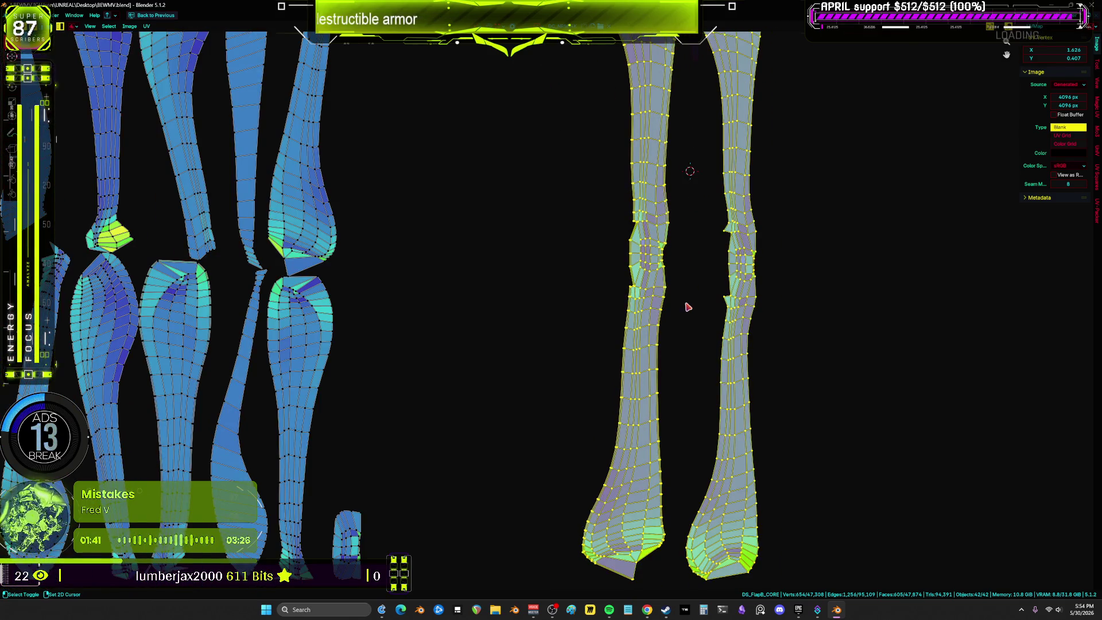
scroll(686, 303, "down", 2)
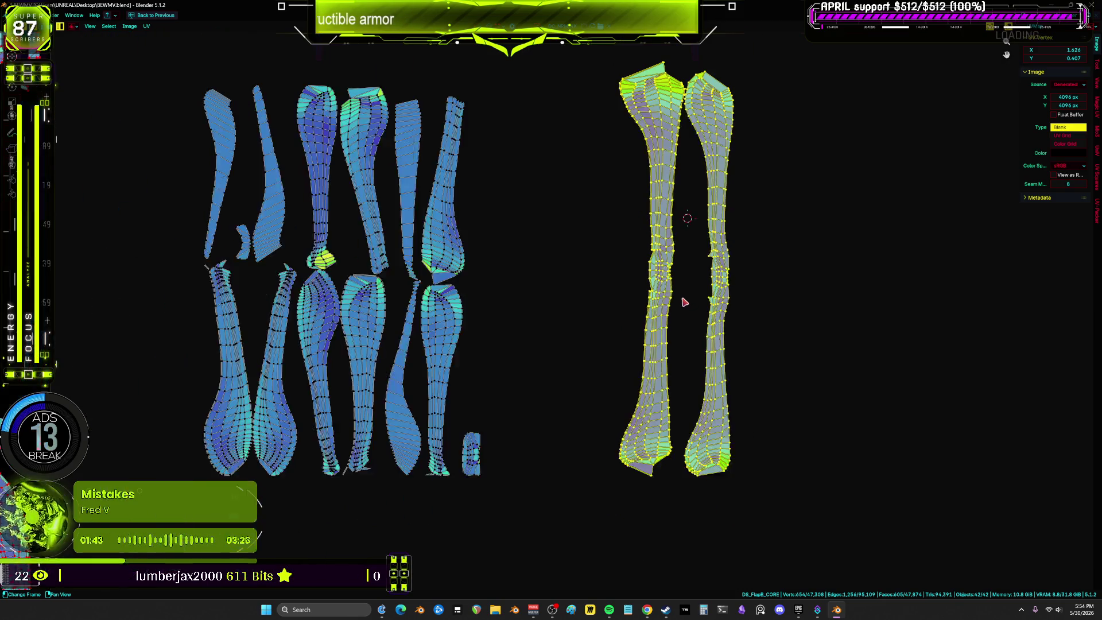
middle_click_drag(442, 302, 700, 287)
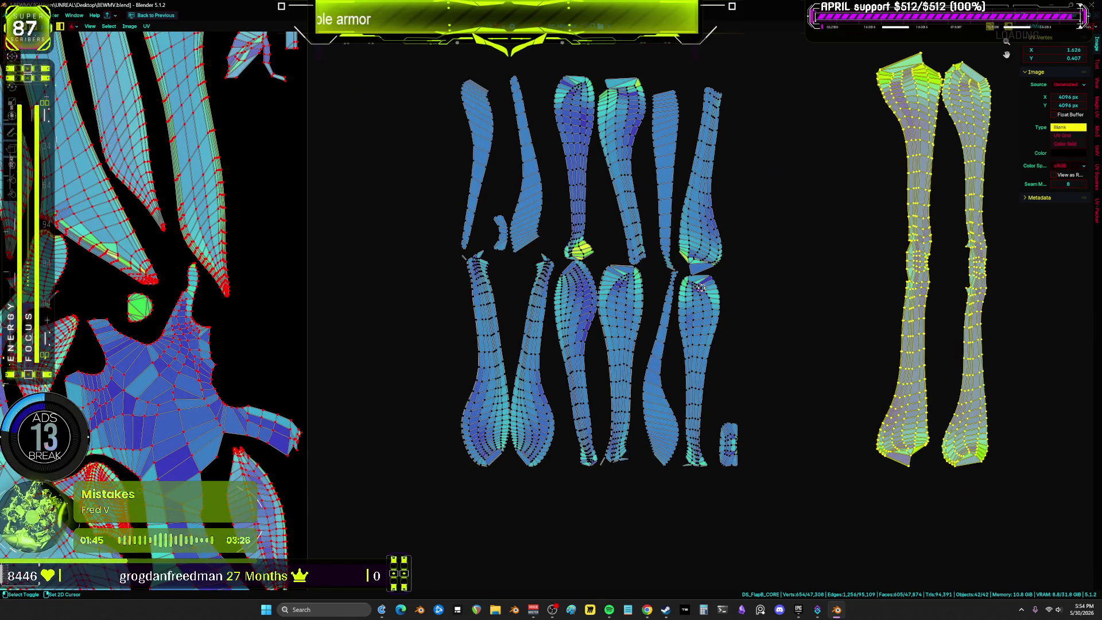
scroll(830, 274, "down", 3)
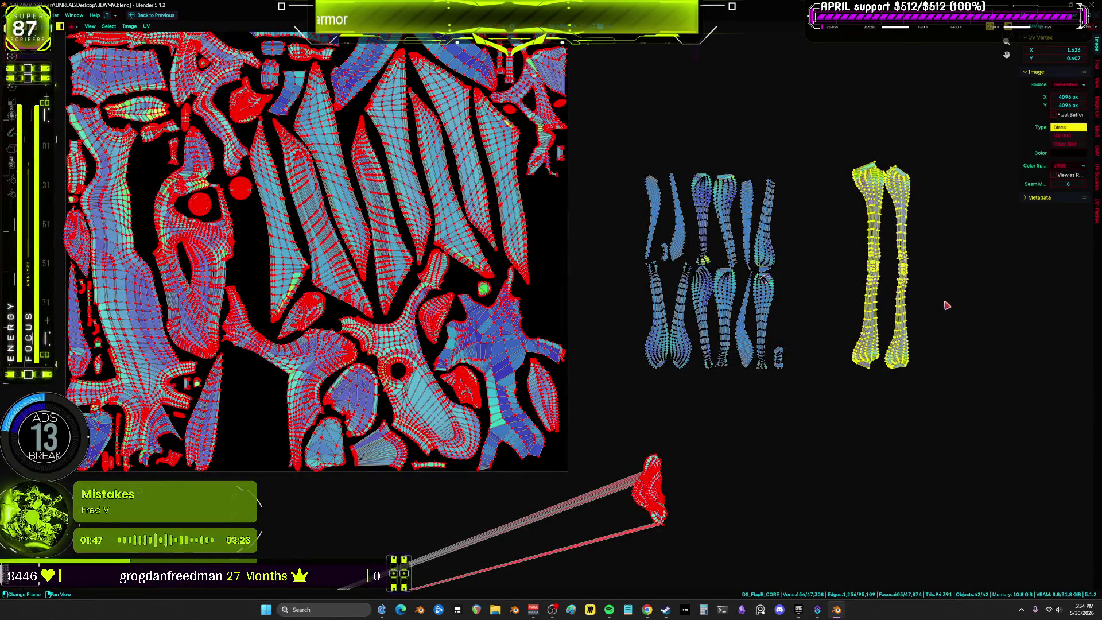
scroll(946, 306, "up", 6)
mouse_move(893, 271)
middle_mouse_down()
mouse_move(754, 249)
mouse_move(718, 402)
mouse_move(594, 310)
middle_mouse_up()
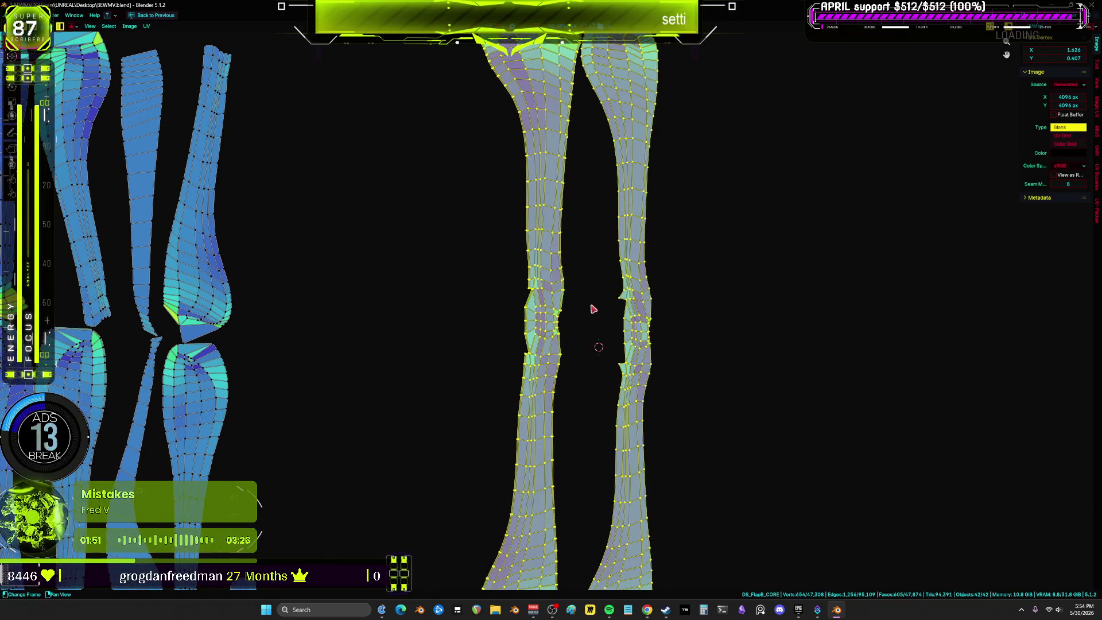
scroll(663, 322, "down", 1)
scroll(657, 302, "down", 1)
Lasso the upper sections of both long islands and start moving them away from the lower sections.
mouse_move(729, 95)
left_mouse_down()
mouse_move(411, 141)
mouse_move(384, 292)
mouse_move(463, 387)
mouse_move(660, 393)
left_mouse_up()
scroll(631, 387, "up", 1)
scroll(631, 388, "up", 2)
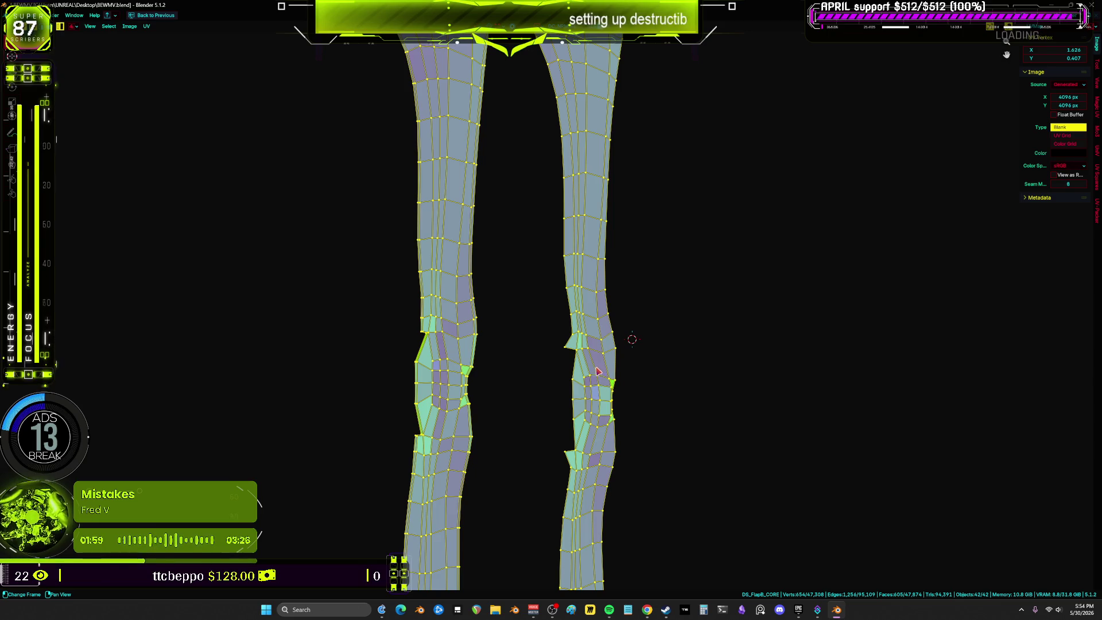
left_click(634, 400)
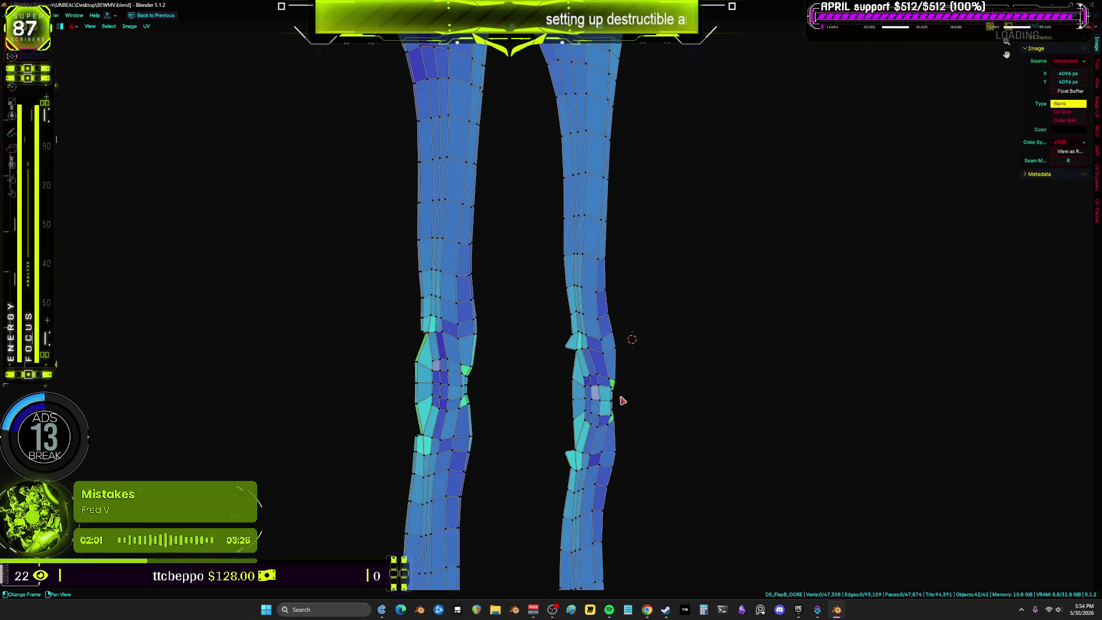
left_click_drag(422, 393, 496, 387)
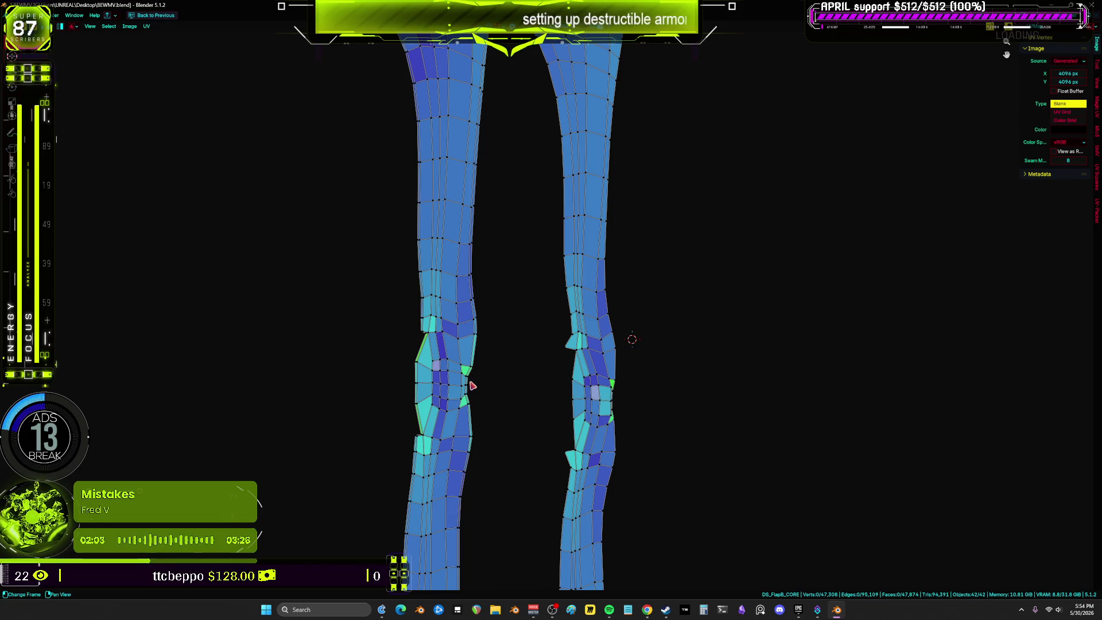
mouse_move(362, 353)
left_mouse_down()
mouse_move(679, 277)
mouse_move(664, 381)
mouse_move(621, 397)
left_mouse_up()
scroll(622, 397, "down", 4)
mouse_move(677, 233)
left_mouse_down()
mouse_move(386, 389)
mouse_move(730, 490)
mouse_move(585, 381)
left_mouse_up()
scroll(584, 382, "up", 4)
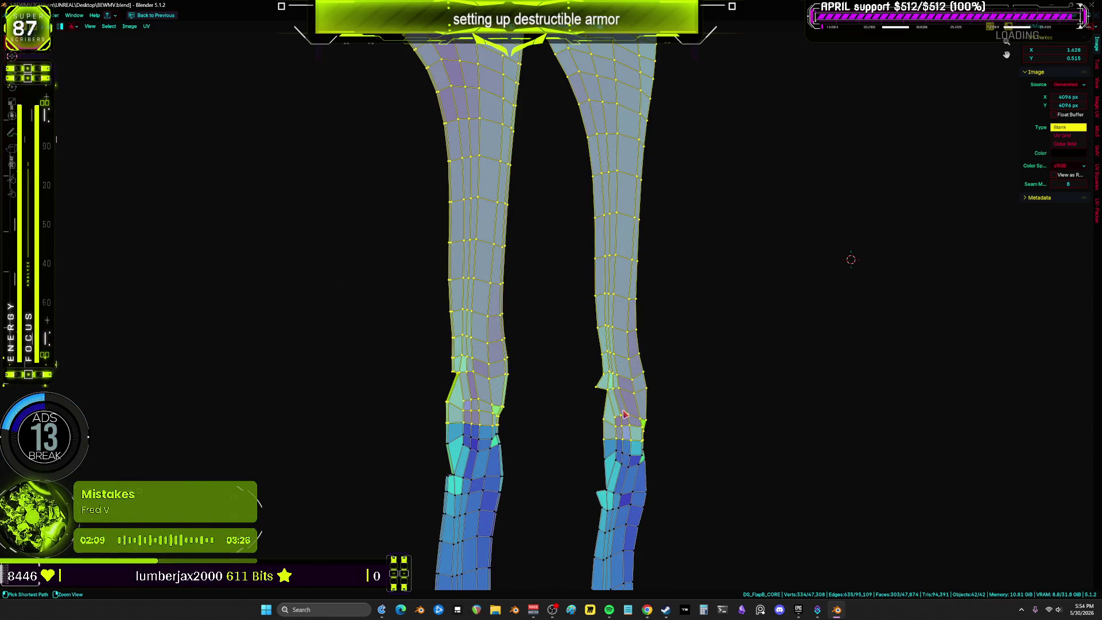
key("g")
scroll(643, 344, "down", 5)
Place the upper sections and flip them upside down with a -1 scale along Y.
left_click(677, 244)
key("s")
key("y")
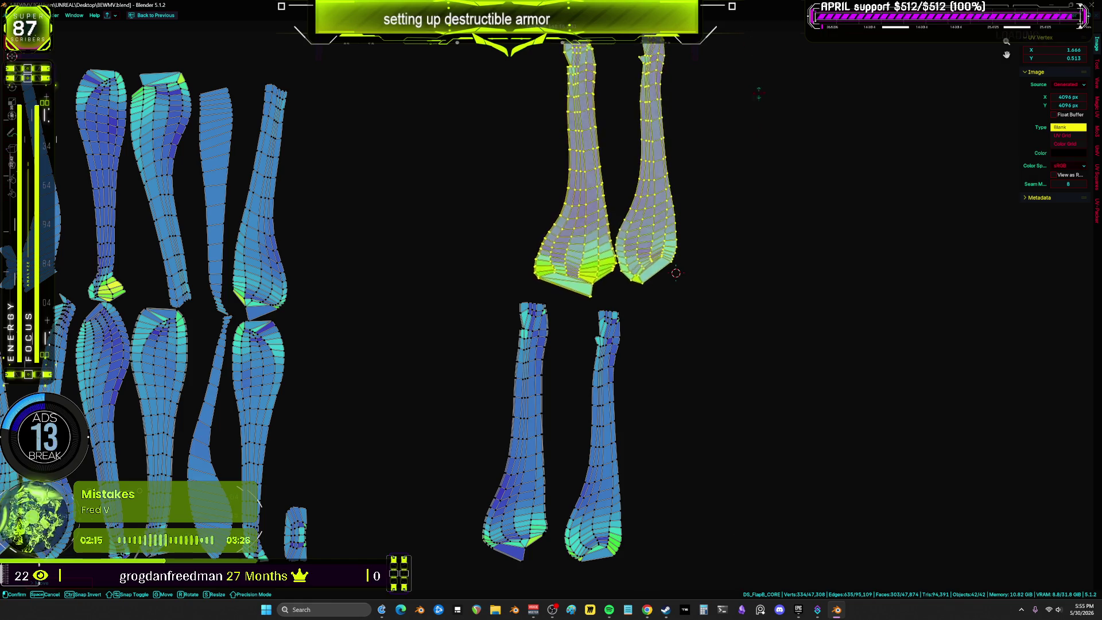
key("ctrl+z")
scroll(741, 150, "down", 1)
key("ctrl+z")
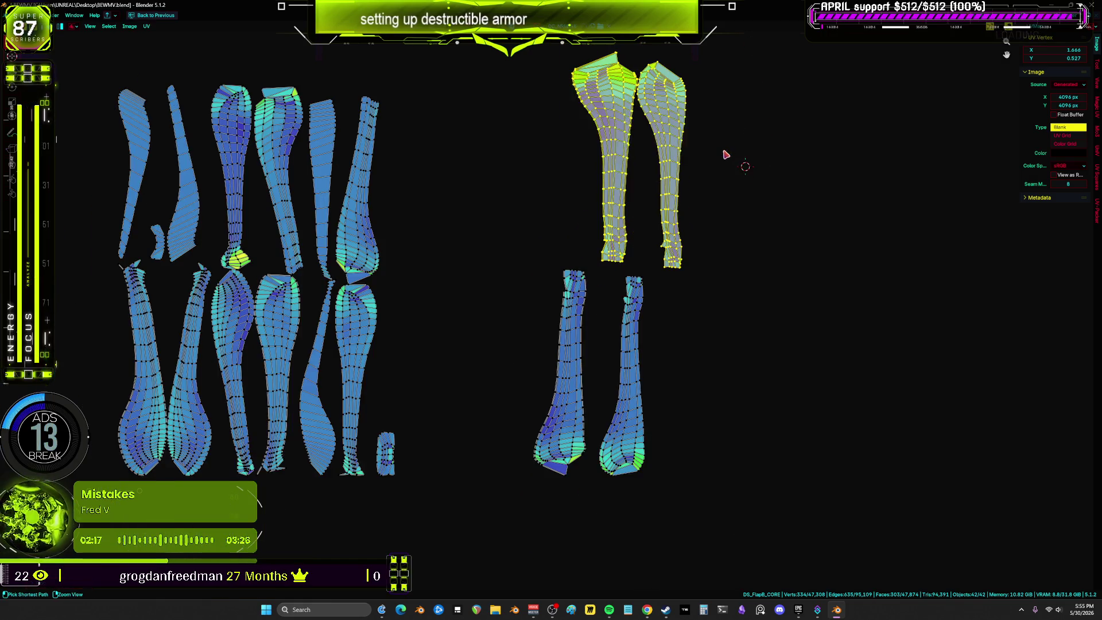
key("s")
key("y")
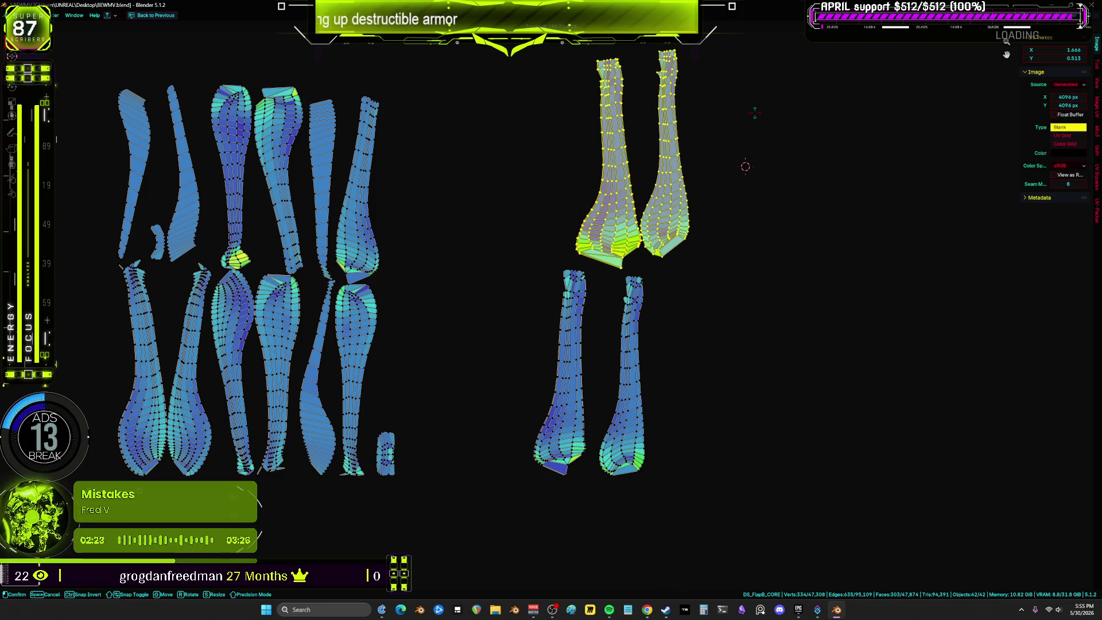
Move the flipped upper sections beside the lower sections.
key("r")
key("g")
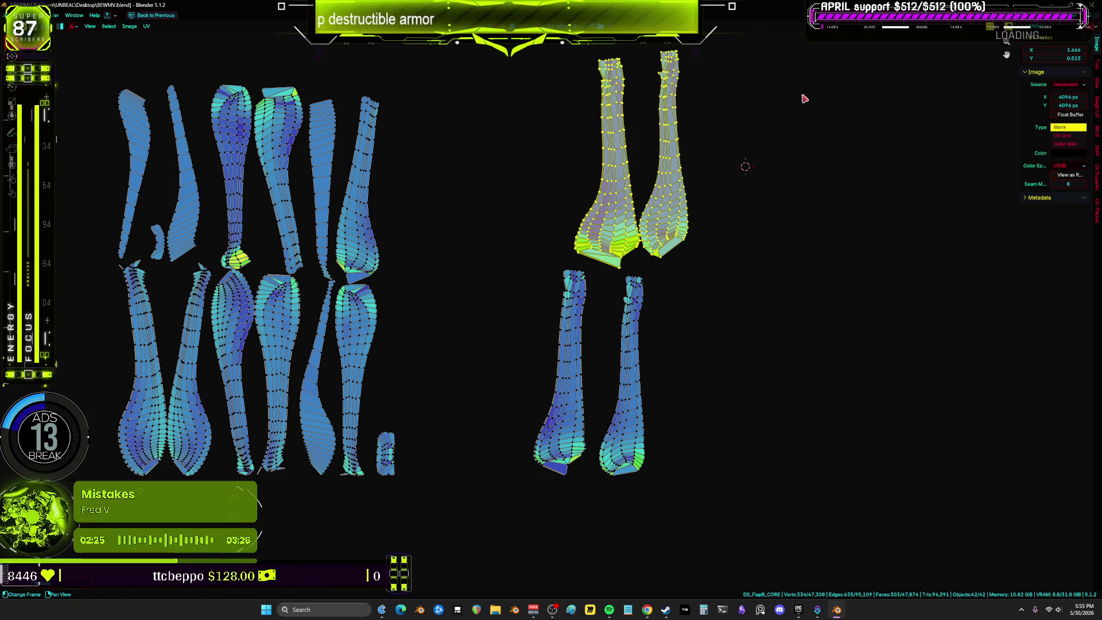
left_click(727, 317)
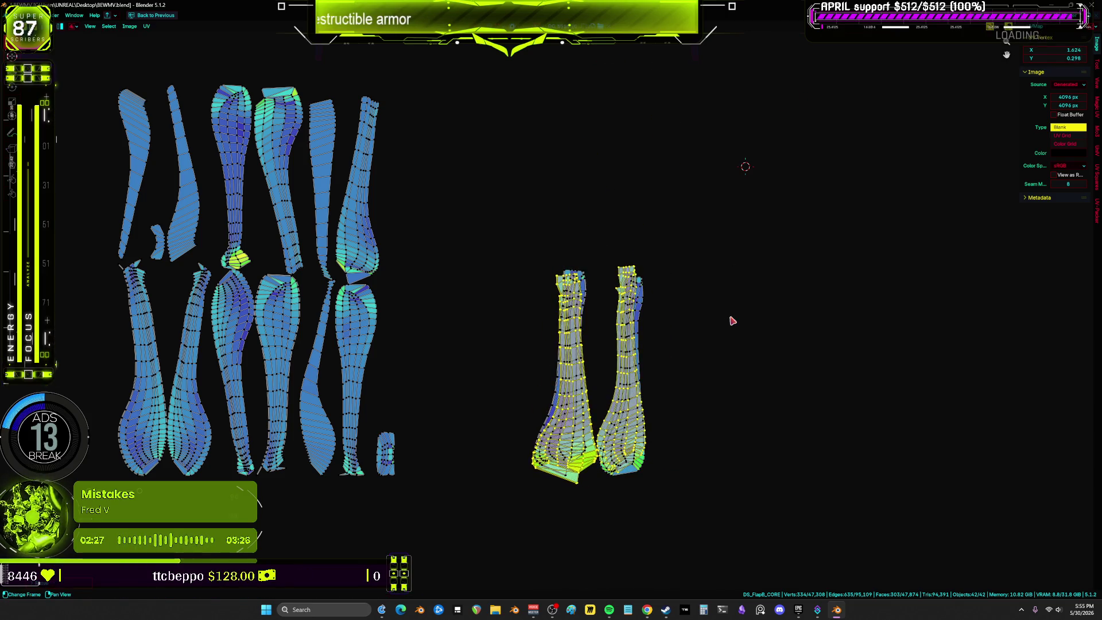
scroll(729, 319, "up", 2)
mouse_move(714, 168)
left_mouse_down()
mouse_move(598, 250)
mouse_move(704, 278)
left_mouse_up()
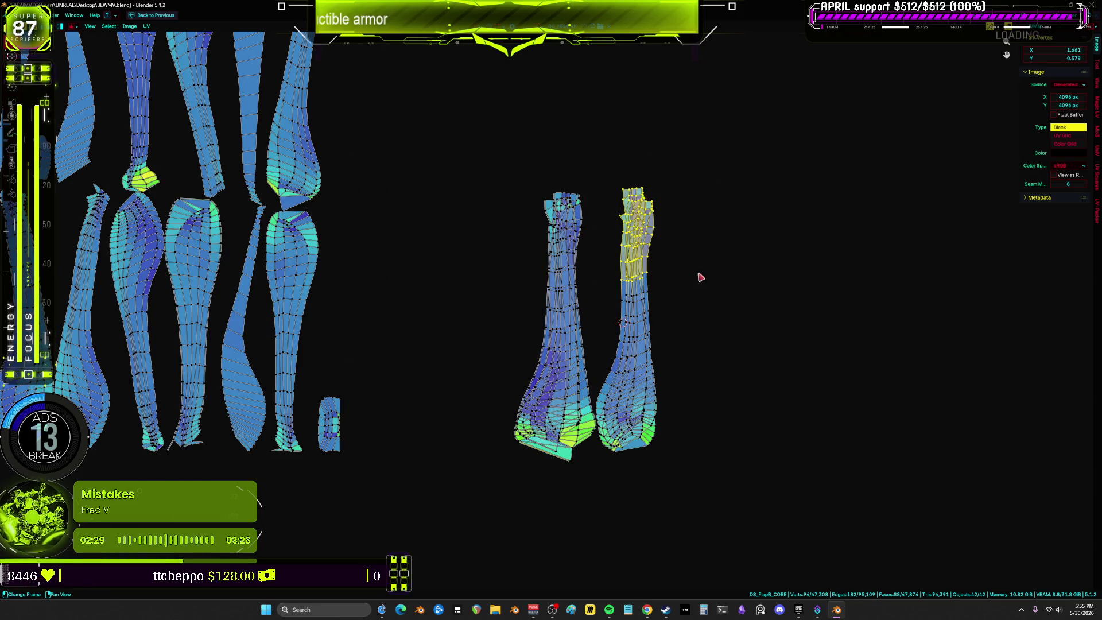
right_click(697, 274)
Select the right island and reposition it between the others.
mouse_move(643, 212)
left_mouse_down()
mouse_move(660, 128)
mouse_move(664, 263)
left_mouse_up()
key("g")
left_click(708, 270)
scroll(656, 254, "up", 2)
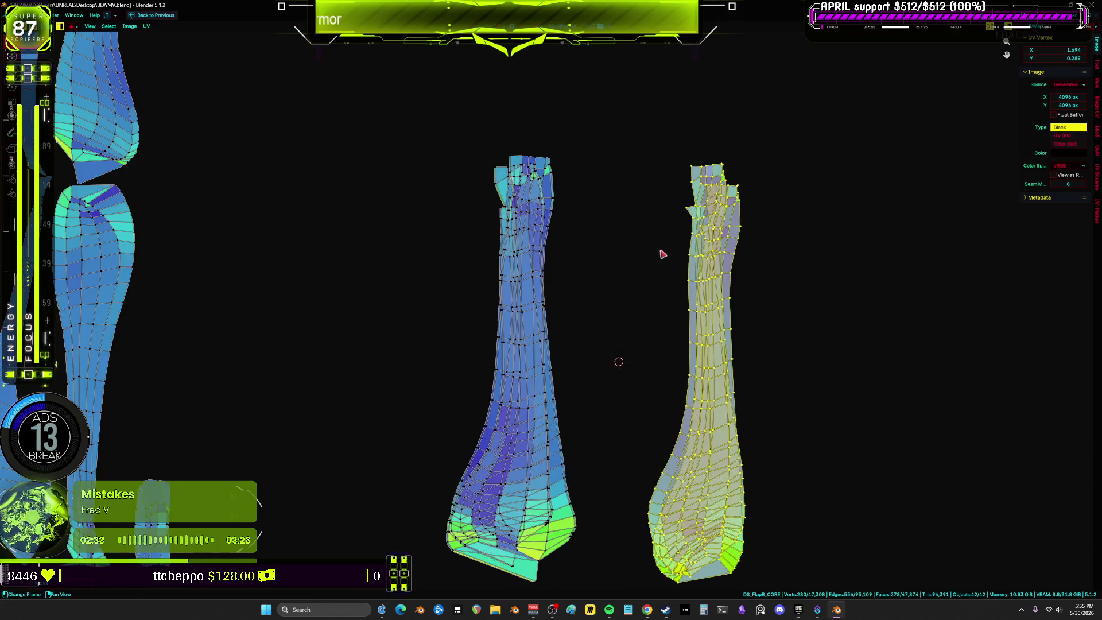
scroll(657, 254, "down", 1)
key("g")
left_click(649, 300)
Nudge the leftmost and second islands so all four form an even row.
middle_click_drag(649, 300, 637, 264)
left_click(551, 259)
key("g")
left_click(511, 258)
left_click(608, 262)
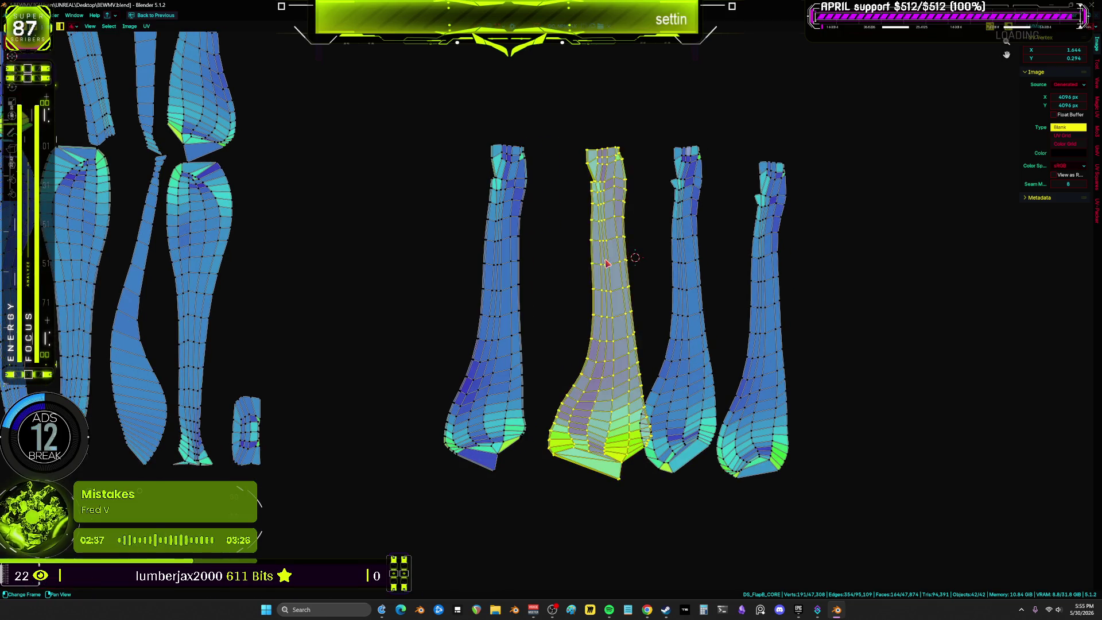
left_click_drag(607, 263, 594, 264)
left_click(689, 240)
left_click(764, 210)
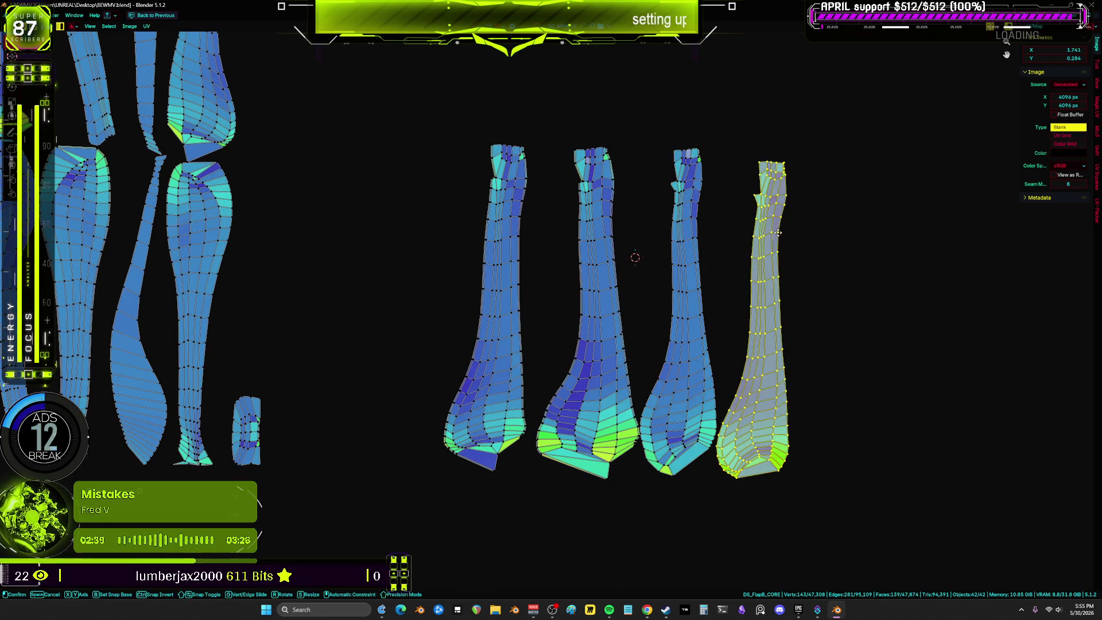
left_click(544, 140)
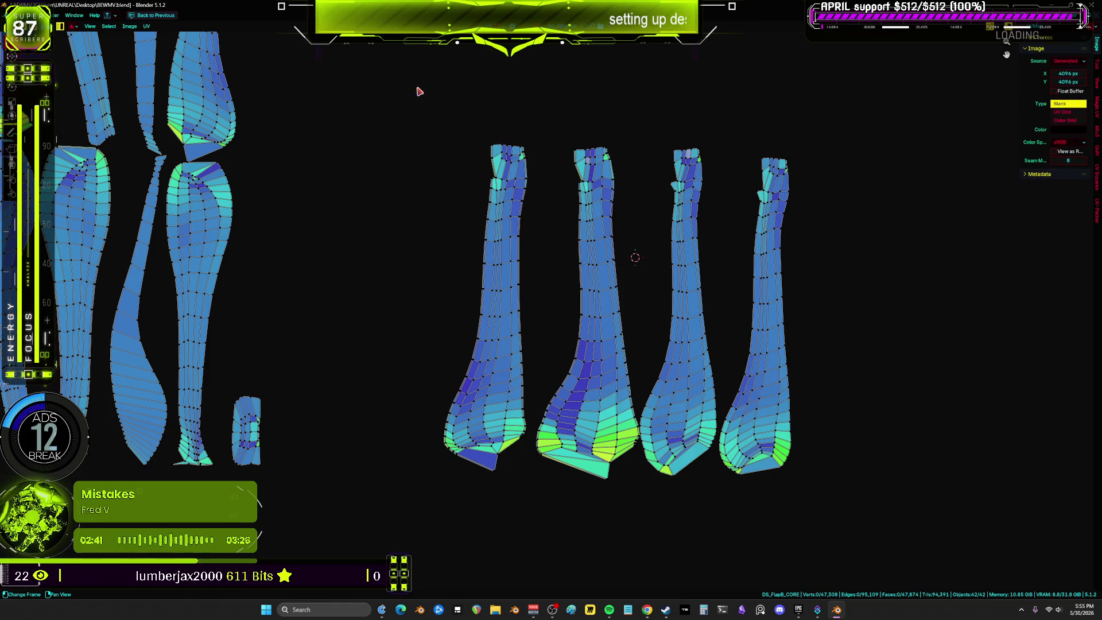